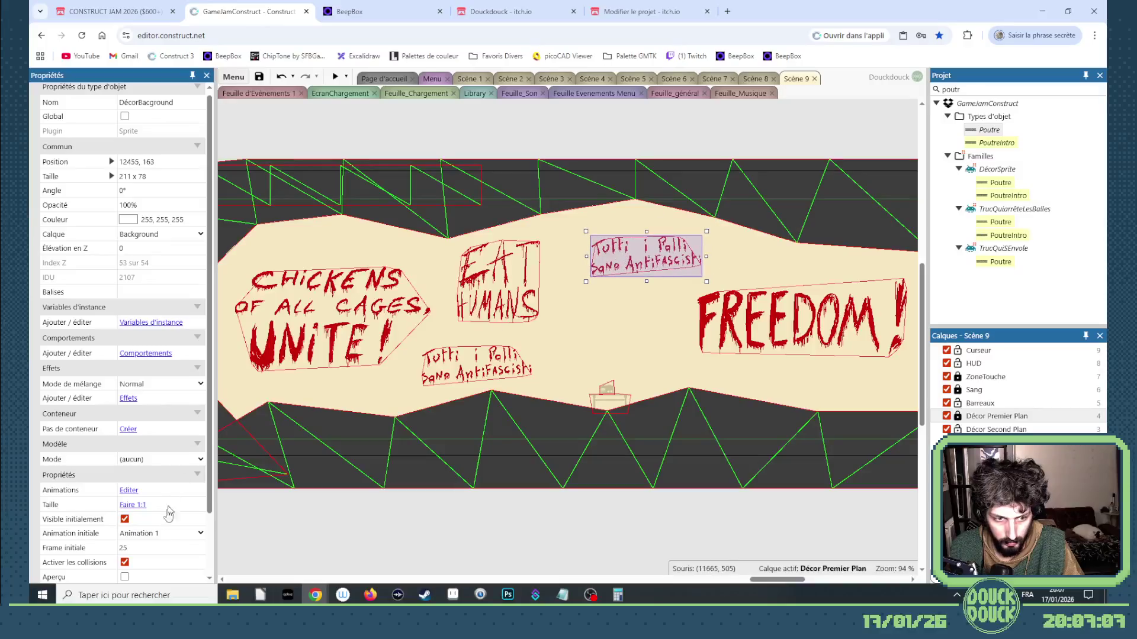
# Set a DécorBackground sign to the OUR EGGS OUR CHOICES frame and move it onto the wall
pyautogui.click(200, 545)
pyautogui.click(203, 549)
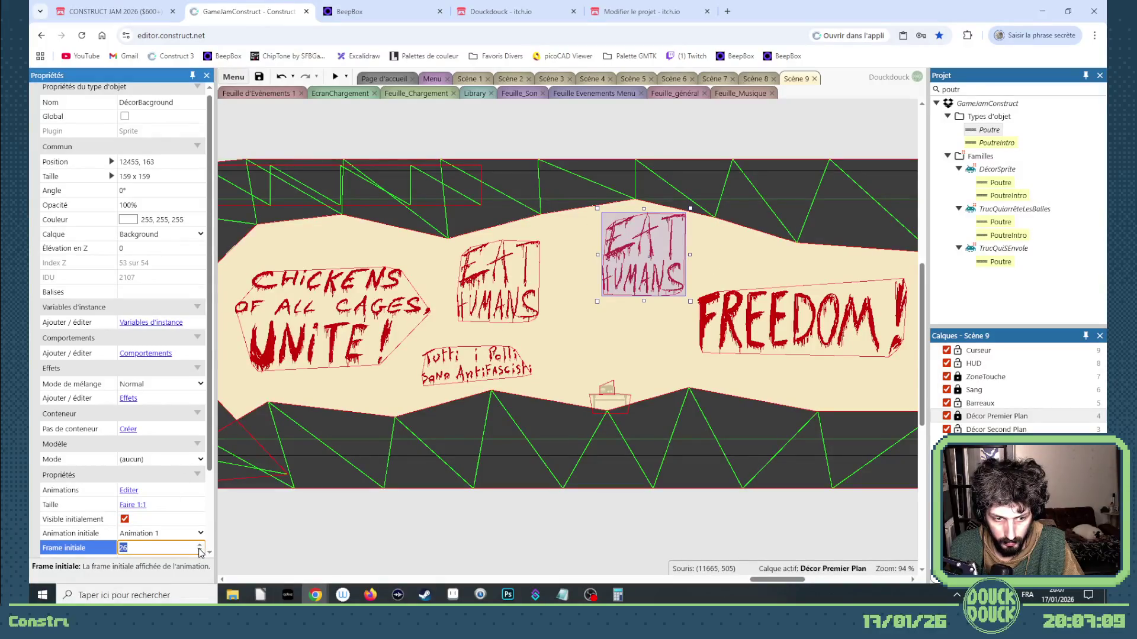
pyautogui.click(203, 549)
pyautogui.click(203, 550)
pyautogui.click(203, 544)
pyautogui.moveTo(635, 276)
pyautogui.mouseDown()
pyautogui.moveTo(635, 305)
pyautogui.moveTo(604, 339)
pyautogui.moveTo(674, 282)
pyautogui.mouseUp()
# Switch another sign to the 'Beneath the concrete, the earth' frame and place it under CHICKENS
pyautogui.click(200, 548)
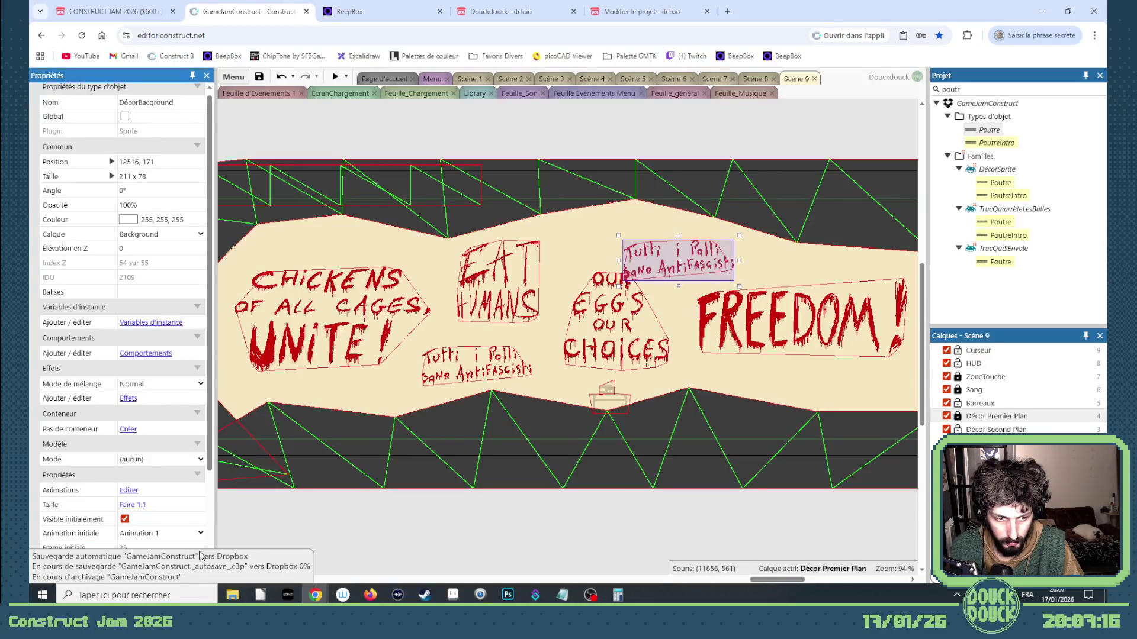
pyautogui.click(201, 546)
pyautogui.click(199, 551)
pyautogui.click(199, 551)
pyautogui.click(199, 551)
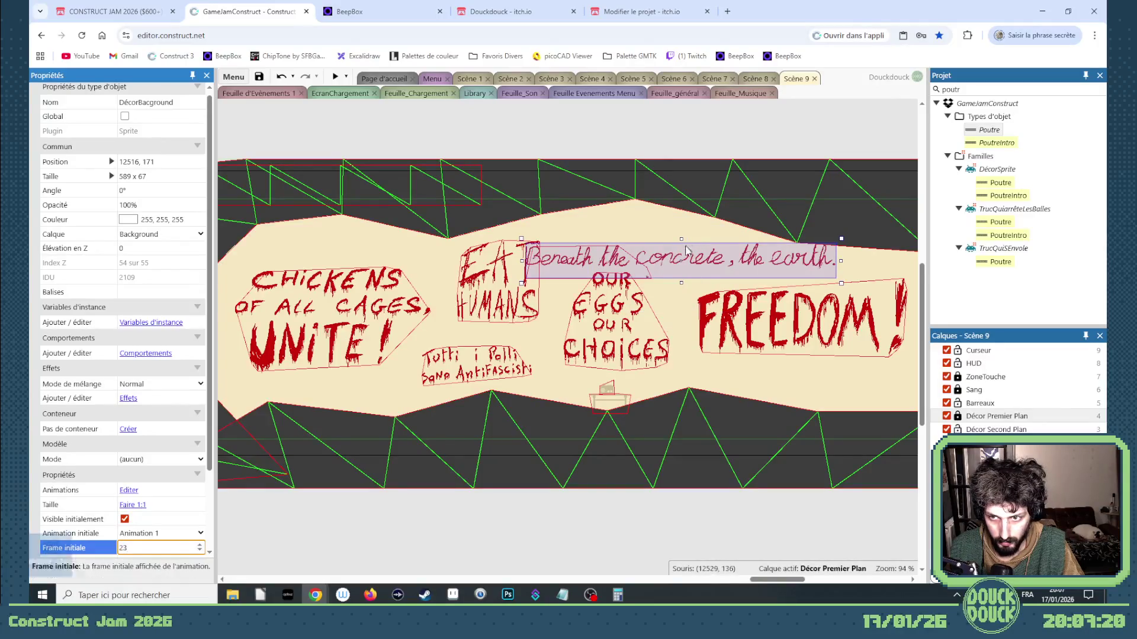
pyautogui.moveTo(685, 260)
pyautogui.mouseDown()
pyautogui.moveTo(761, 373)
pyautogui.moveTo(734, 256)
pyautogui.moveTo(767, 251)
pyautogui.moveTo(764, 316)
pyautogui.mouseUp()
pyautogui.moveTo(795, 356)
pyautogui.mouseDown()
pyautogui.moveTo(720, 397)
pyautogui.moveTo(195, 396)
pyautogui.moveTo(565, 397)
pyautogui.moveTo(554, 391)
pyautogui.mouseUp()
# Fine-tune the Tutti i Polli and Beneath signs, then duplicate Tutti i Polli to the upper right
pyautogui.moveTo(645, 352); pyautogui.dragTo(640, 342)
pyautogui.click(586, 390)
pyautogui.moveTo(586, 389); pyautogui.dragTo(565, 349)
pyautogui.moveTo(644, 358); pyautogui.dragTo(846, 251)
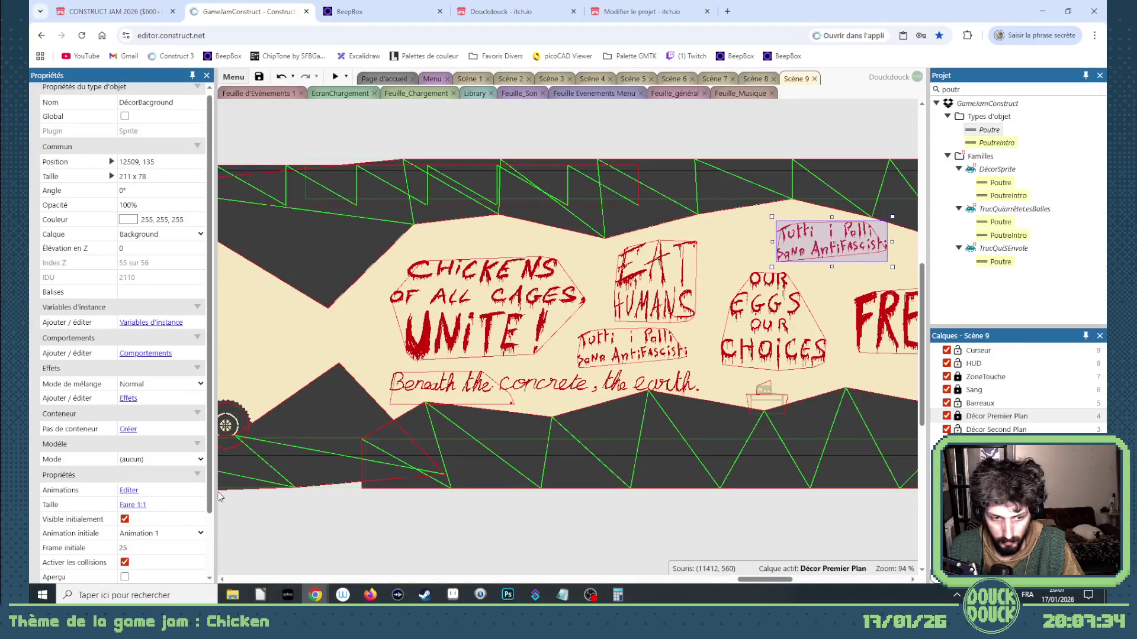
# Make the copy ALL HUMANS ARE BASTARDS (frame 22) and place it between EAT HUMANS and FREEDOM
pyautogui.click(200, 549)
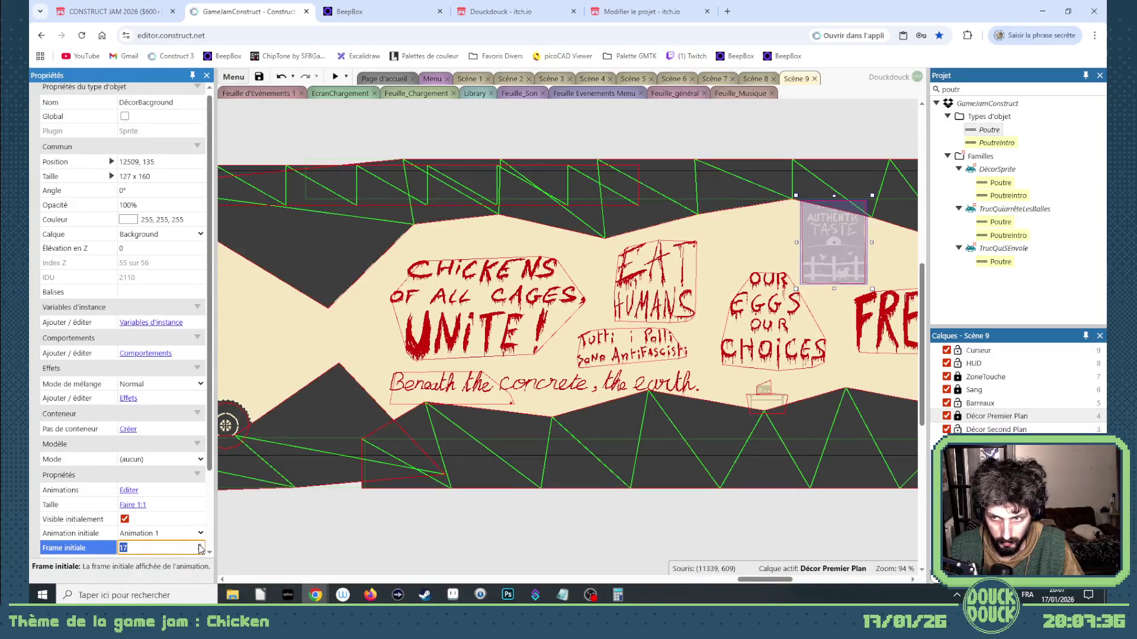
pyautogui.scroll(5, 201, 549)
pyautogui.scroll(-1, 199, 554)
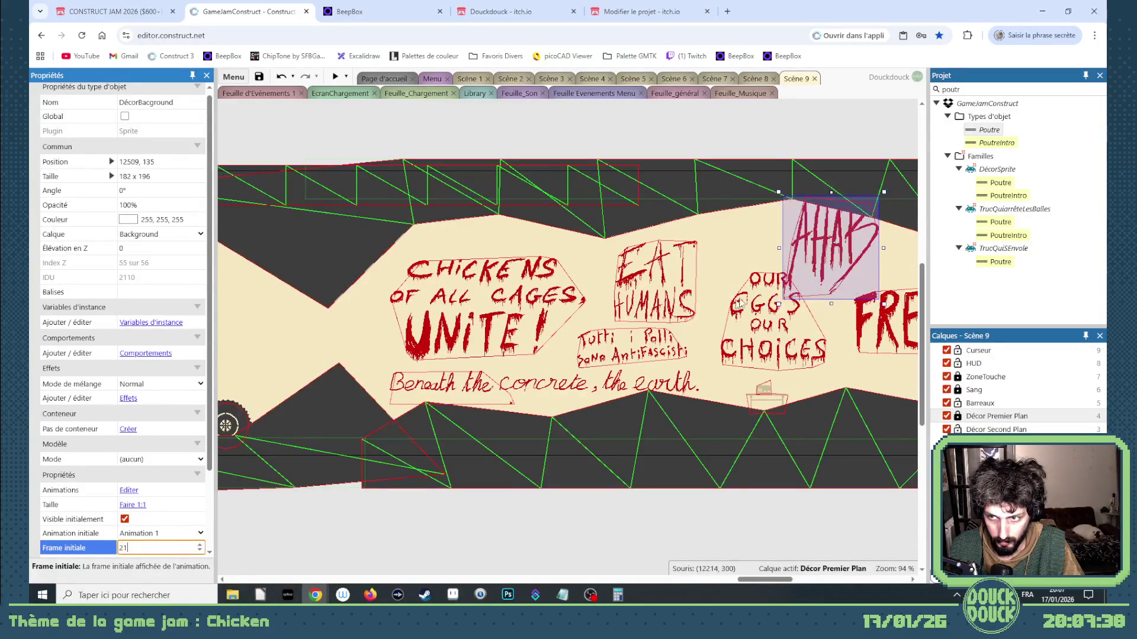
pyautogui.moveTo(827, 254)
pyautogui.mouseDown()
pyautogui.moveTo(282, 370)
pyautogui.moveTo(272, 362)
pyautogui.moveTo(438, 361)
pyautogui.moveTo(930, 307)
pyautogui.moveTo(610, 273)
pyautogui.moveTo(609, 255)
pyautogui.moveTo(585, 273)
pyautogui.moveTo(591, 280)
pyautogui.moveTo(578, 279)
pyautogui.mouseUp()
pyautogui.click(200, 547)
pyautogui.moveTo(511, 362); pyautogui.dragTo(482, 381)
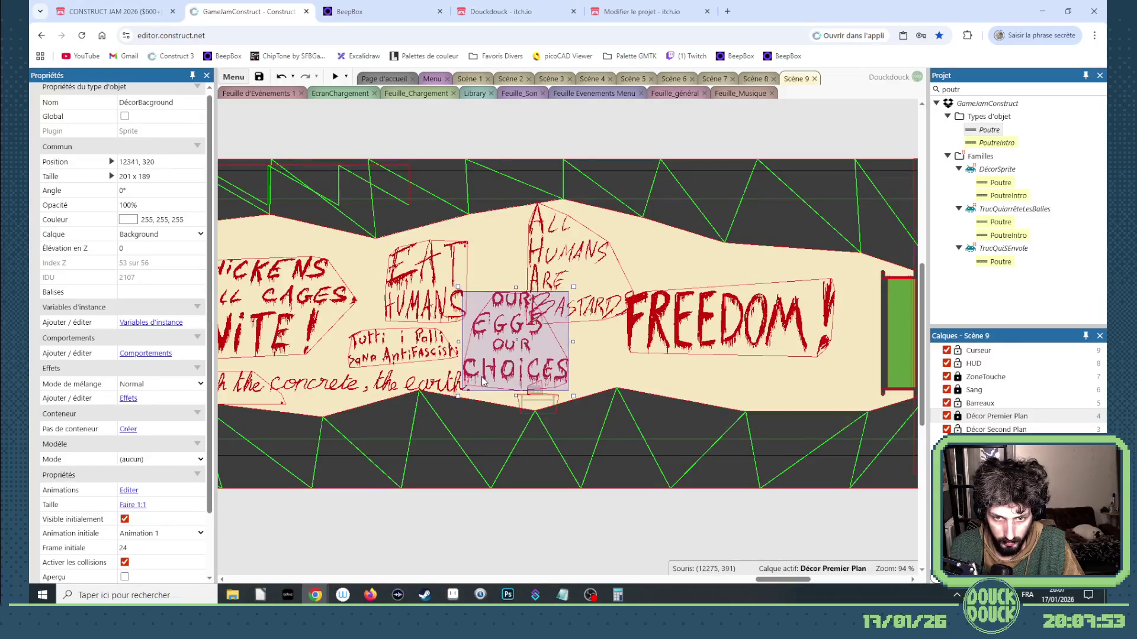
pyautogui.moveTo(596, 281)
pyautogui.mouseDown()
pyautogui.moveTo(603, 272)
pyautogui.moveTo(613, 290)
pyautogui.moveTo(622, 282)
pyautogui.mouseUp()
# Duplicate FREEDOM, change the copy to CHICKENS ARE ANTIFASCIST (frame 8), and place it above FREEDOM
pyautogui.moveTo(707, 336)
pyautogui.mouseDown()
pyautogui.moveTo(726, 368)
pyautogui.moveTo(722, 311)
pyautogui.mouseUp()
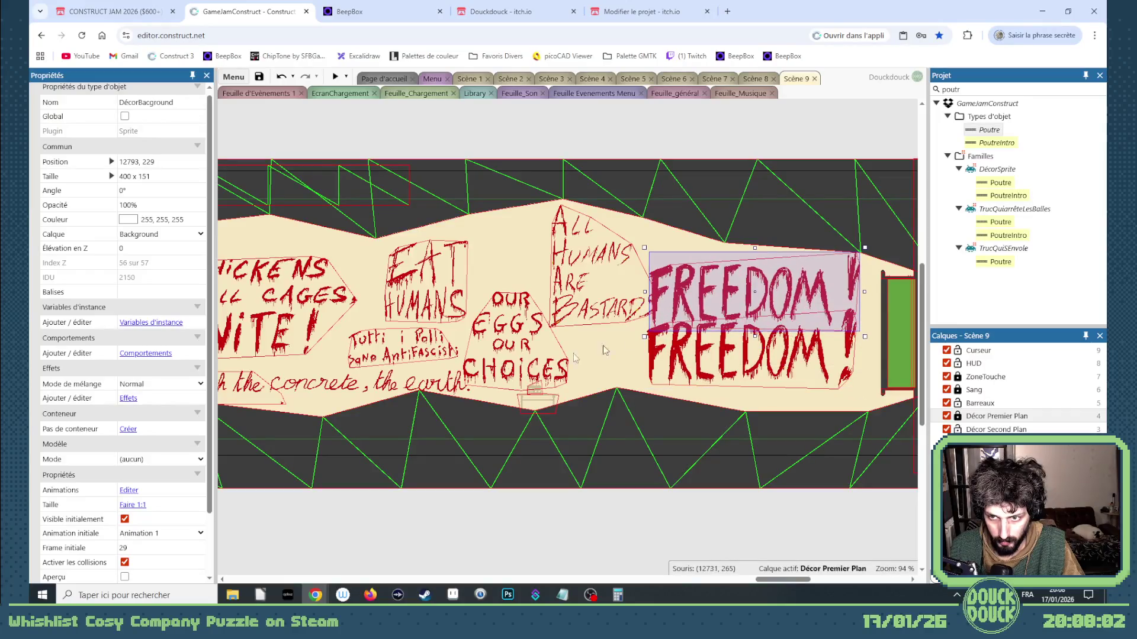
pyautogui.click(200, 550)
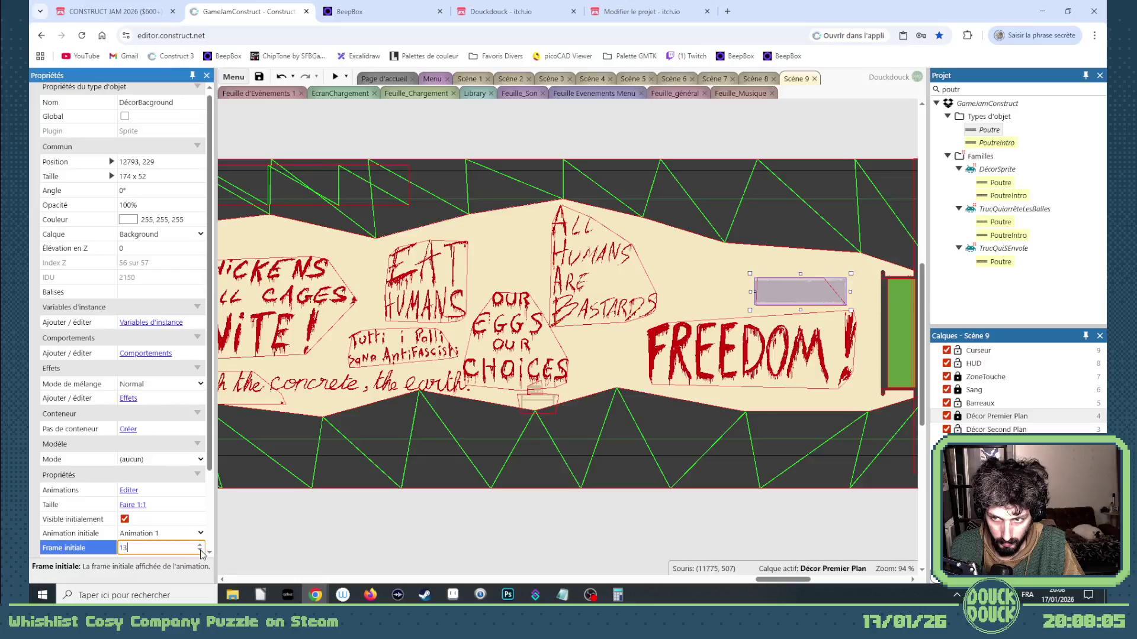
pyautogui.click(200, 553)
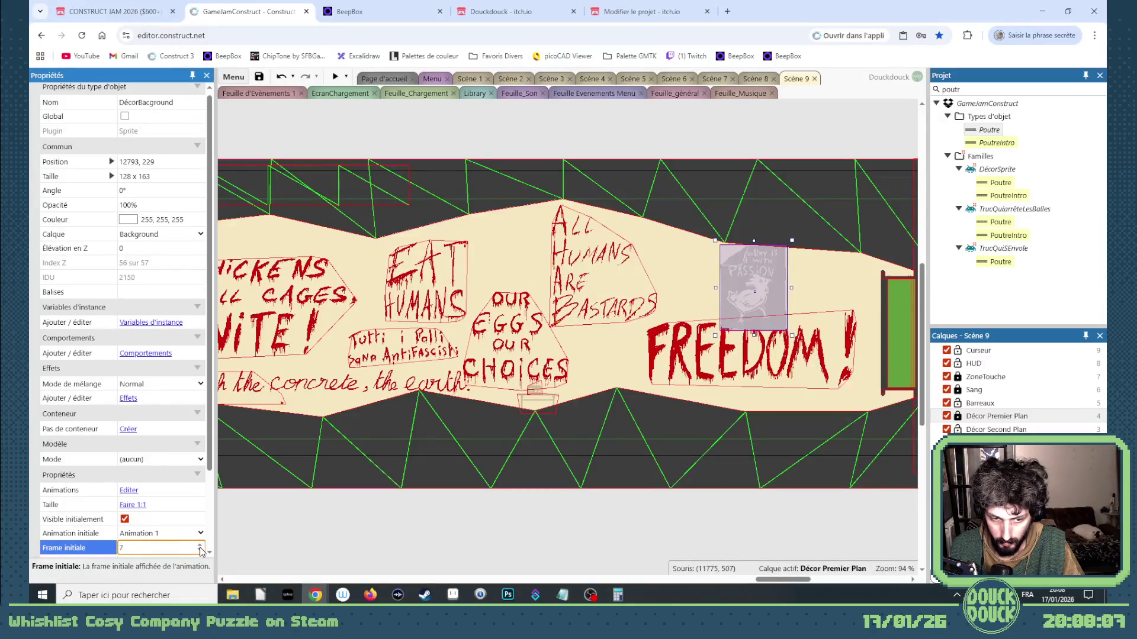
pyautogui.click(199, 546)
pyautogui.moveTo(724, 315); pyautogui.dragTo(688, 296)
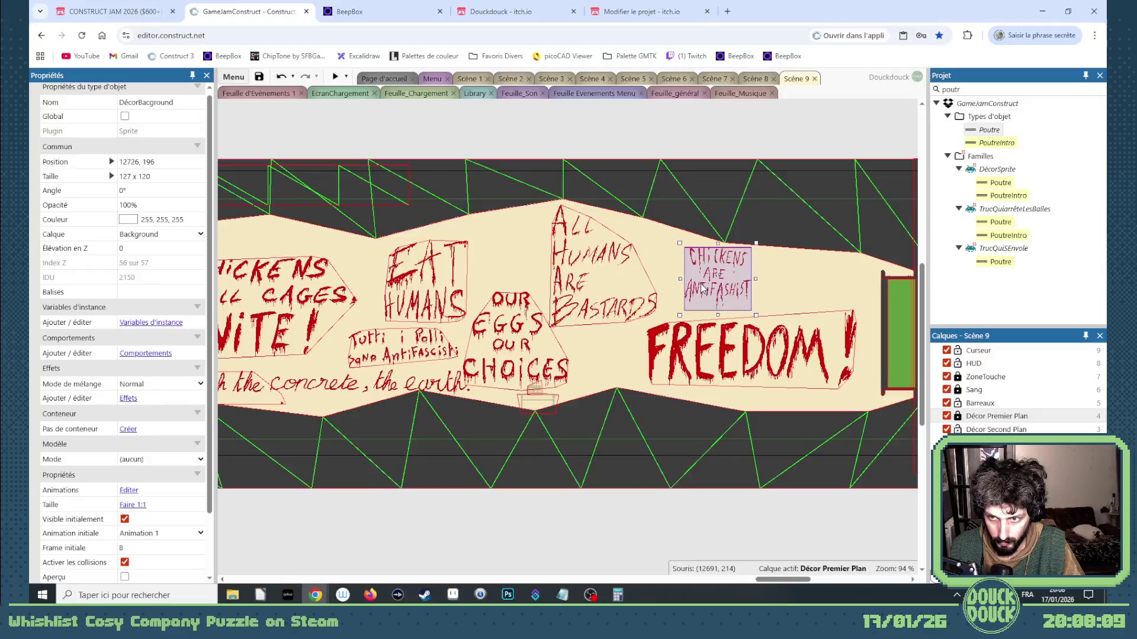
pyautogui.click(538, 429)
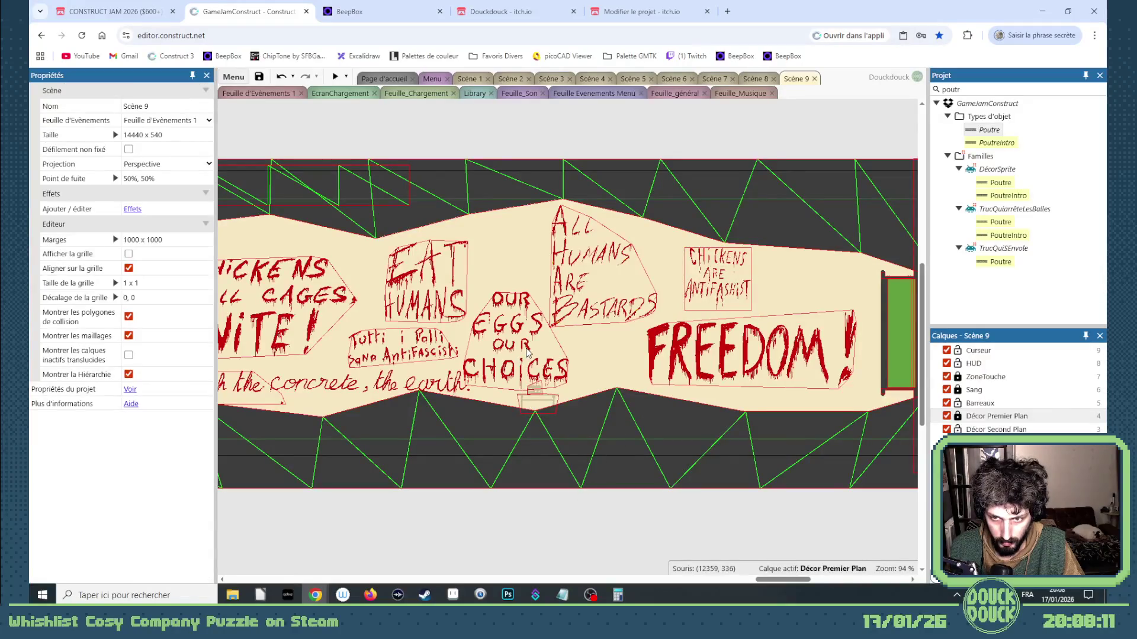
# Find the Motif_30 RepèreMusique marker, untick Activé, and tick Muter
pyautogui.scroll(-3, 616, 357)
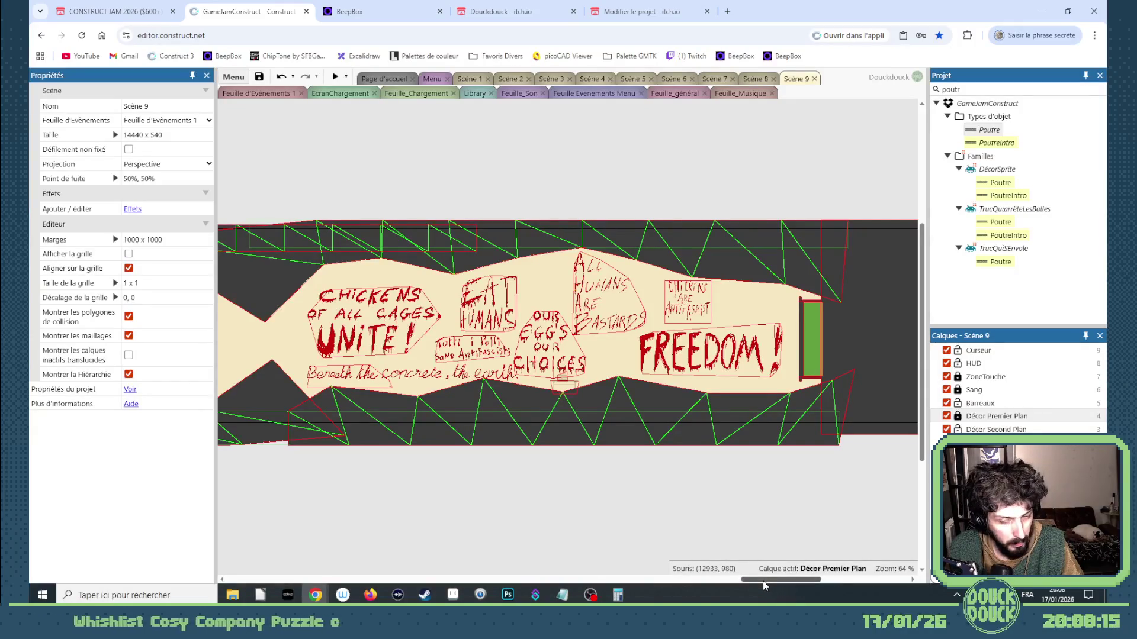
pyautogui.moveTo(763, 581); pyautogui.dragTo(740, 580)
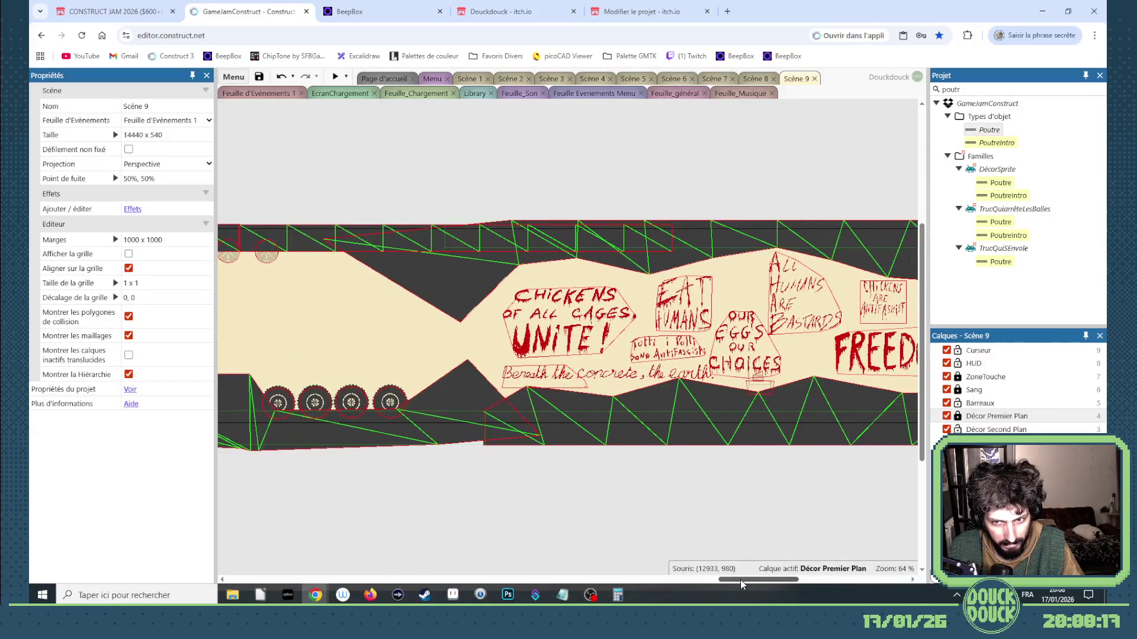
pyautogui.moveTo(740, 580)
pyautogui.mouseDown()
pyautogui.moveTo(536, 561)
pyautogui.moveTo(540, 549)
pyautogui.mouseUp()
pyautogui.moveTo(513, 258)
pyautogui.mouseDown()
pyautogui.moveTo(924, 298)
pyautogui.moveTo(444, 297)
pyautogui.mouseUp()
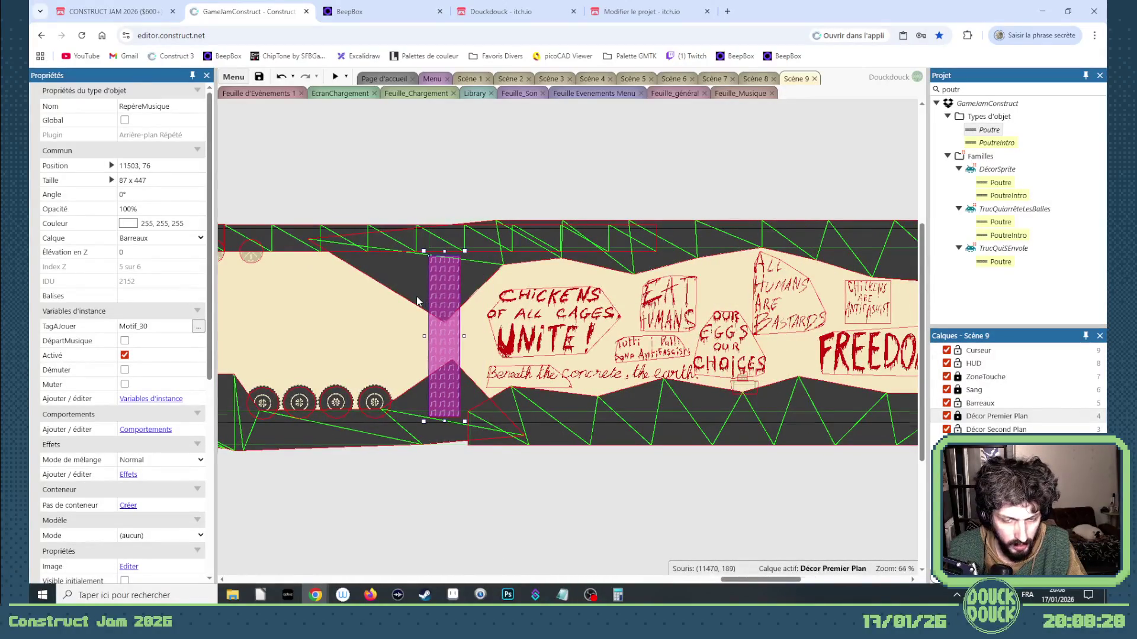
pyautogui.scroll(10, 417, 302)
pyautogui.click(123, 357)
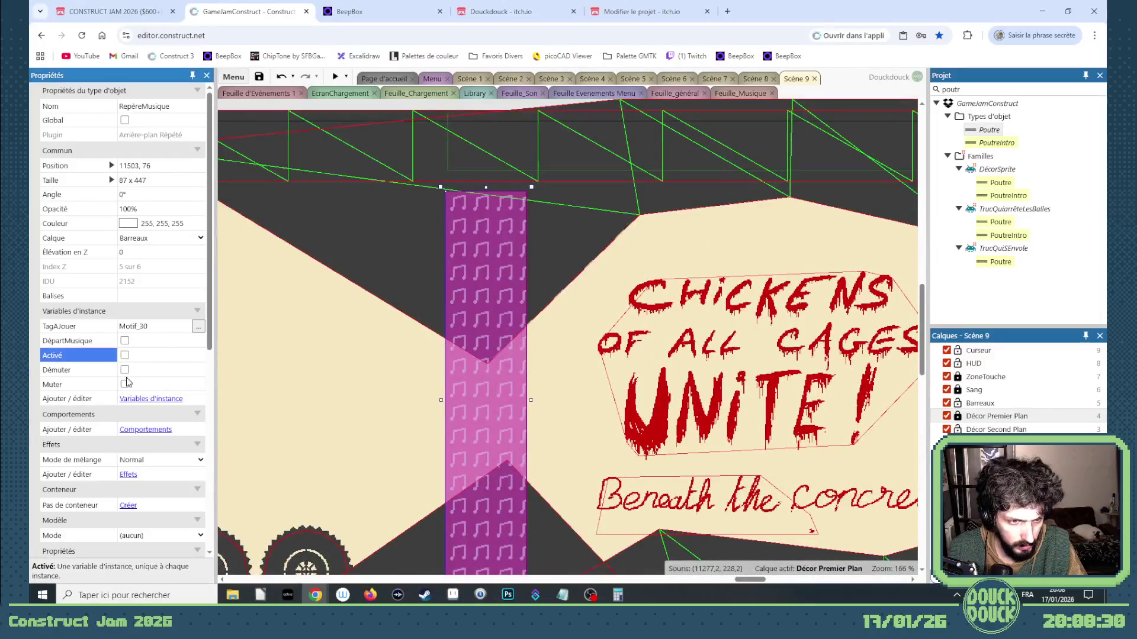
pyautogui.click(124, 385)
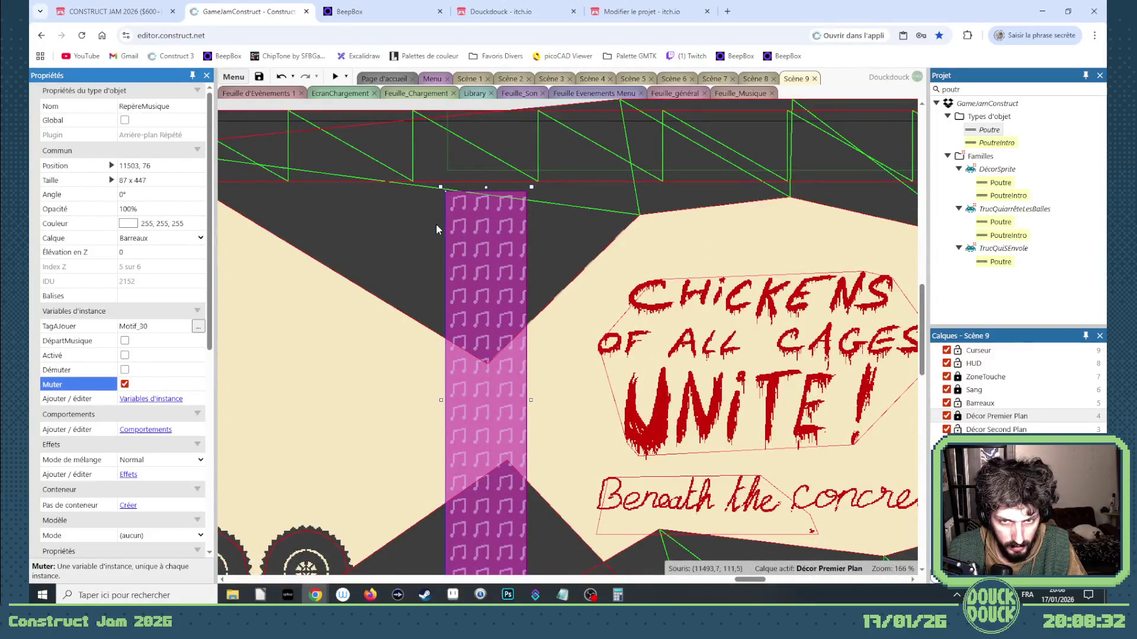
# Bring up the BeepBox song, then open the Musique folder in File Explorer
pyautogui.scroll(4, 437, 225)
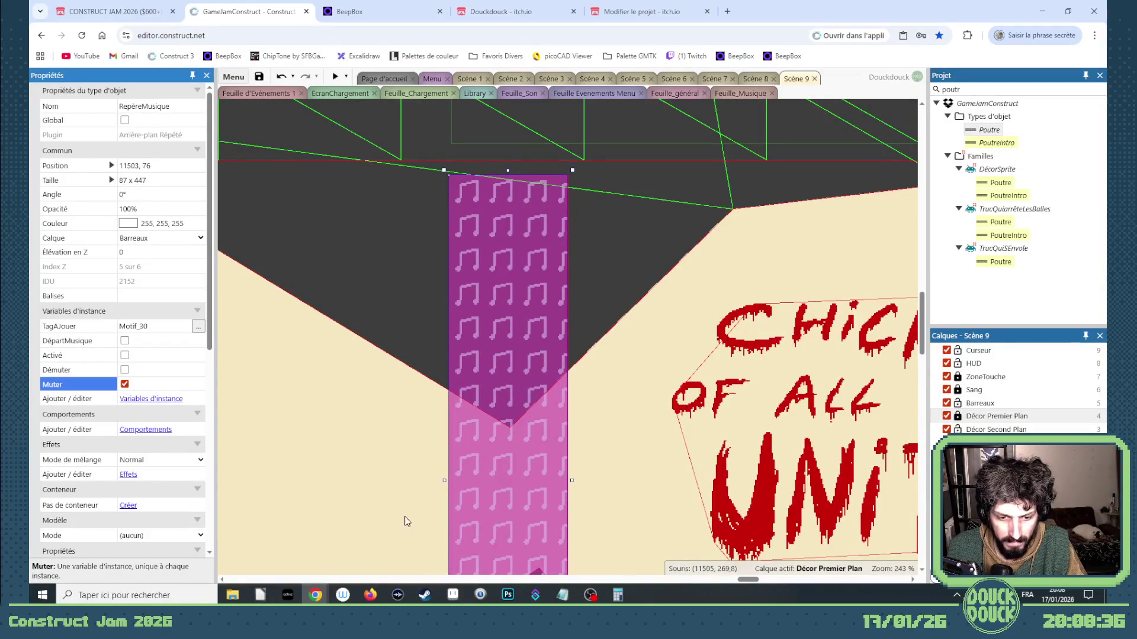
pyautogui.click(349, 12)
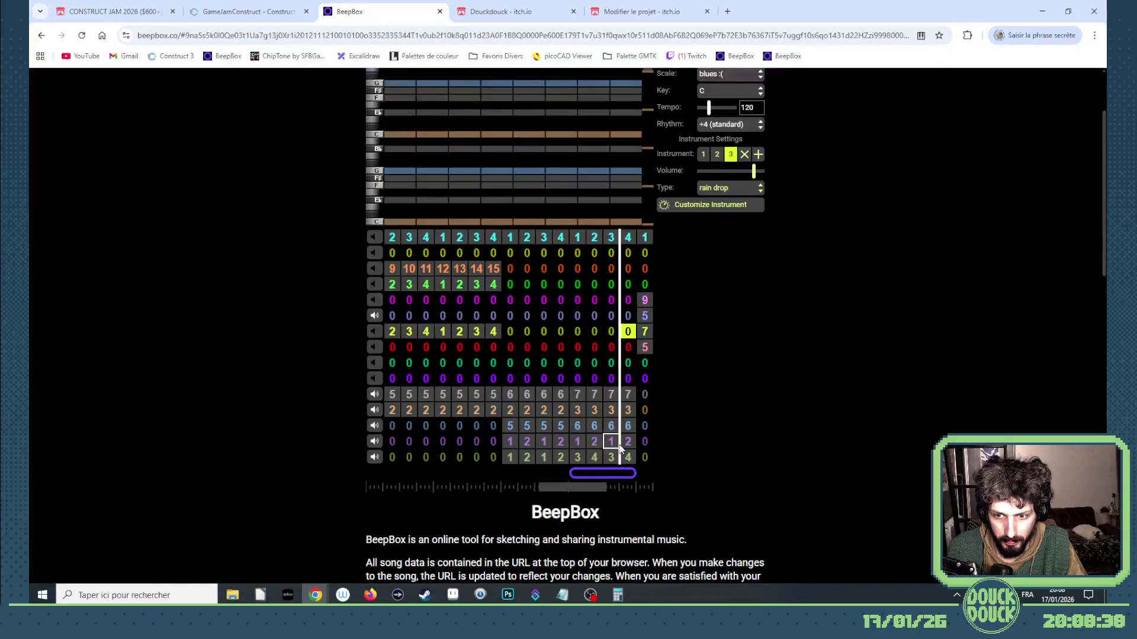
pyautogui.moveTo(612, 481); pyautogui.dragTo(673, 490)
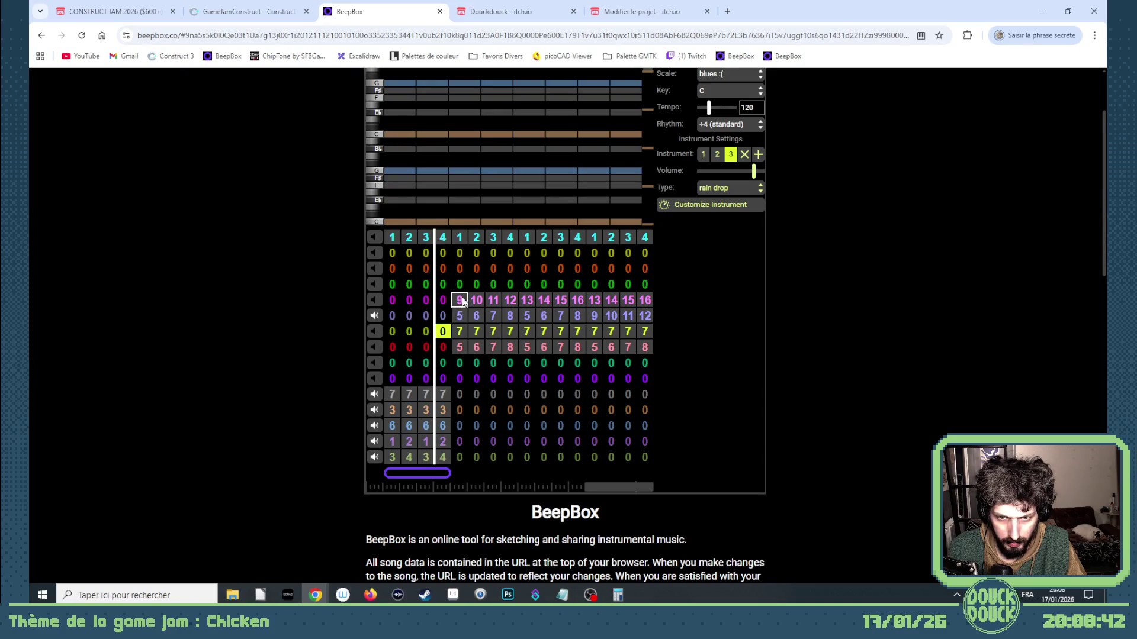
pyautogui.click(232, 595)
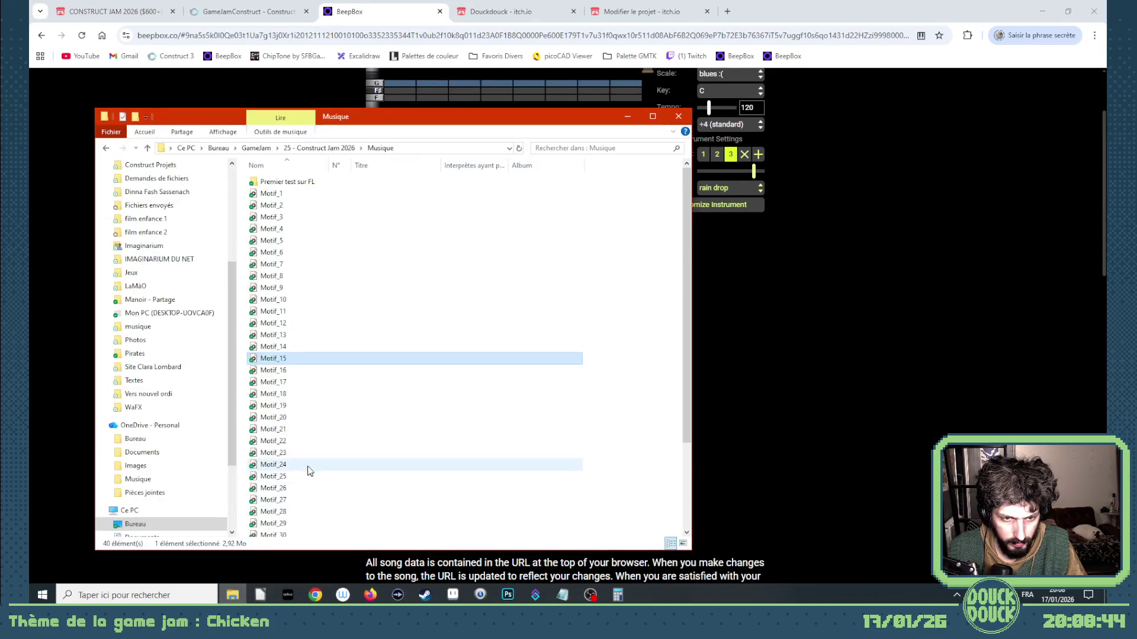
# Browse the Musique folder and play the Motif_34 audio file
pyautogui.scroll(-3, 308, 472)
pyautogui.click(273, 520)
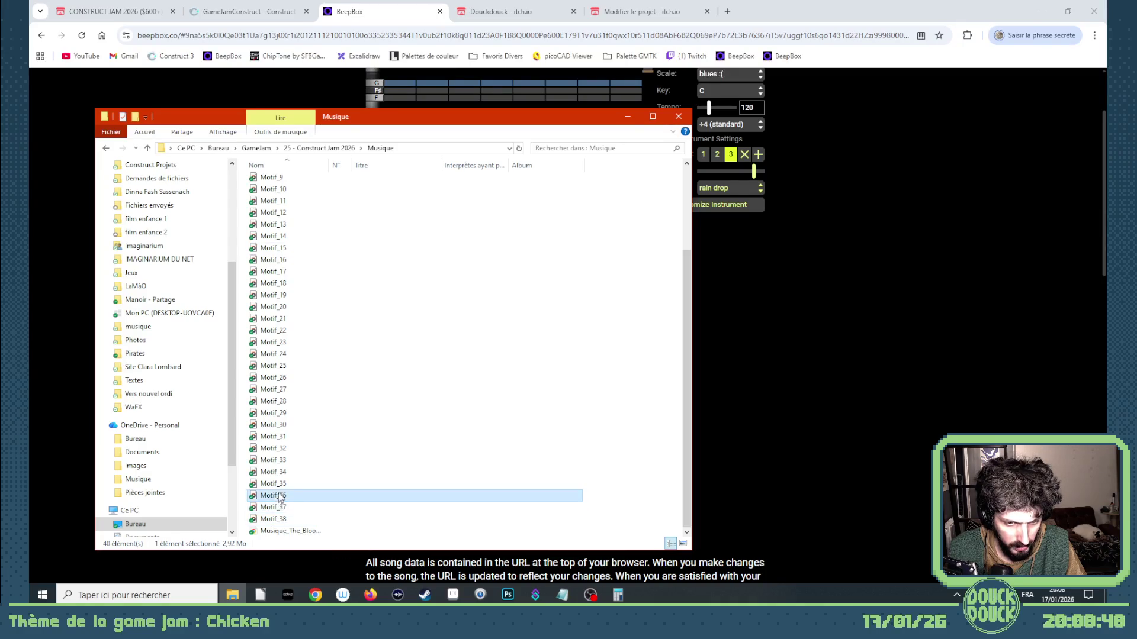
pyautogui.click(284, 484)
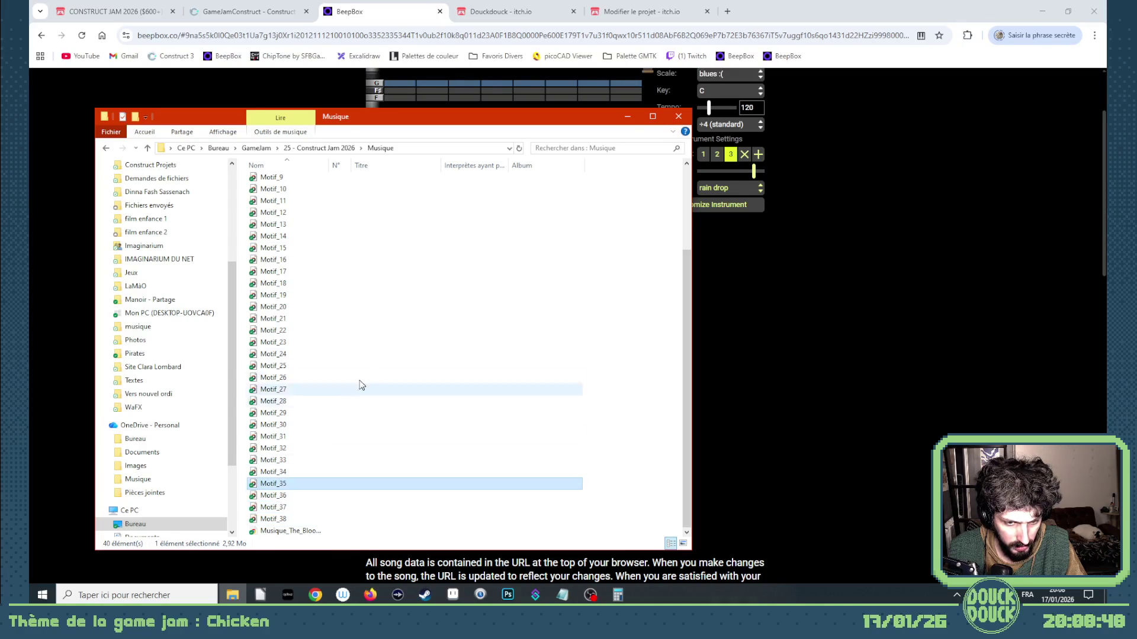
pyautogui.click(797, 357)
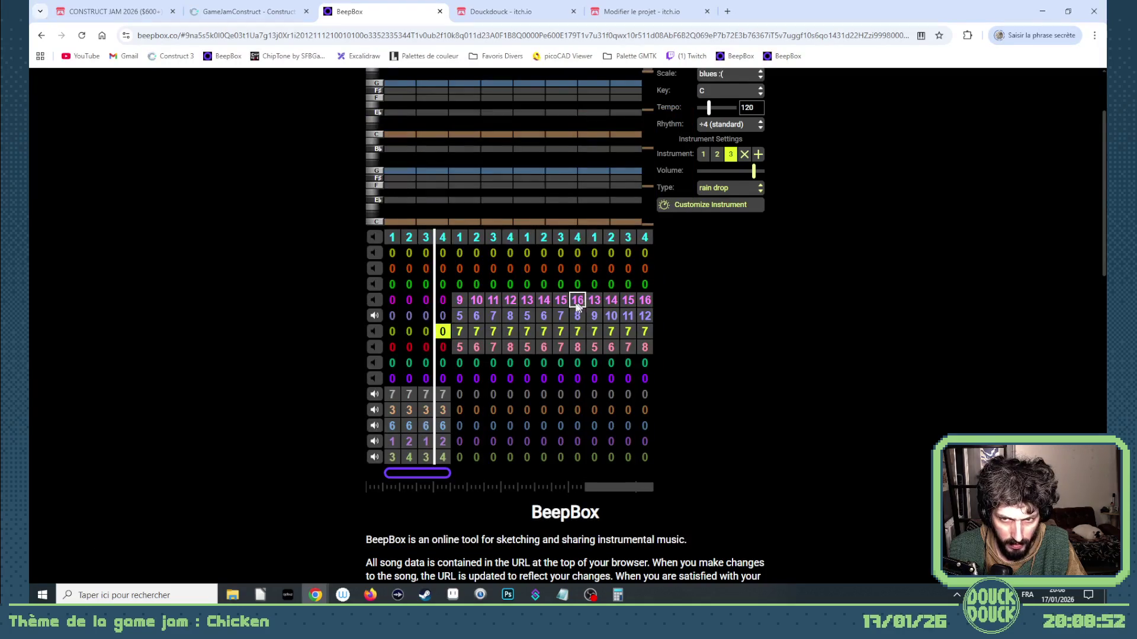
pyautogui.click(233, 595)
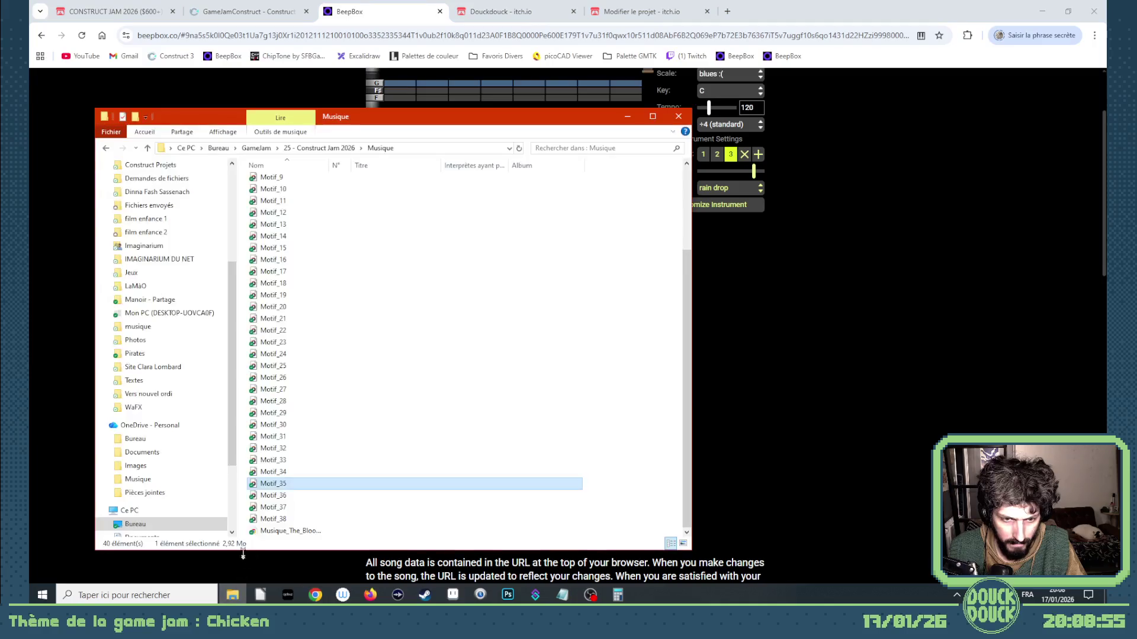
pyautogui.doubleClick(287, 473)
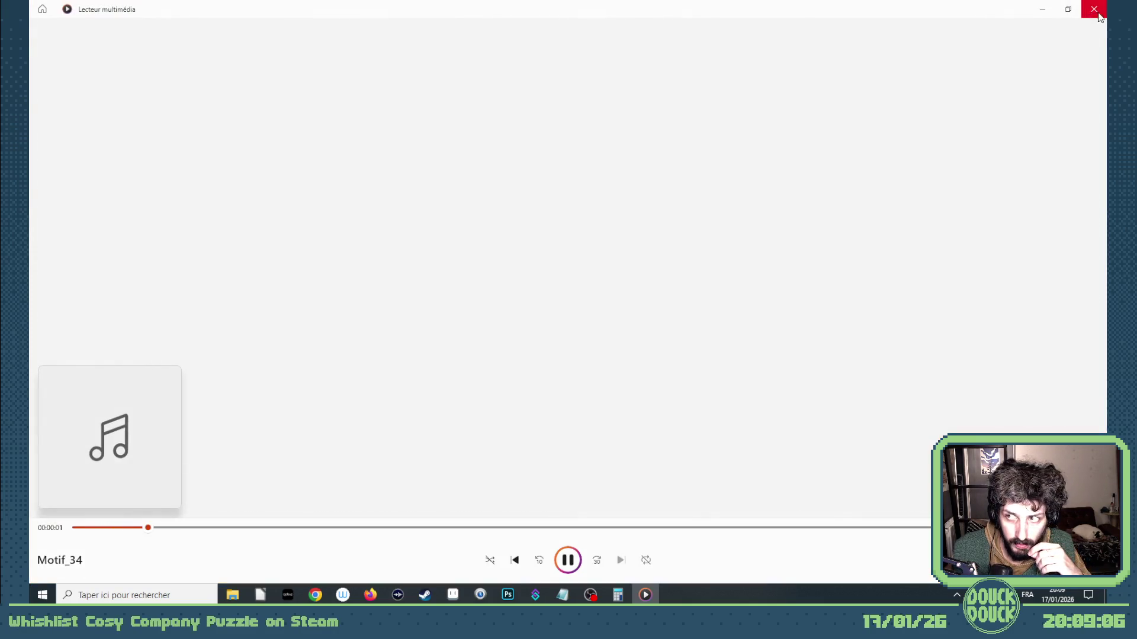
# Play Motif_35, close the media player, and return to the GameJamConstruct tab
pyautogui.click(1094, 9)
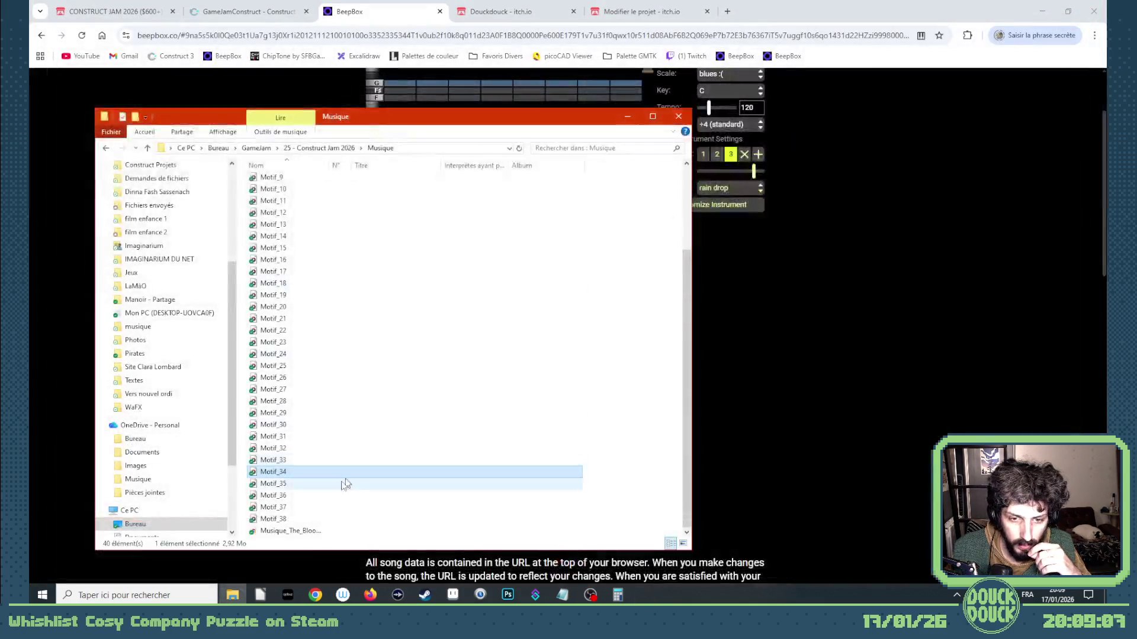
pyautogui.click(300, 484)
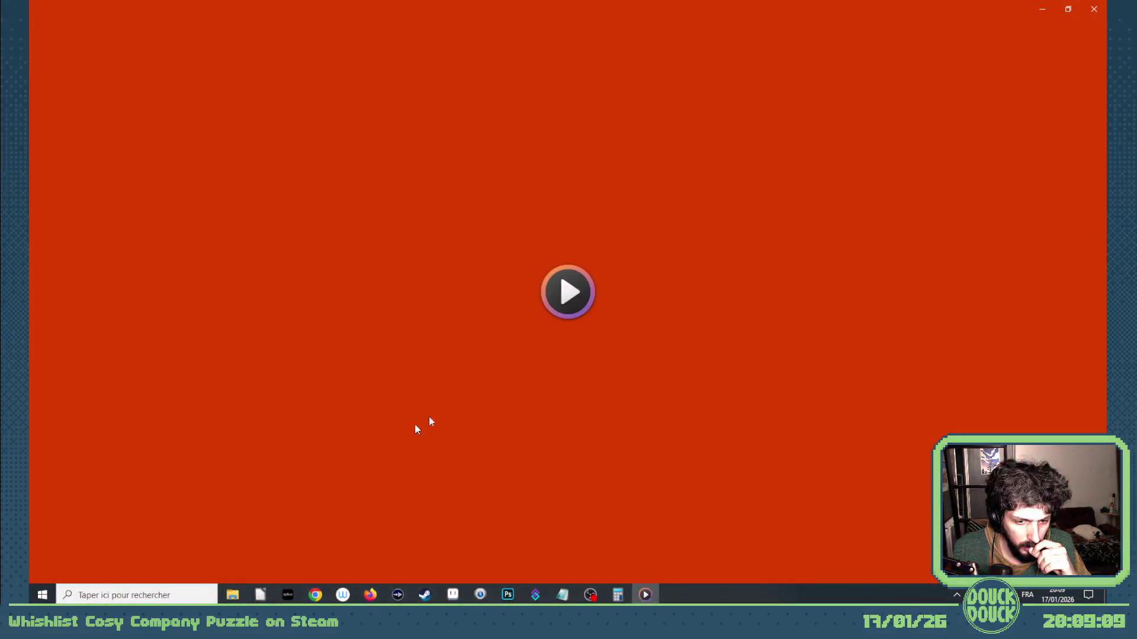
pyautogui.click(1098, 12)
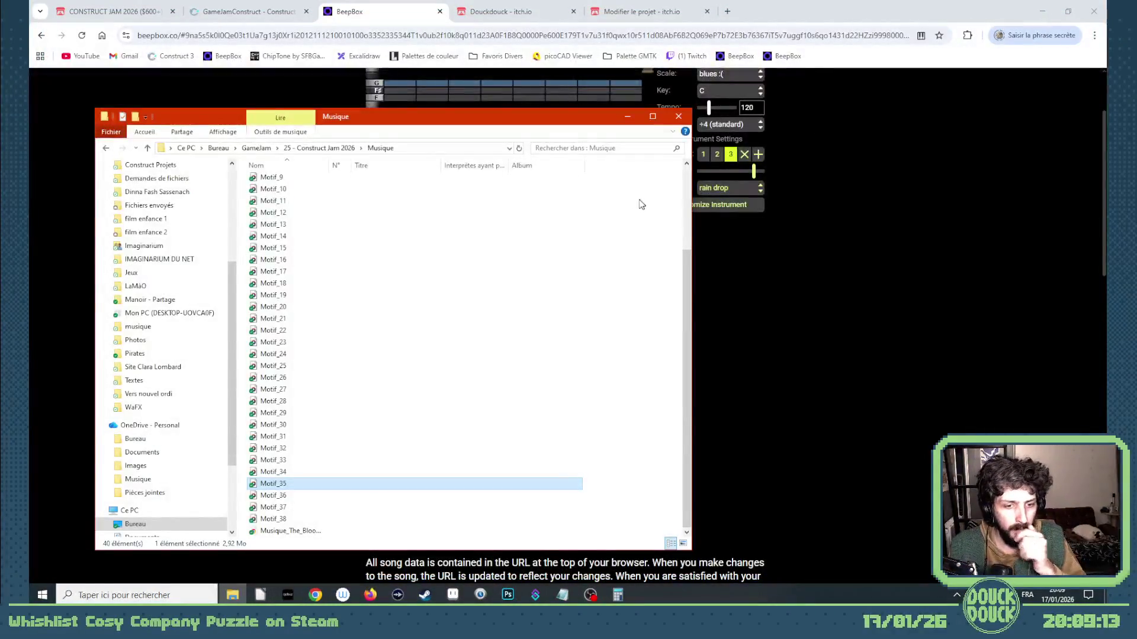
pyautogui.click(844, 225)
pyautogui.click(259, 13)
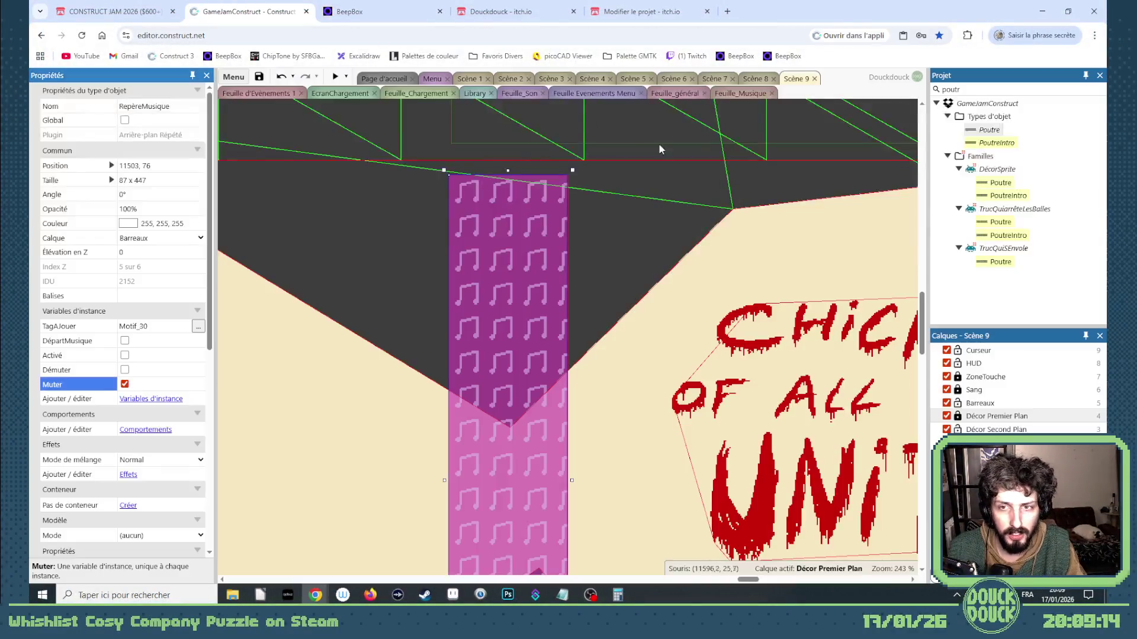
pyautogui.click(741, 93)
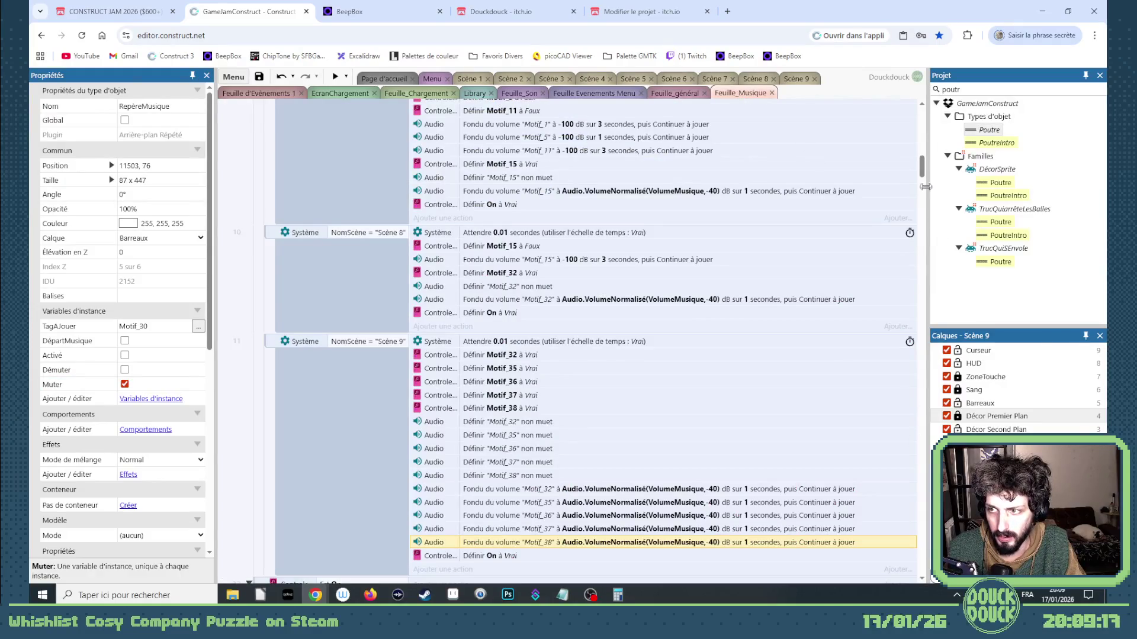
pyautogui.scroll(-3, 593, 390)
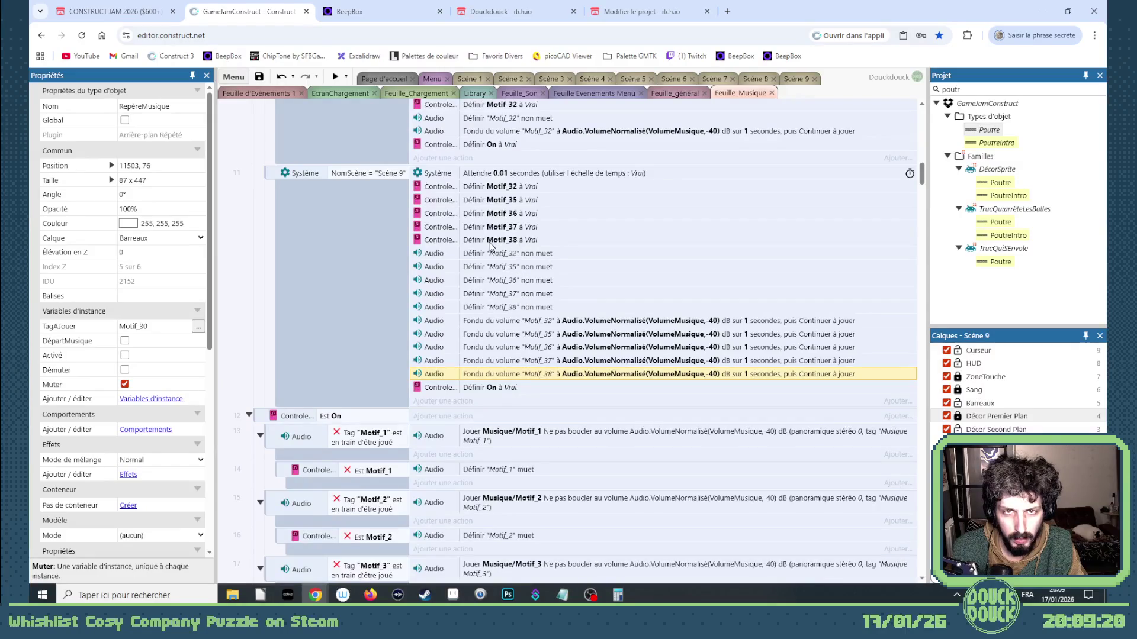
pyautogui.click(349, 12)
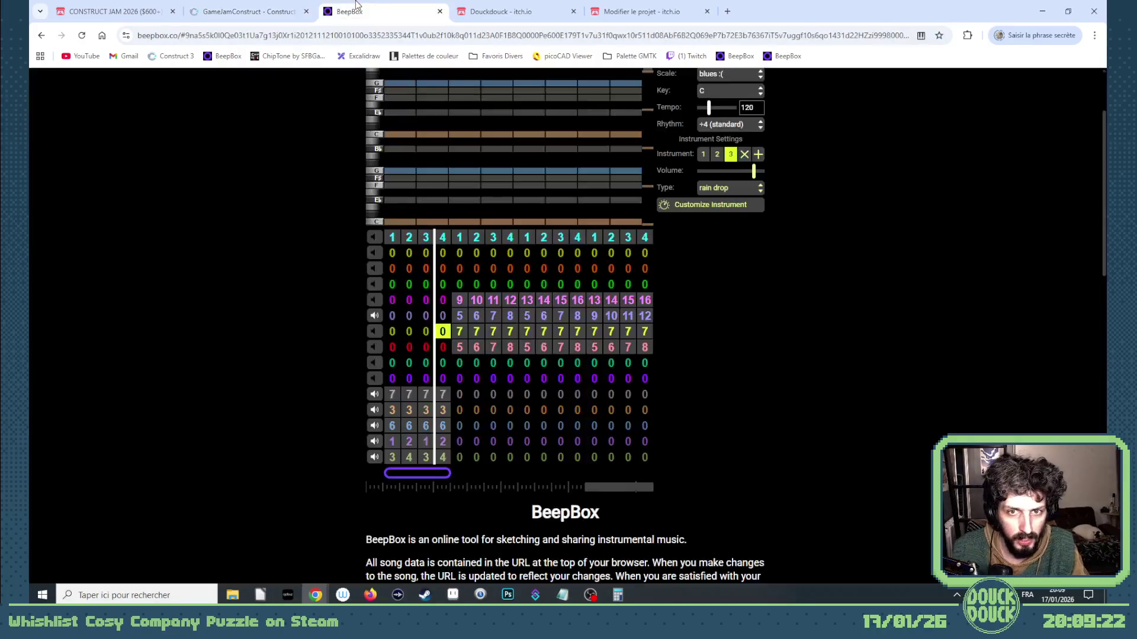
pyautogui.click(499, 5)
pyautogui.click(248, 11)
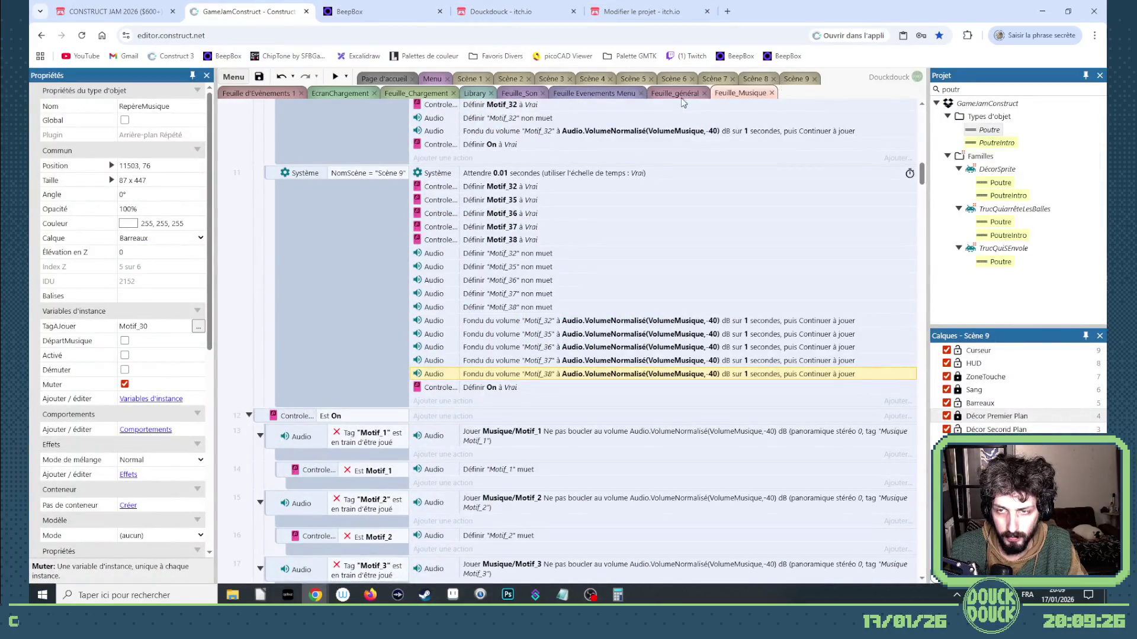
pyautogui.click(796, 79)
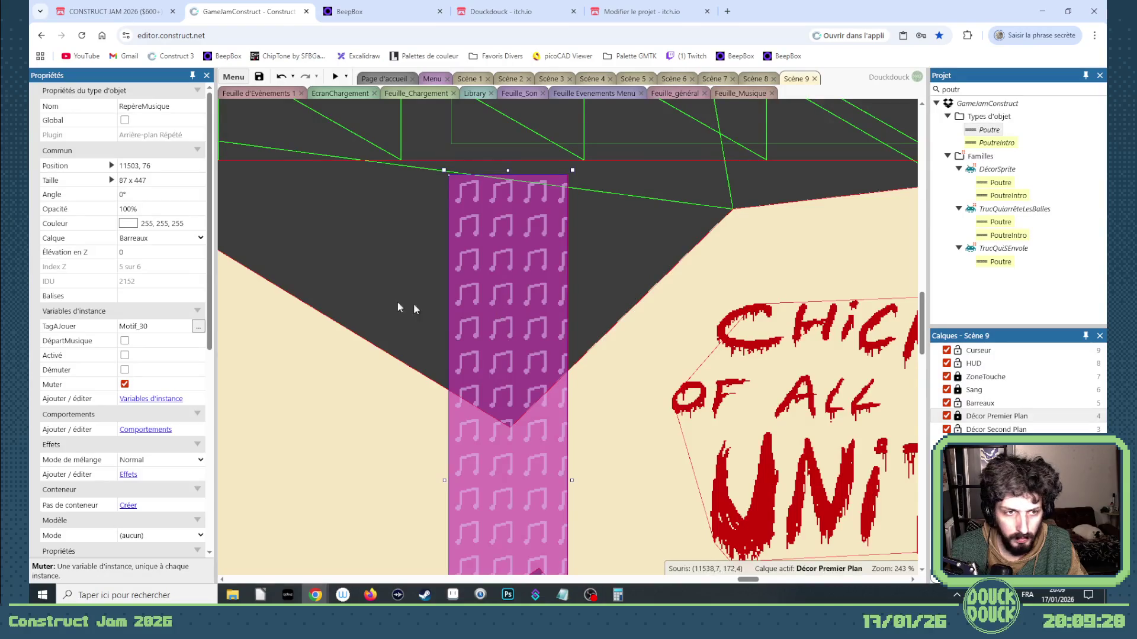
# Retag the marker Motif_35 and add a duplicate marker tagged Motif_36
pyautogui.click(157, 327)
pyautogui.press('BackSpace')
pyautogui.write('5')
pyautogui.press('Return')
pyautogui.moveTo(472, 223); pyautogui.dragTo(475, 217)
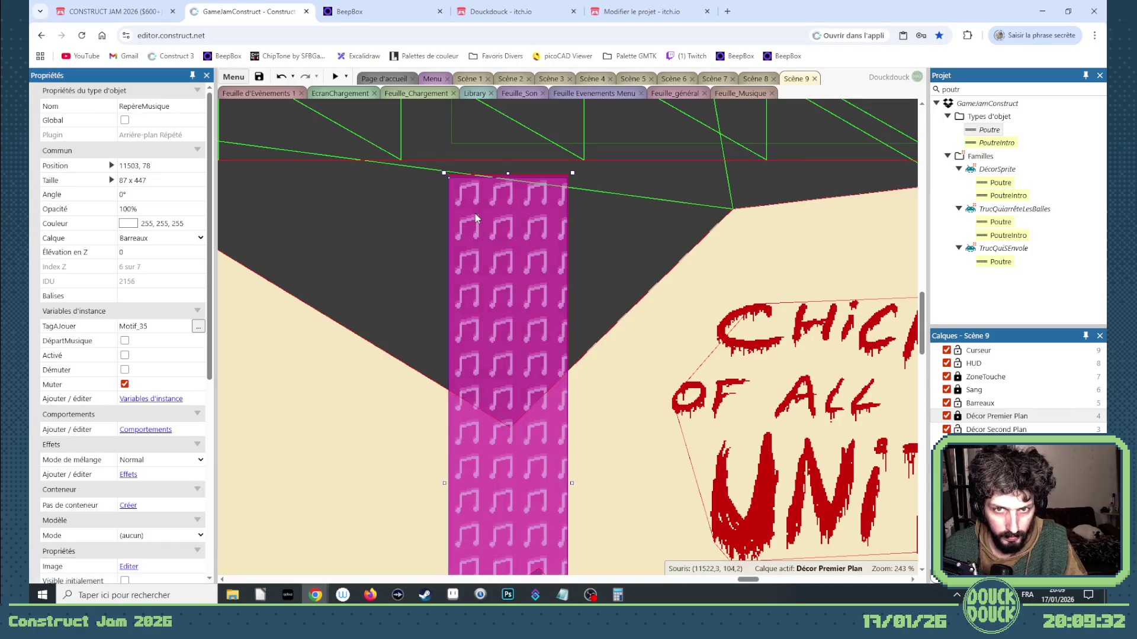
pyautogui.click(151, 327)
pyautogui.press('BackSpace')
pyautogui.write('6')
pyautogui.press('Tab')
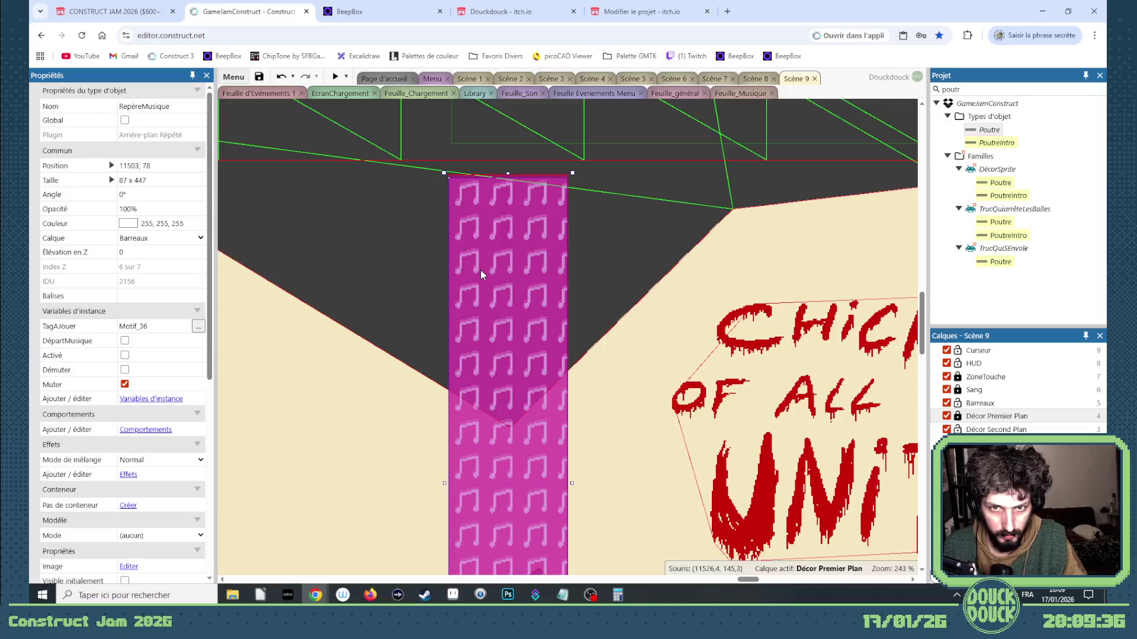
# Add two more duplicate markers tagged Motif_37 and Motif_38
pyautogui.moveTo(481, 269); pyautogui.dragTo(481, 272)
pyautogui.click(148, 326)
pyautogui.press('BackSpace')
pyautogui.write('7')
pyautogui.press('Tab')
pyautogui.moveTo(493, 261); pyautogui.dragTo(492, 265)
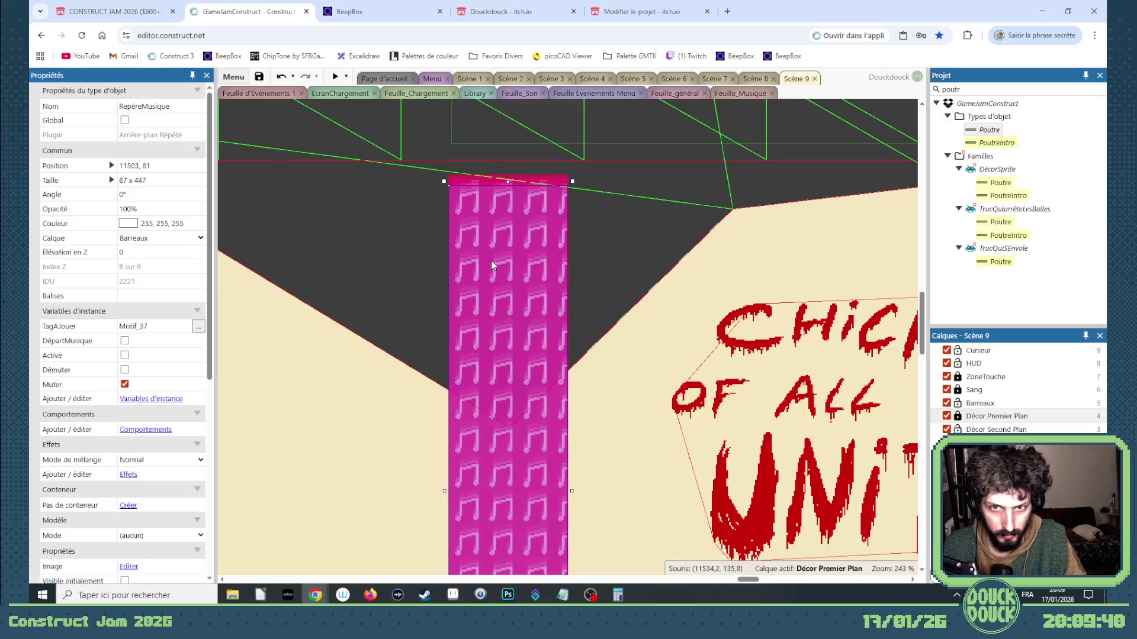
pyautogui.click(151, 326)
pyautogui.press('BackSpace')
pyautogui.write('8')
pyautogui.press('Tab')
# Add a final marker tagged Motif_11 with Activé and Démuter ticked and Muter unticked
pyautogui.moveTo(483, 230); pyautogui.dragTo(483, 232)
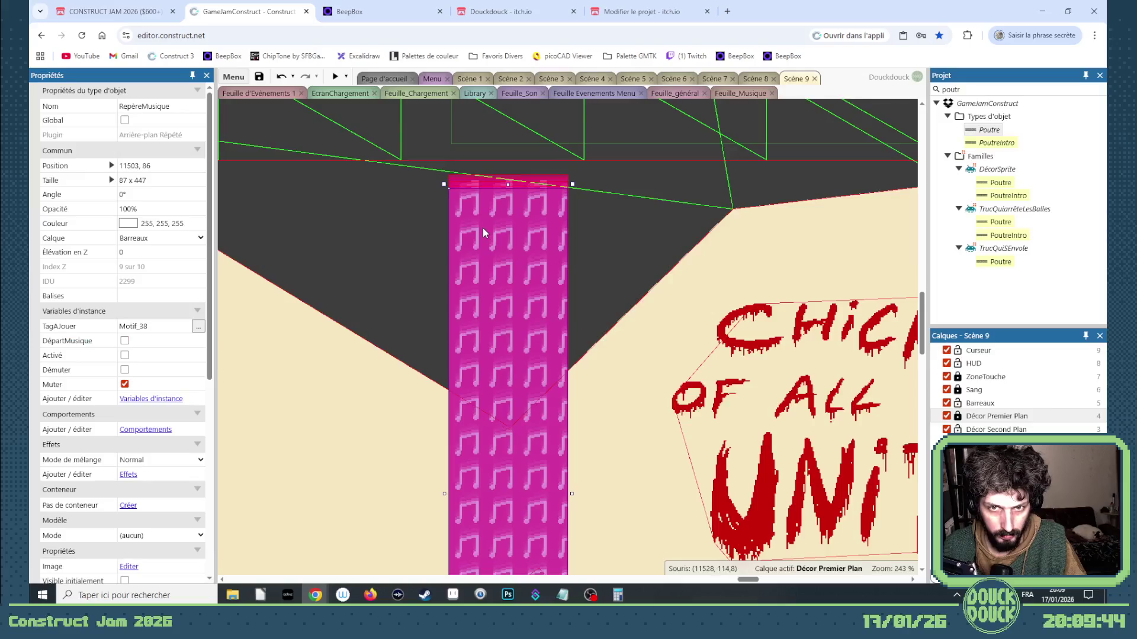
pyautogui.click(151, 326)
pyautogui.press('BackSpace')
pyautogui.press('BackSpace')
pyautogui.write('1')
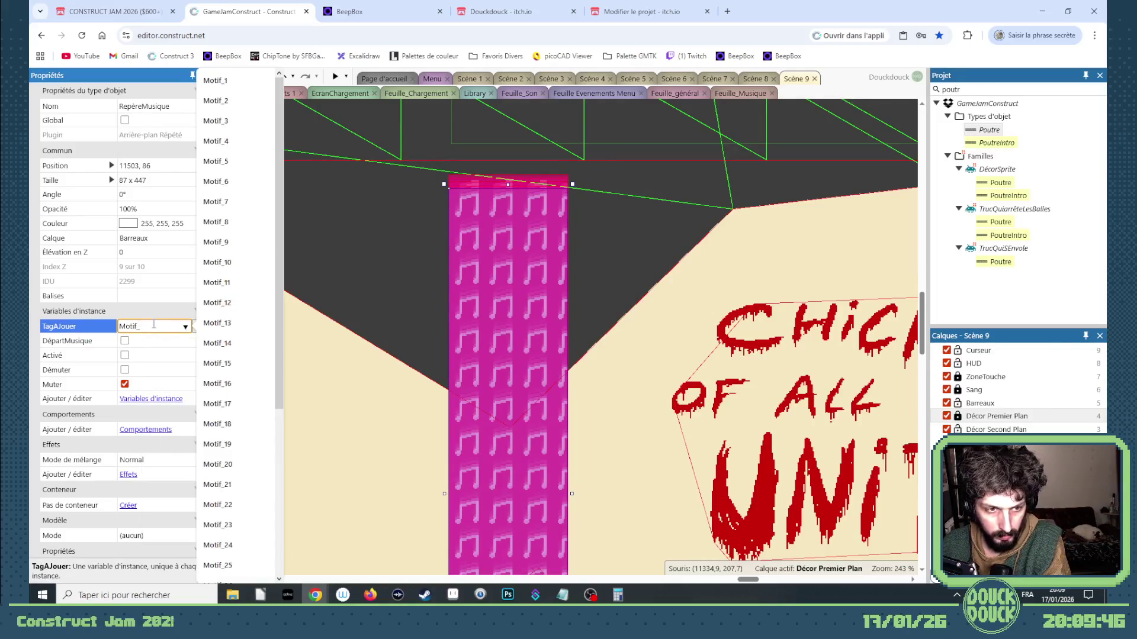
pyautogui.write('1')
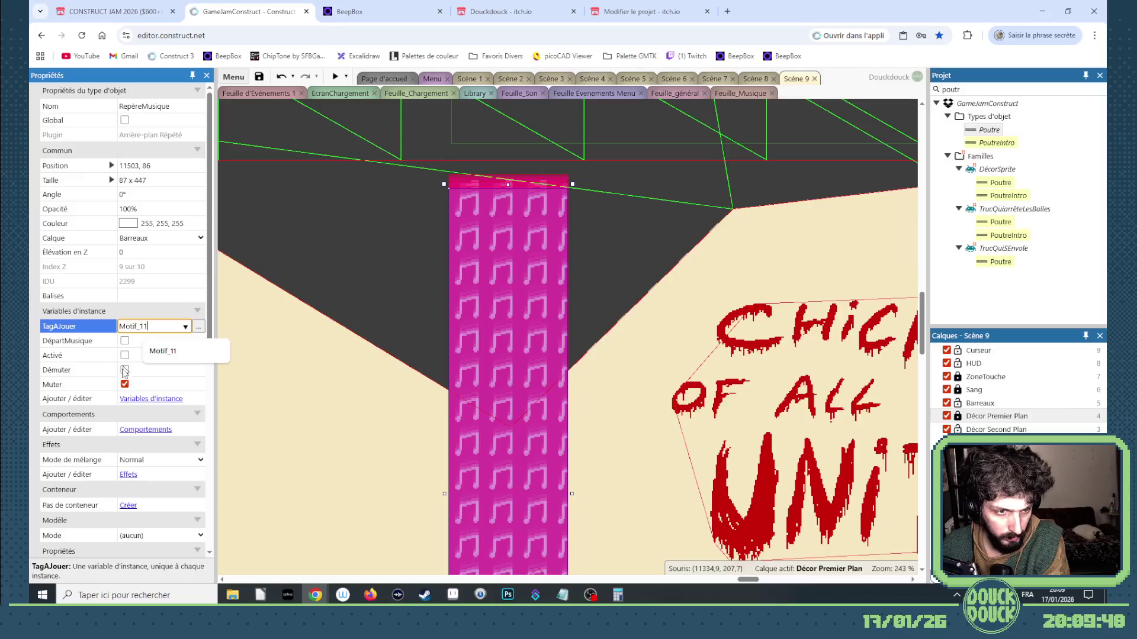
pyautogui.click(125, 384)
pyautogui.click(125, 355)
pyautogui.click(124, 369)
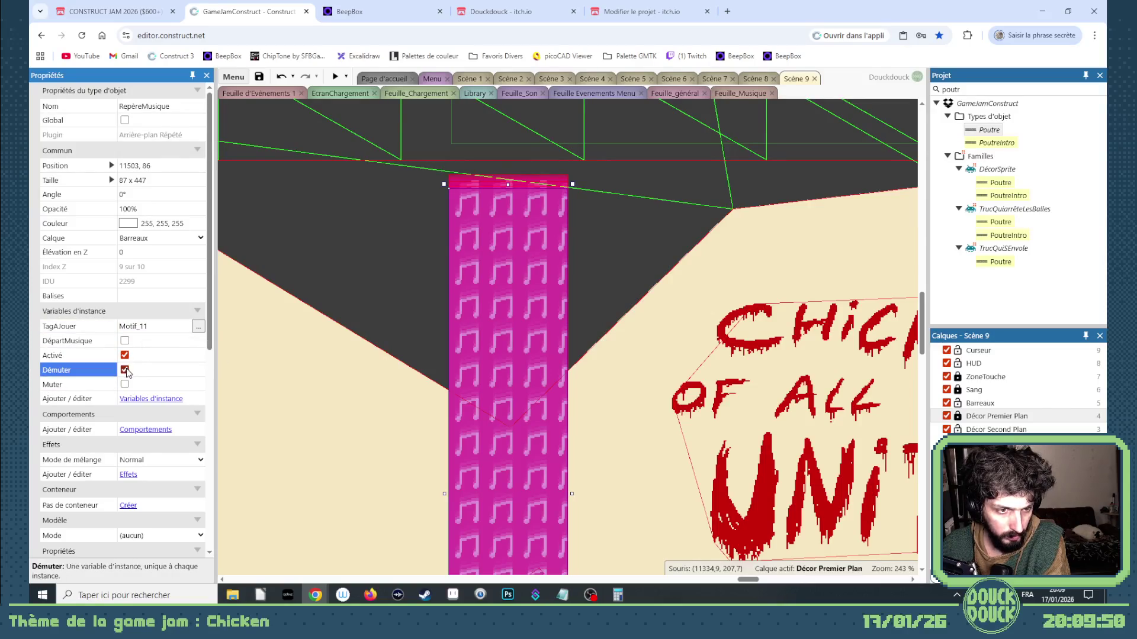
# Pan across the Scène 9 layout to review the placed markers
pyautogui.scroll(-3, 450, 320)
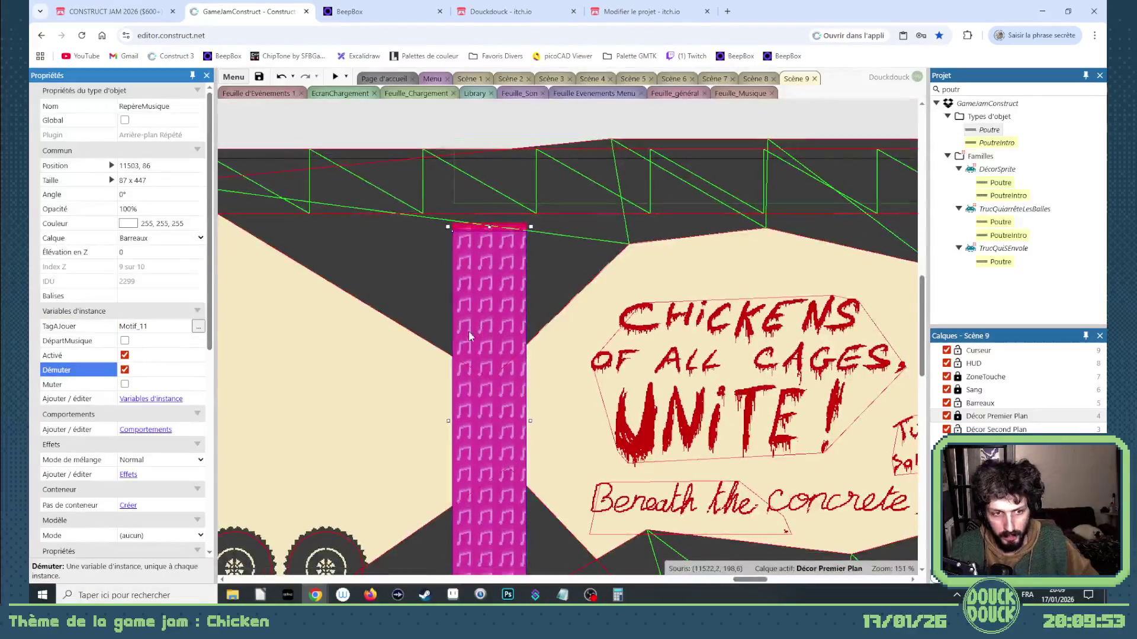
pyautogui.moveTo(740, 579)
pyautogui.mouseDown()
pyautogui.moveTo(796, 581)
pyautogui.moveTo(738, 582)
pyautogui.mouseUp()
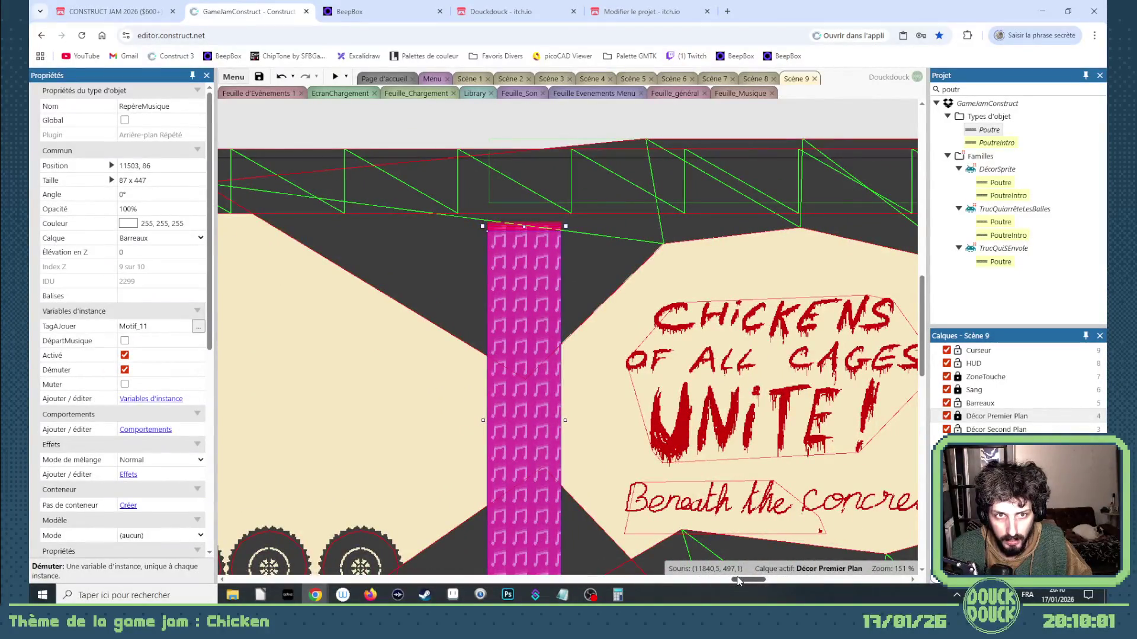
pyautogui.moveTo(739, 582); pyautogui.dragTo(734, 582)
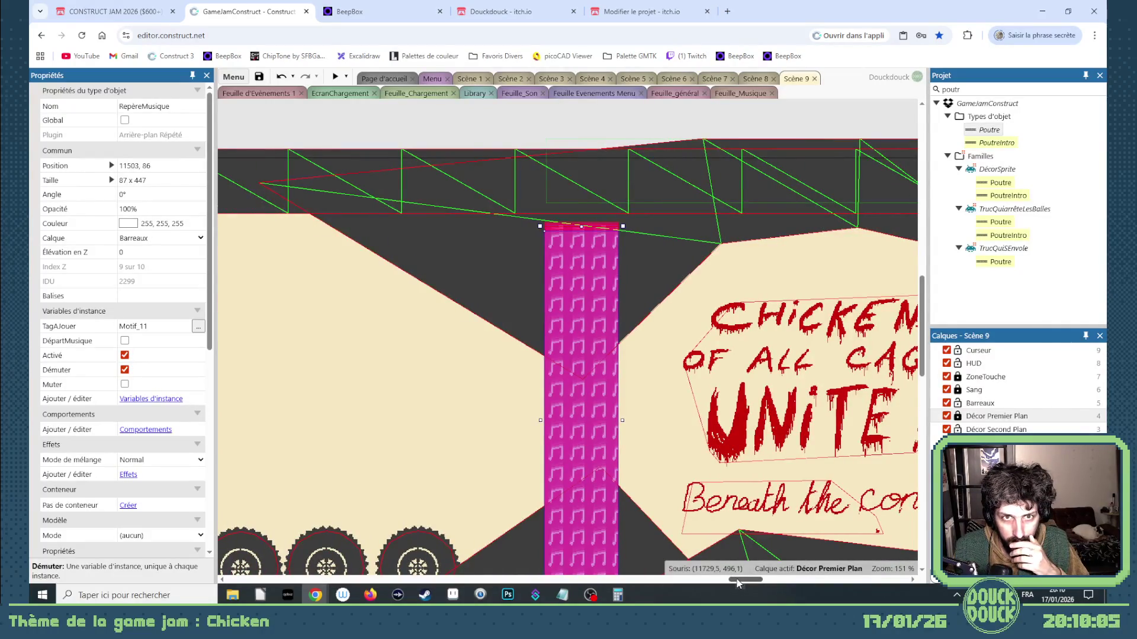
pyautogui.moveTo(737, 582)
pyautogui.mouseDown()
pyautogui.moveTo(686, 583)
pyautogui.moveTo(748, 585)
pyautogui.mouseUp()
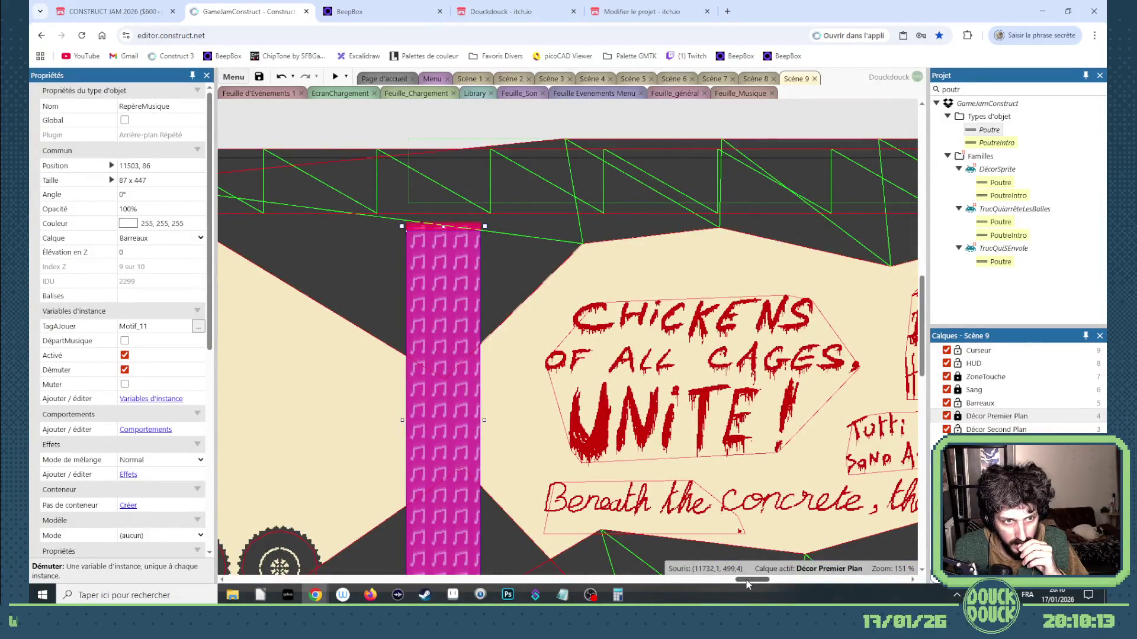
pyautogui.moveTo(746, 582); pyautogui.dragTo(732, 580)
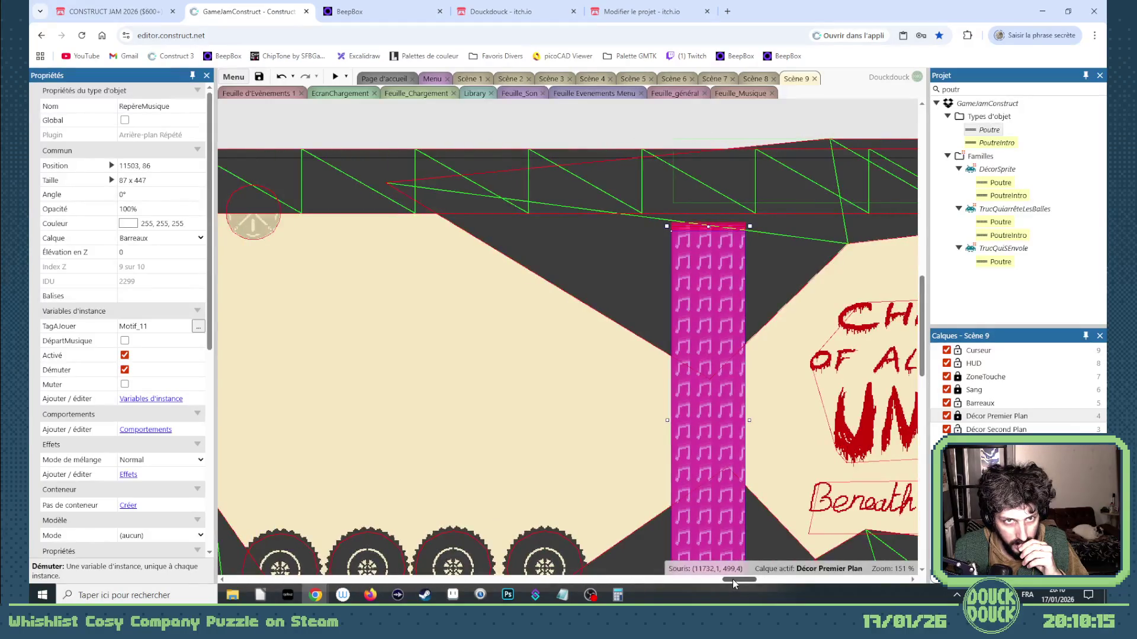
pyautogui.moveTo(733, 580); pyautogui.dragTo(719, 580)
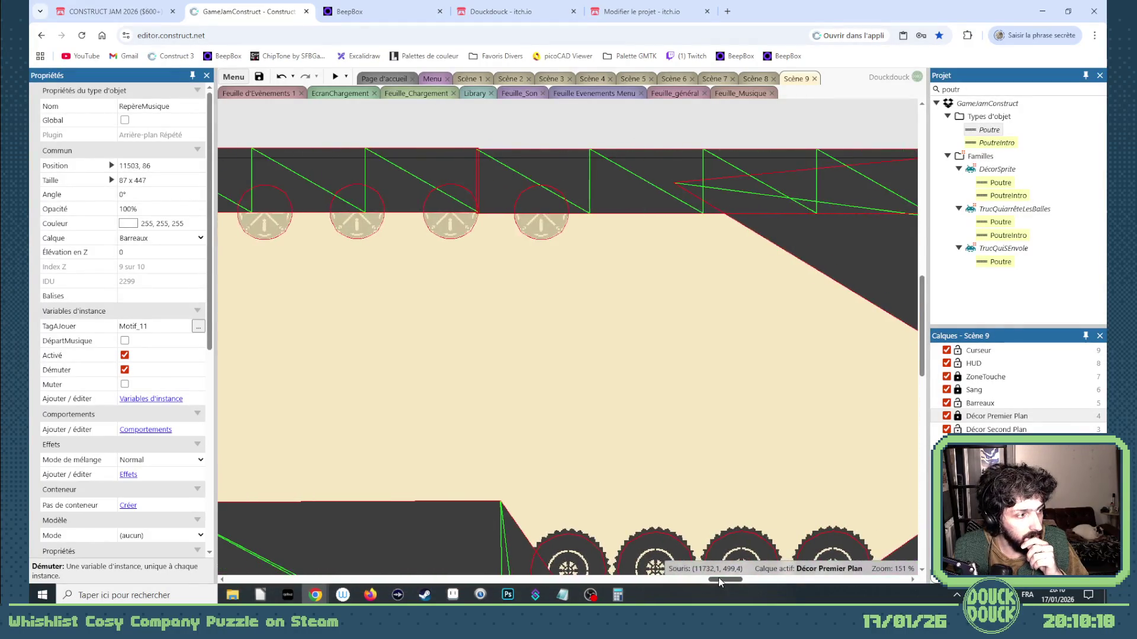
# Launch a game preview from the Scène 1 layout, then go to the itch.io edit page
pyautogui.click(472, 77)
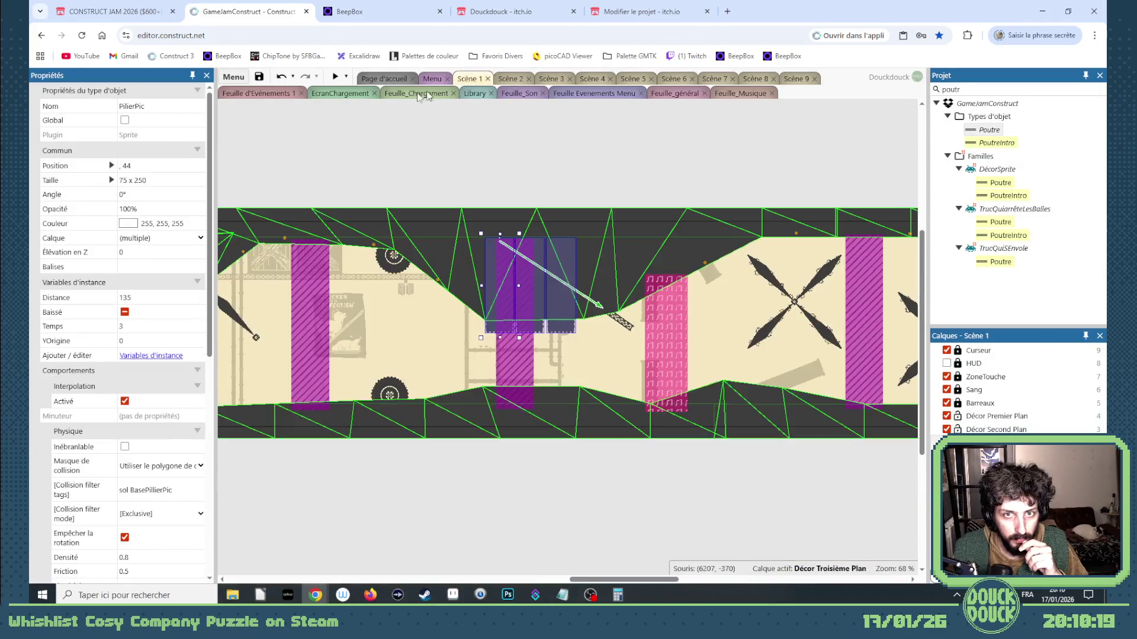
pyautogui.click(336, 77)
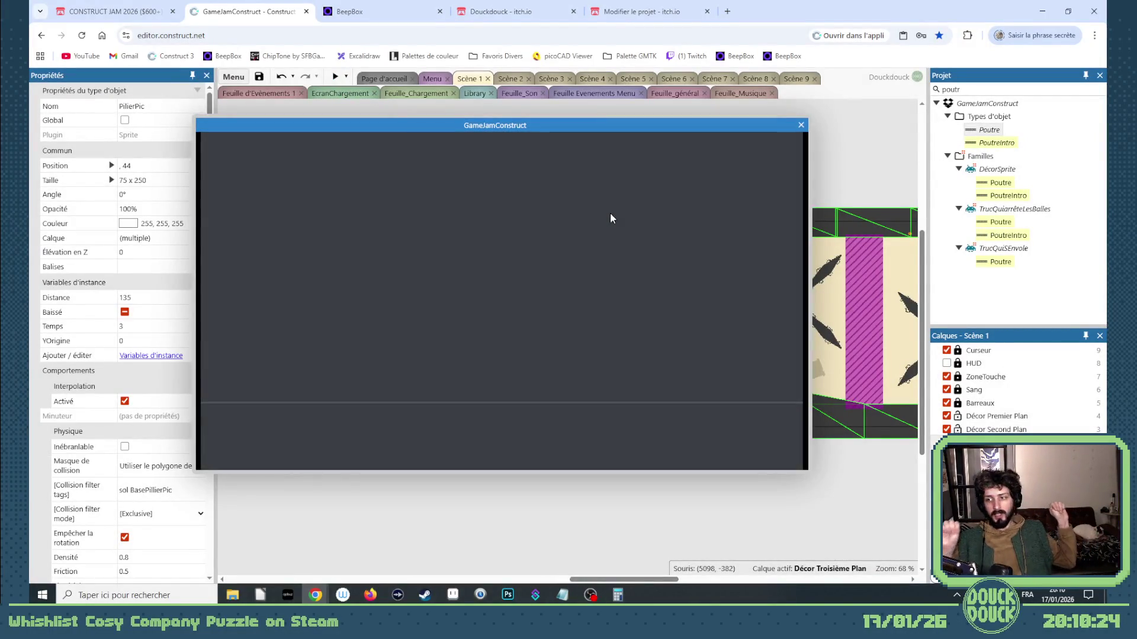
pyautogui.click(610, 4)
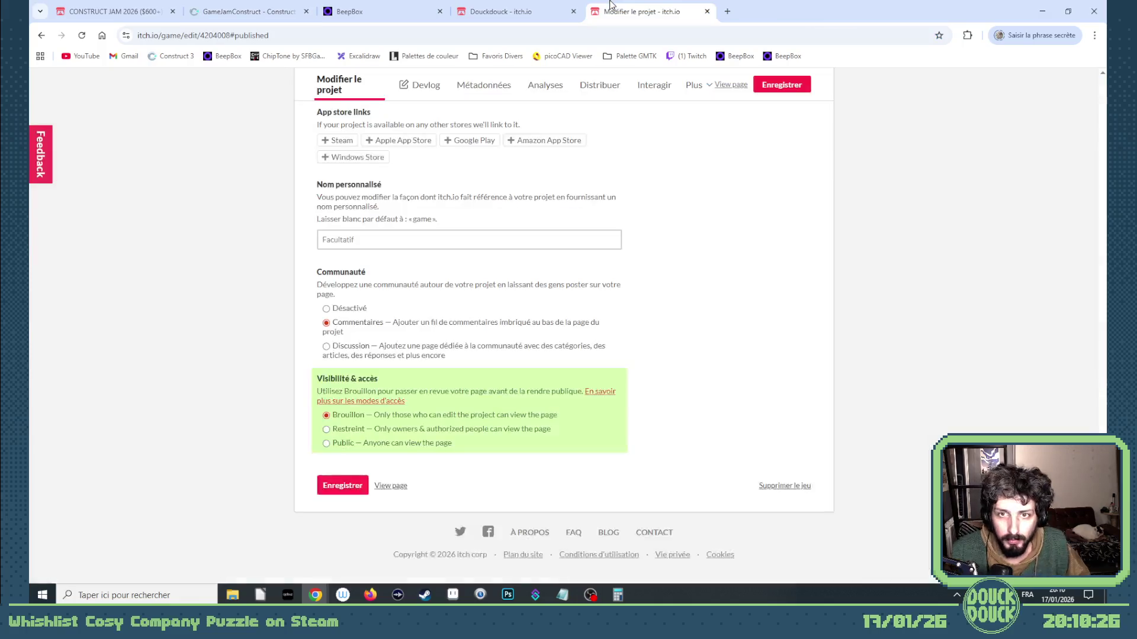
# Open The Bloody Chicken Escape's itch.io page in a new tab, then return to editing
pyautogui.scroll(20, 707, 152)
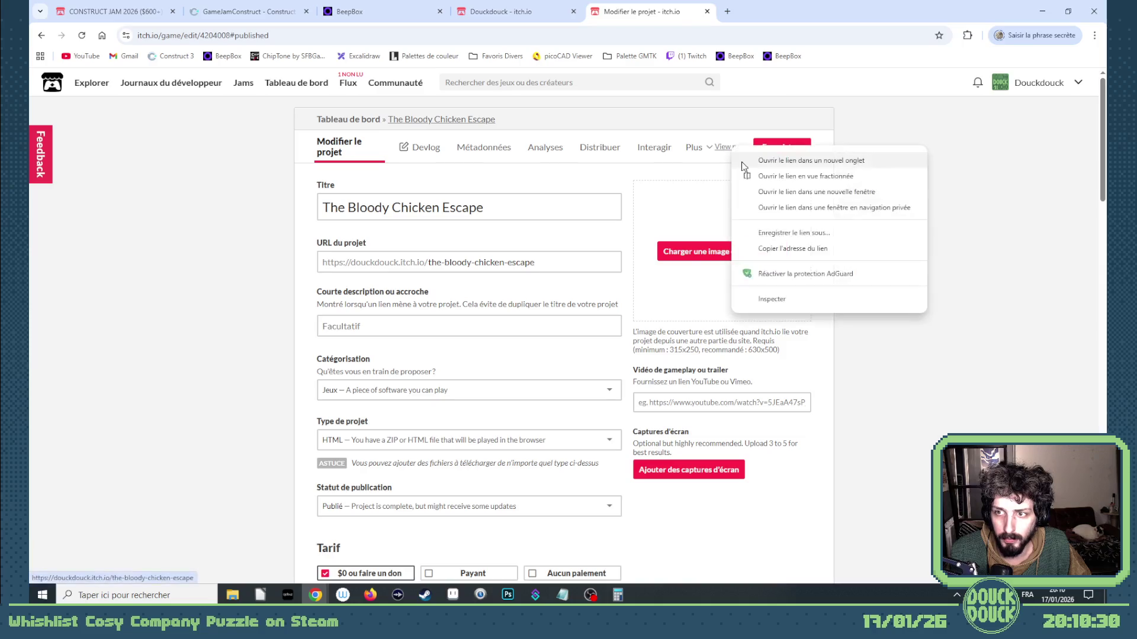
pyautogui.click(726, 18)
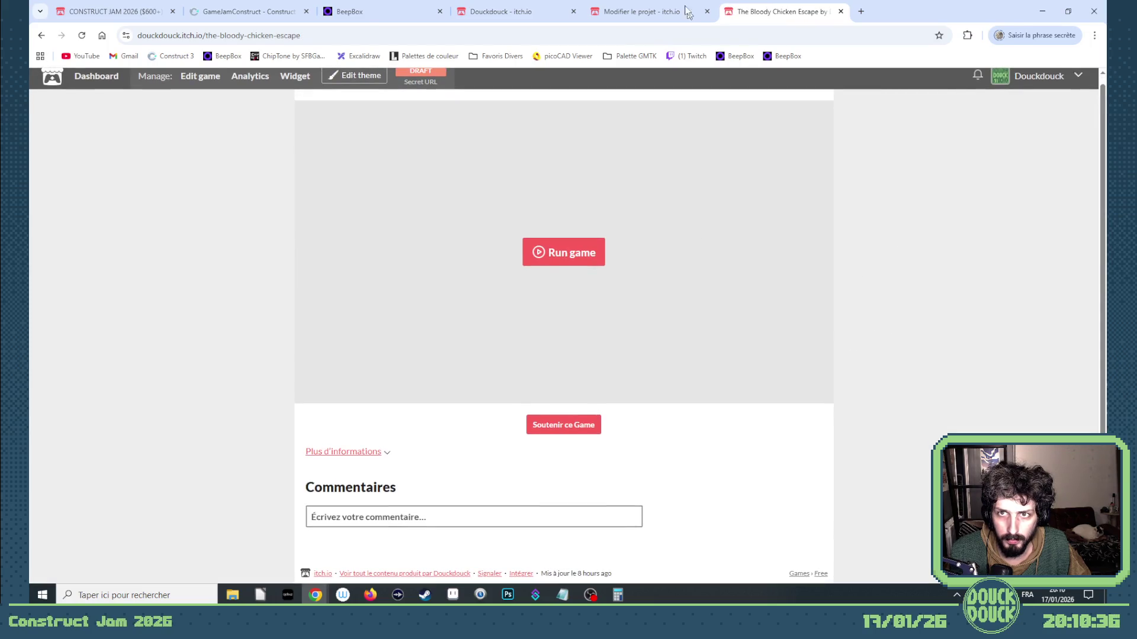
pyautogui.click(692, 16)
# Return to the fullscreen preview and slap the caged chicken repeatedly until it breaks free
pyautogui.click(299, 7)
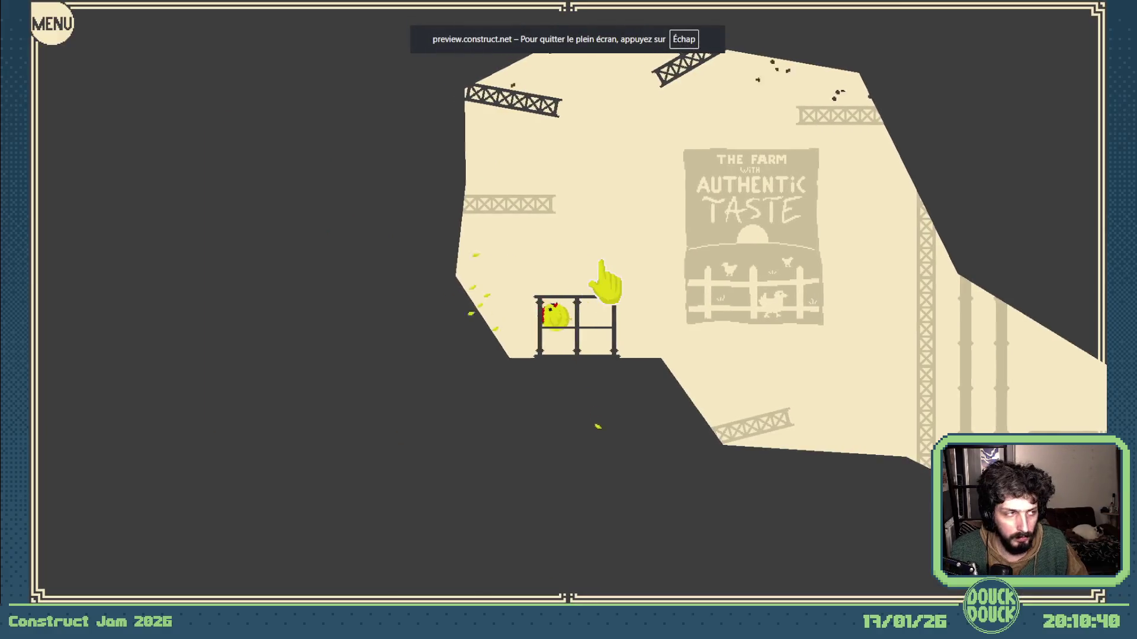
pyautogui.click(613, 267)
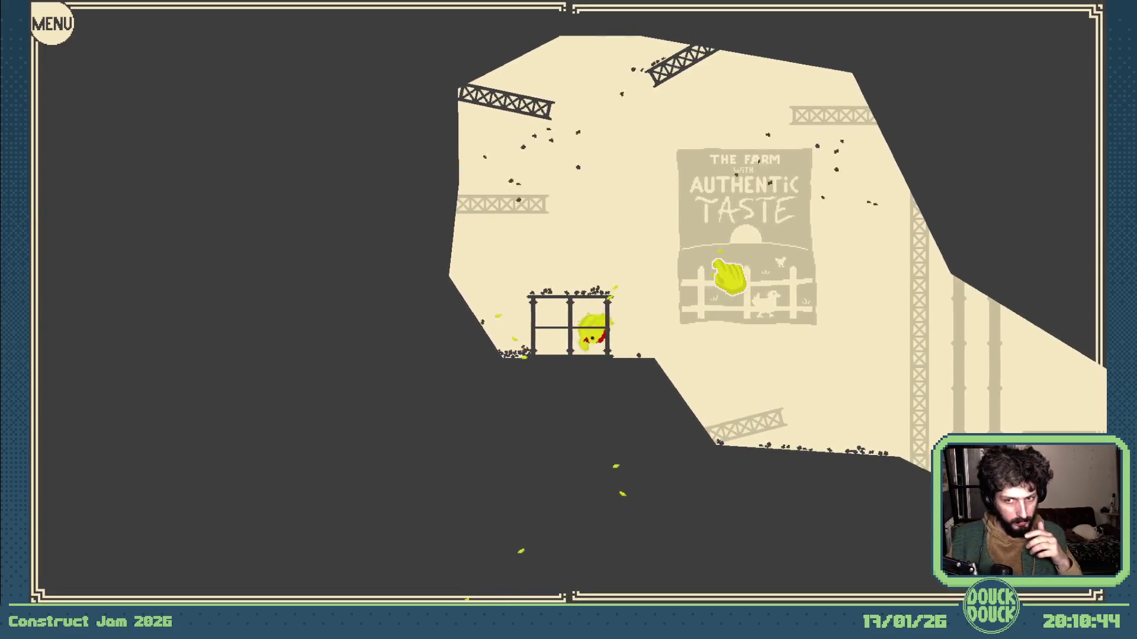
pyautogui.click(635, 258)
pyautogui.click(521, 274)
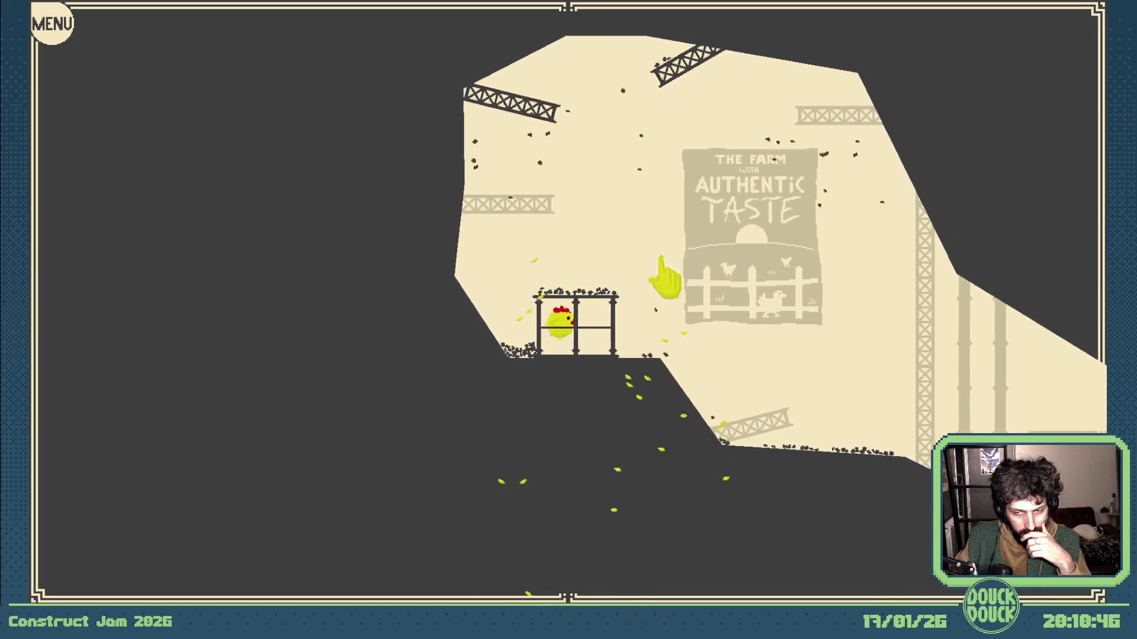
pyautogui.click(663, 257)
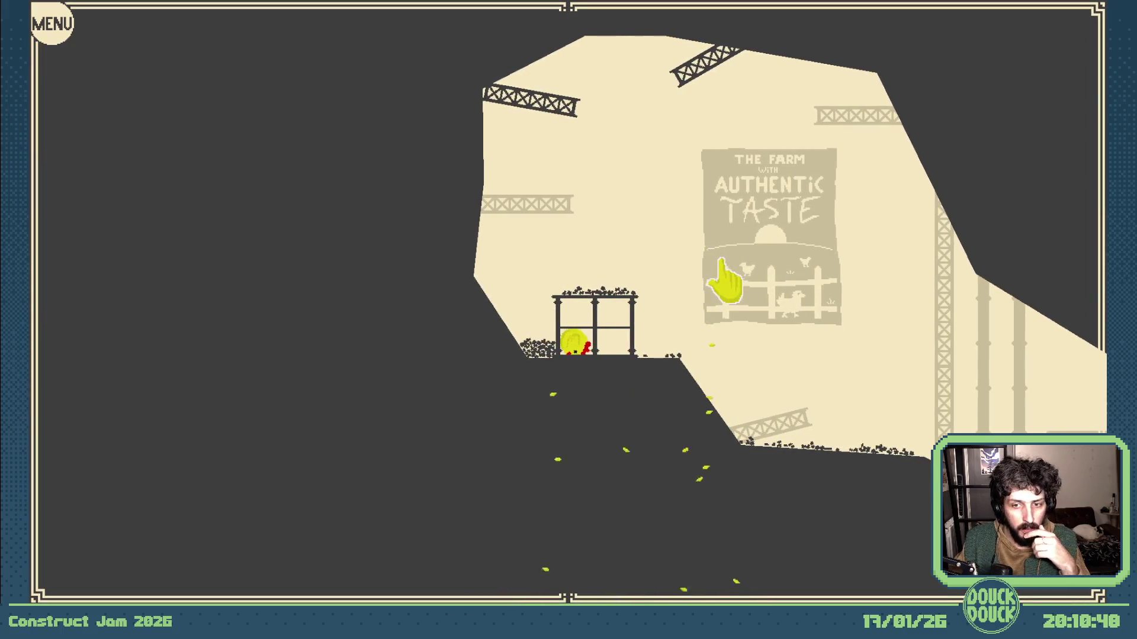
pyautogui.click(779, 304)
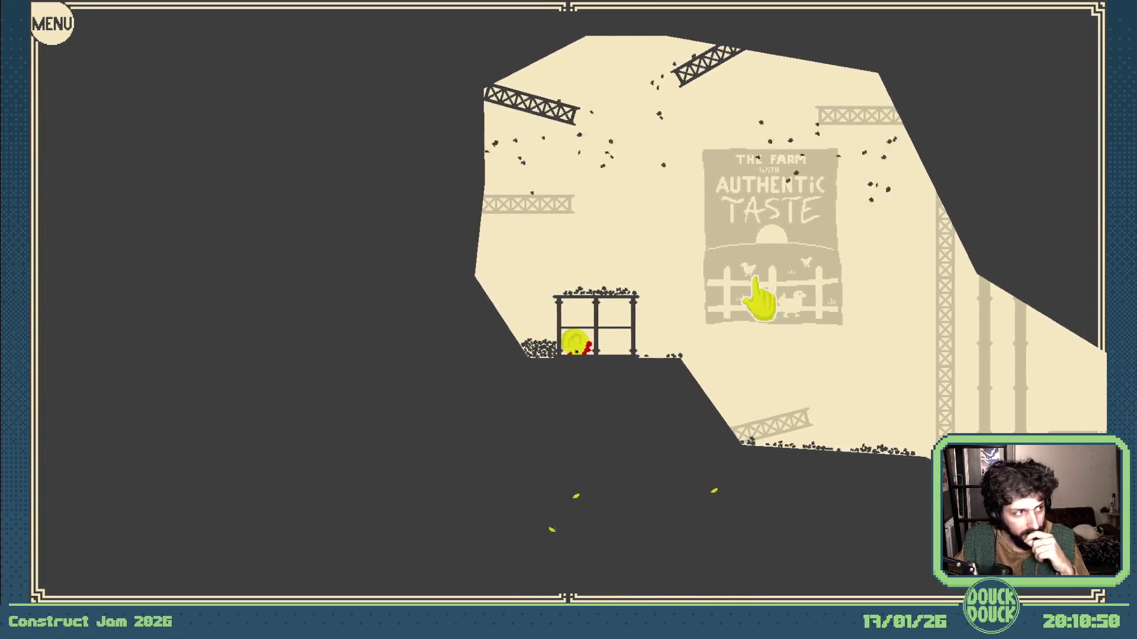
pyautogui.click(817, 318)
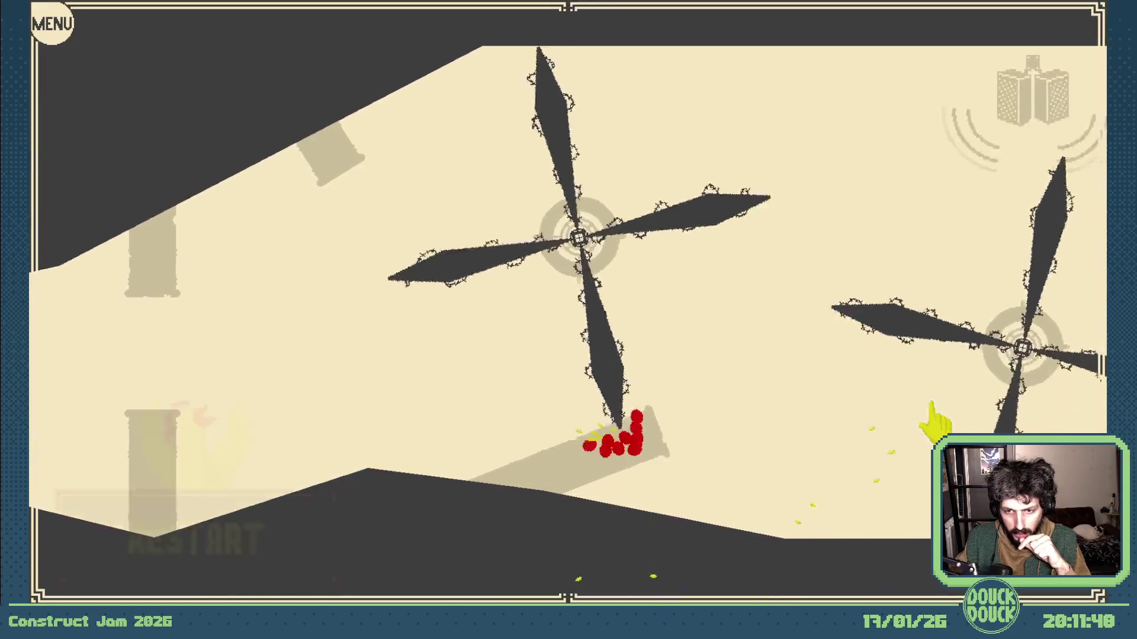
# Restart from the checkpoint, fly the chicken into the windmill blades, then restart again
pyautogui.click(319, 503)
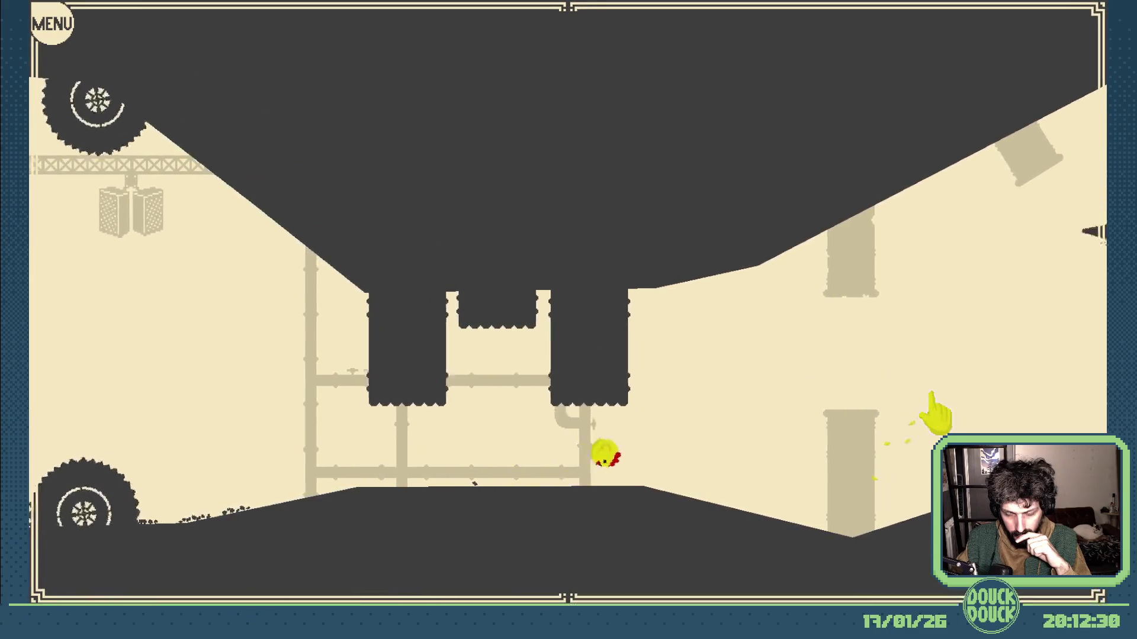
pyautogui.click(942, 407)
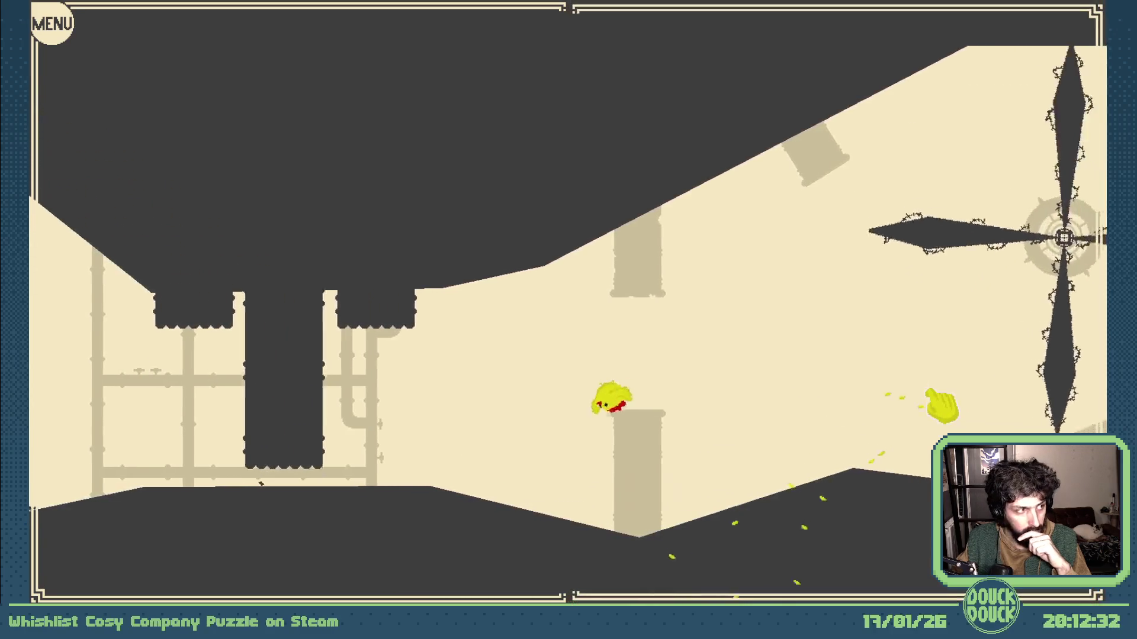
pyautogui.click(940, 409)
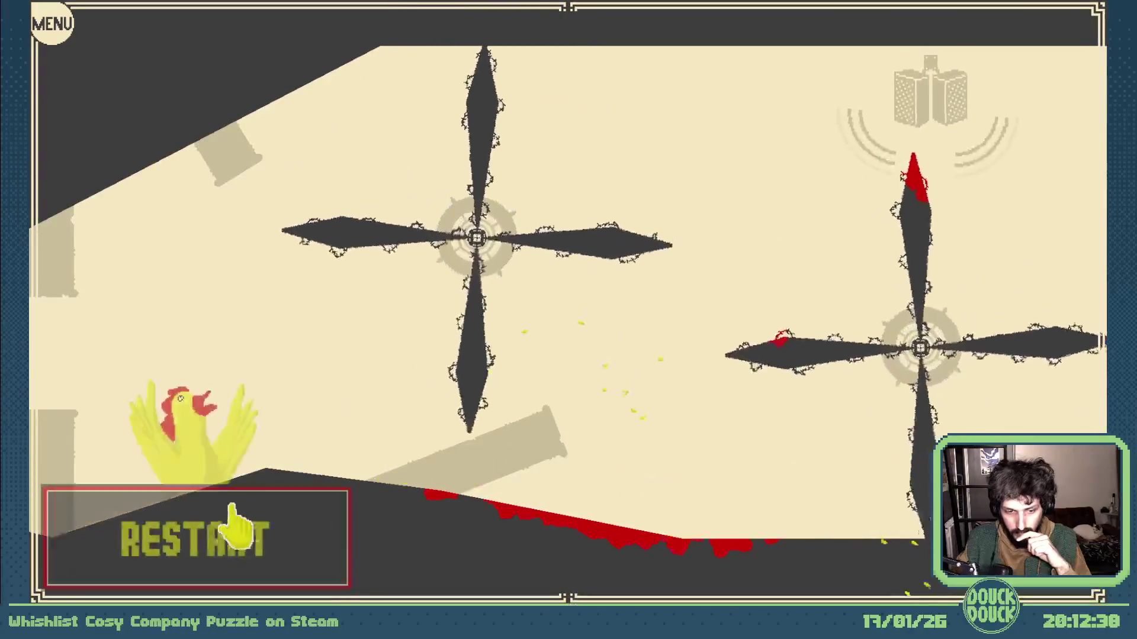
pyautogui.click(241, 500)
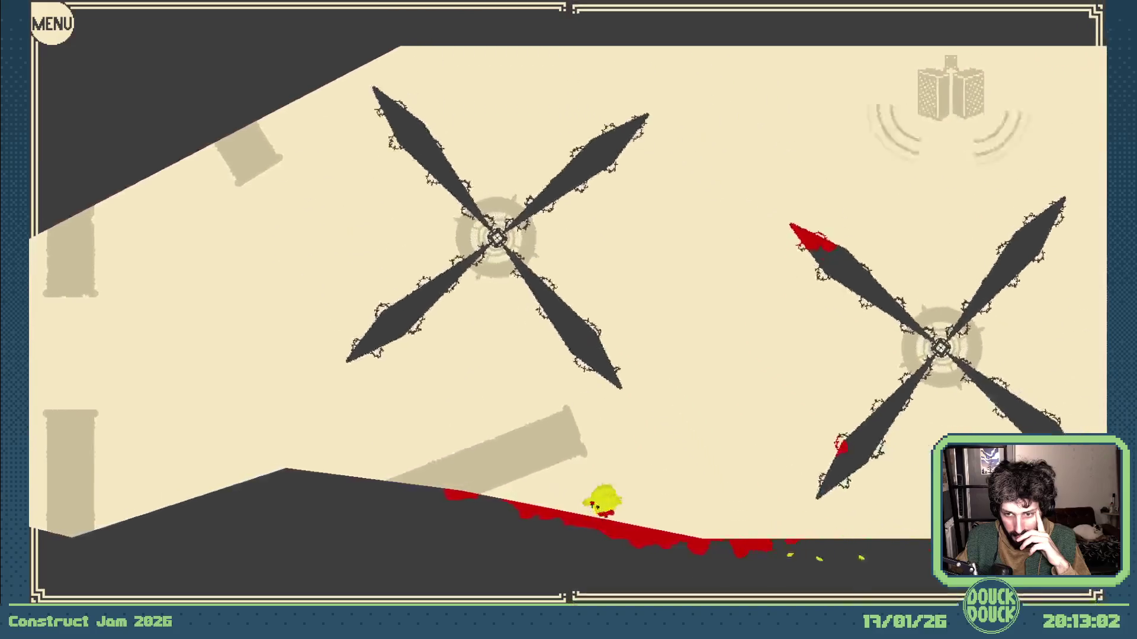
# Use Space to fly the chicken between the windmills into the next corridor
pyautogui.press('space')
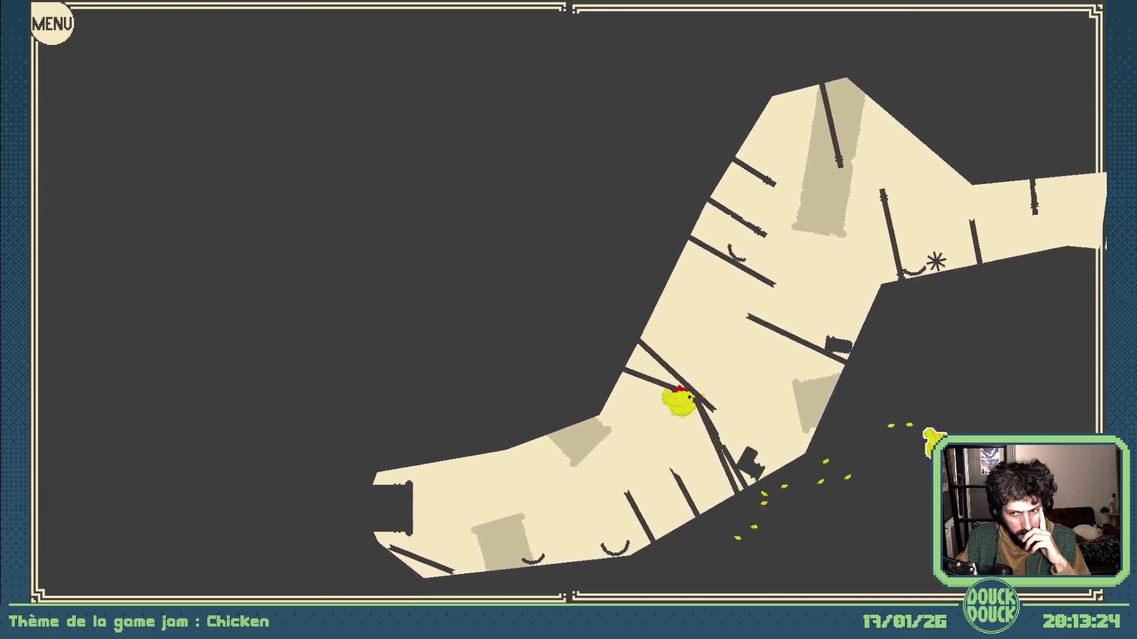
# Flap the chicken up the winding corridor and through the gaps past the first cage
pyautogui.click(594, 323)
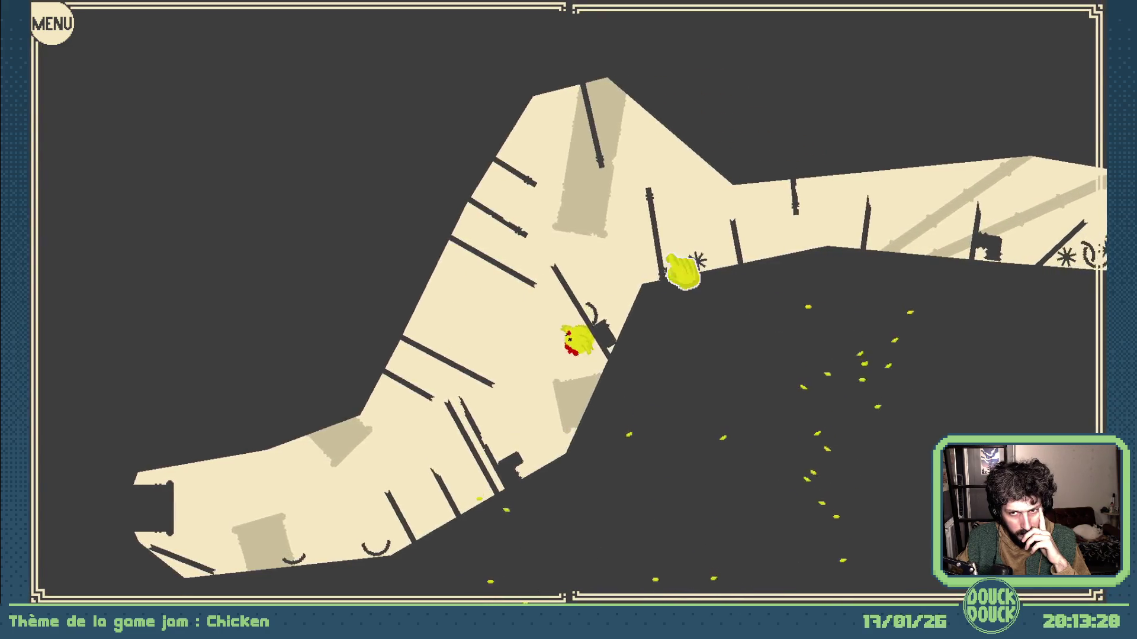
pyautogui.click(579, 189)
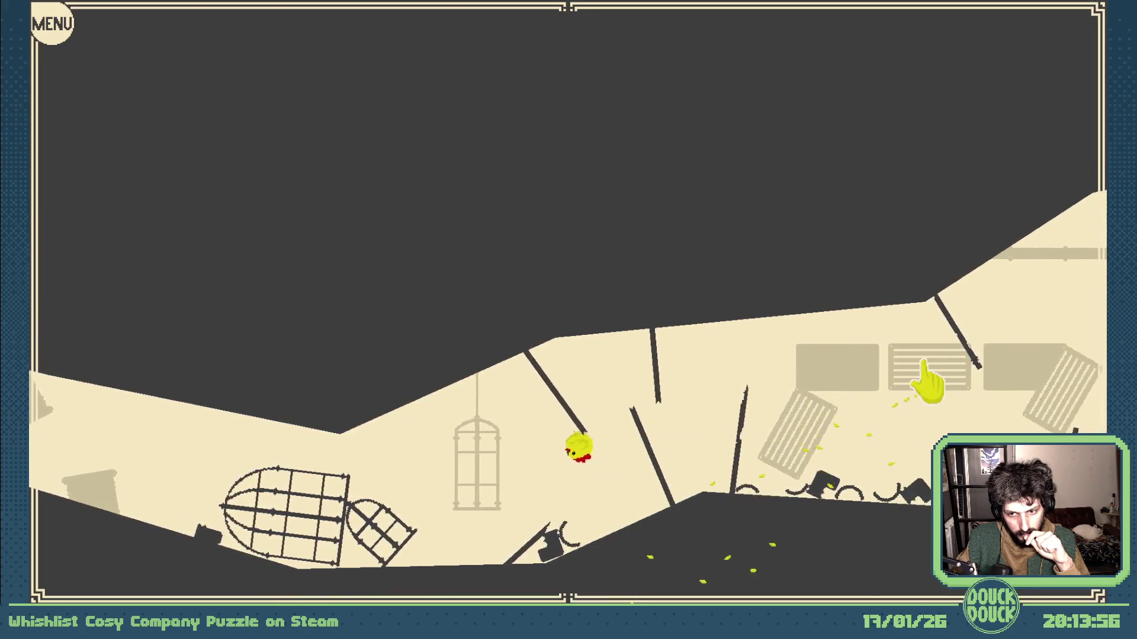
pyautogui.click(933, 373)
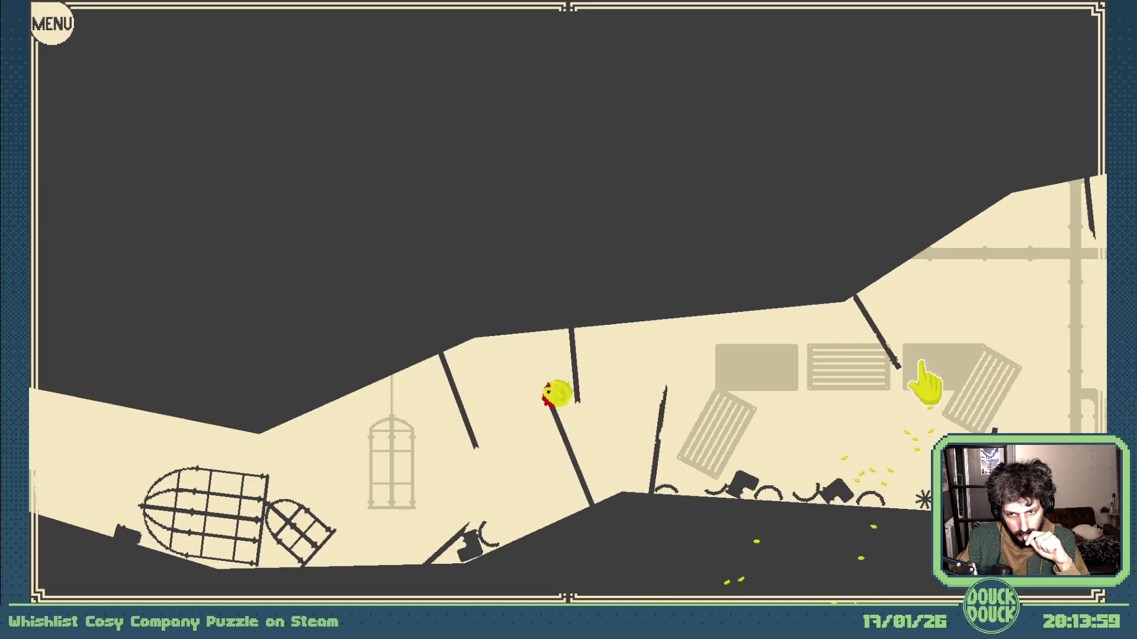
pyautogui.click(933, 373)
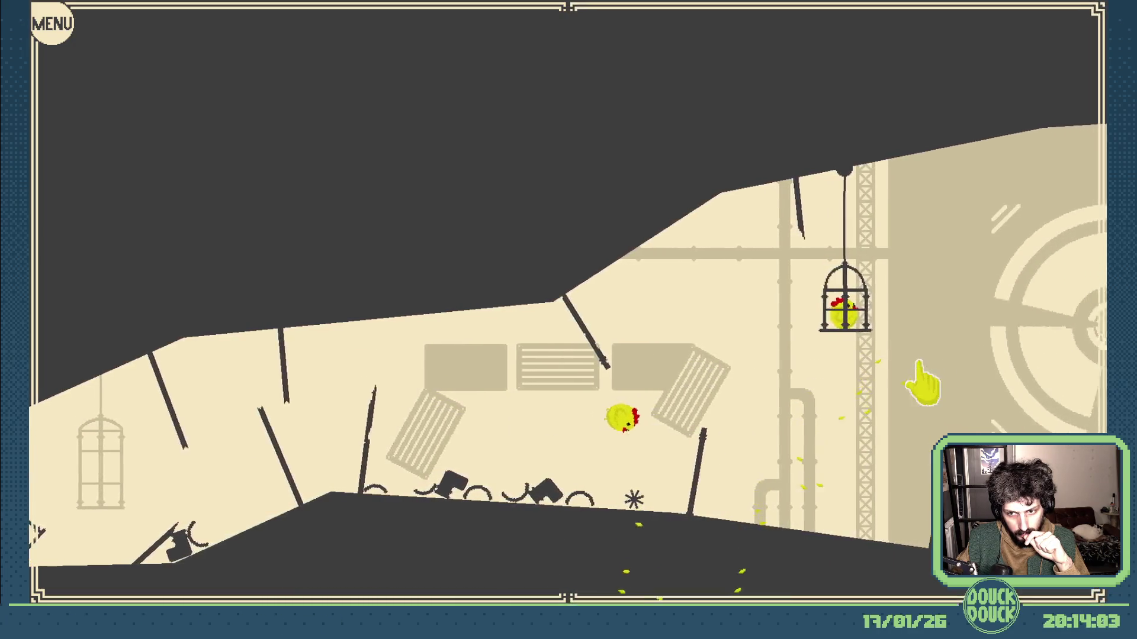
pyautogui.click(933, 374)
pyautogui.click(933, 374)
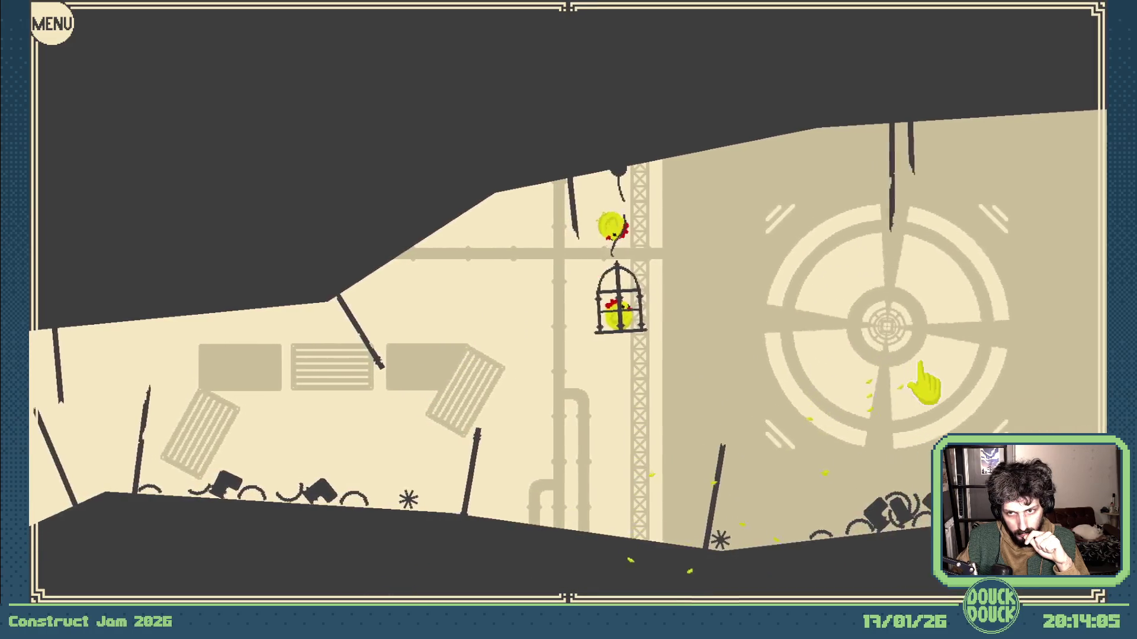
# Raise both chicks over the target wall and hold them near the ceiling
pyautogui.click(934, 375)
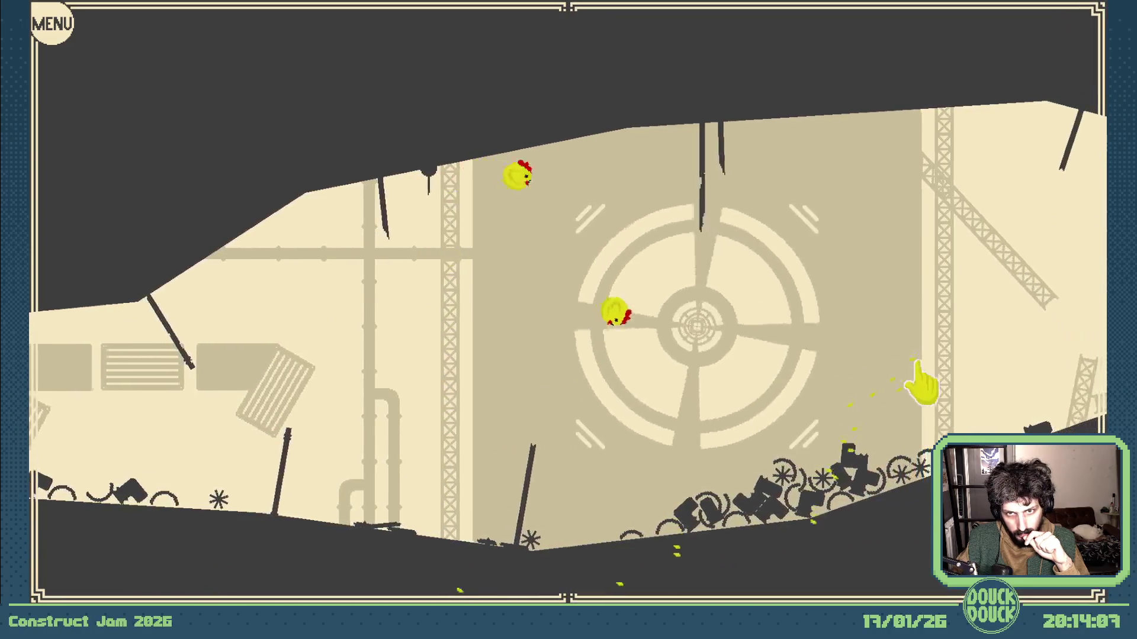
pyautogui.click(927, 380)
pyautogui.click(929, 373)
pyautogui.click(929, 375)
pyautogui.click(931, 375)
pyautogui.click(933, 375)
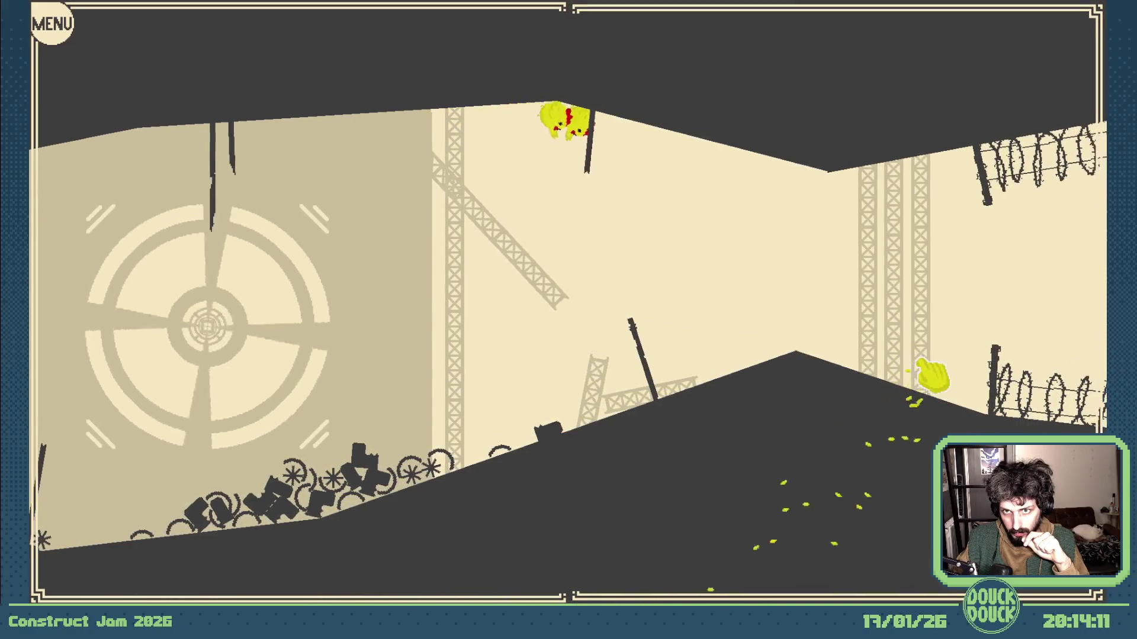
pyautogui.click(919, 380)
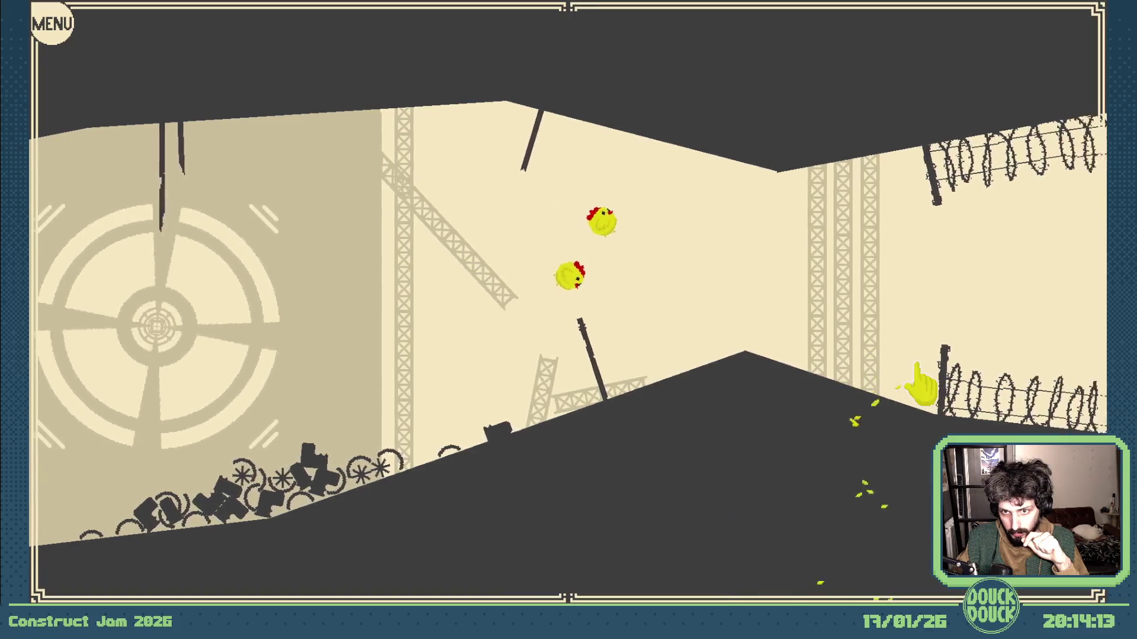
# Keep the chick aloft between the barbed wire and over the slope past the fence
pyautogui.click(916, 378)
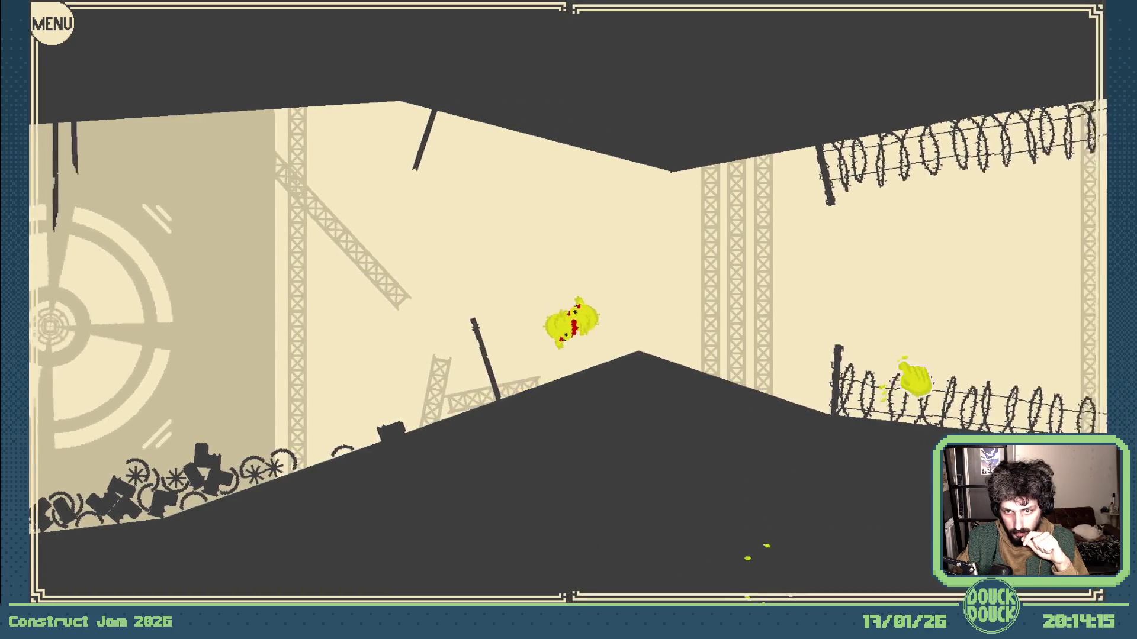
pyautogui.click(913, 379)
pyautogui.click(906, 386)
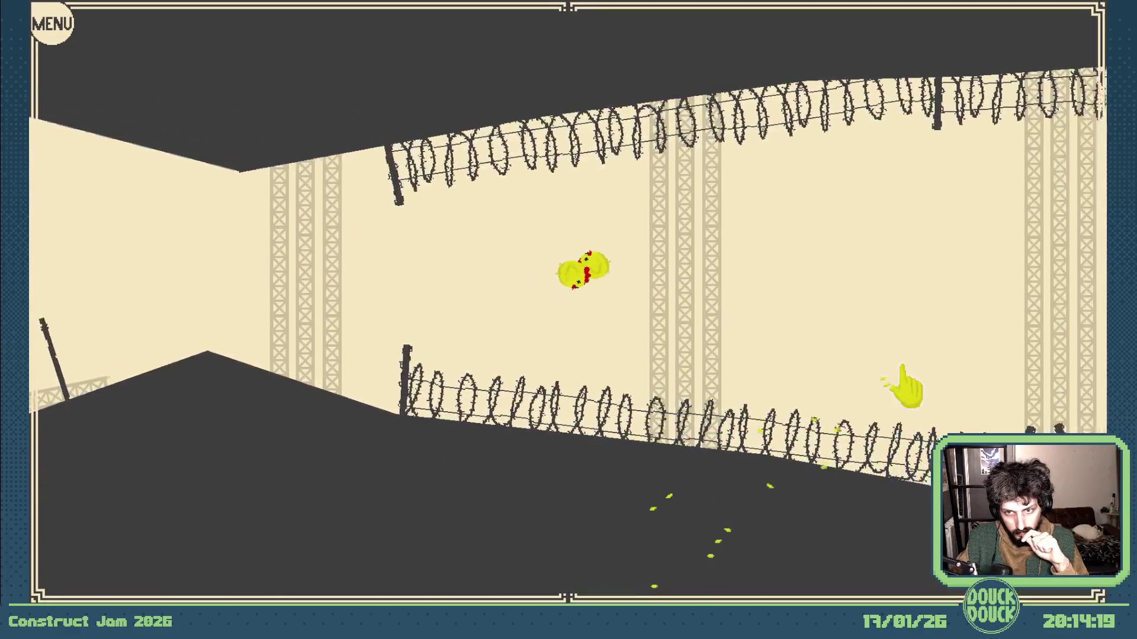
pyautogui.click(911, 381)
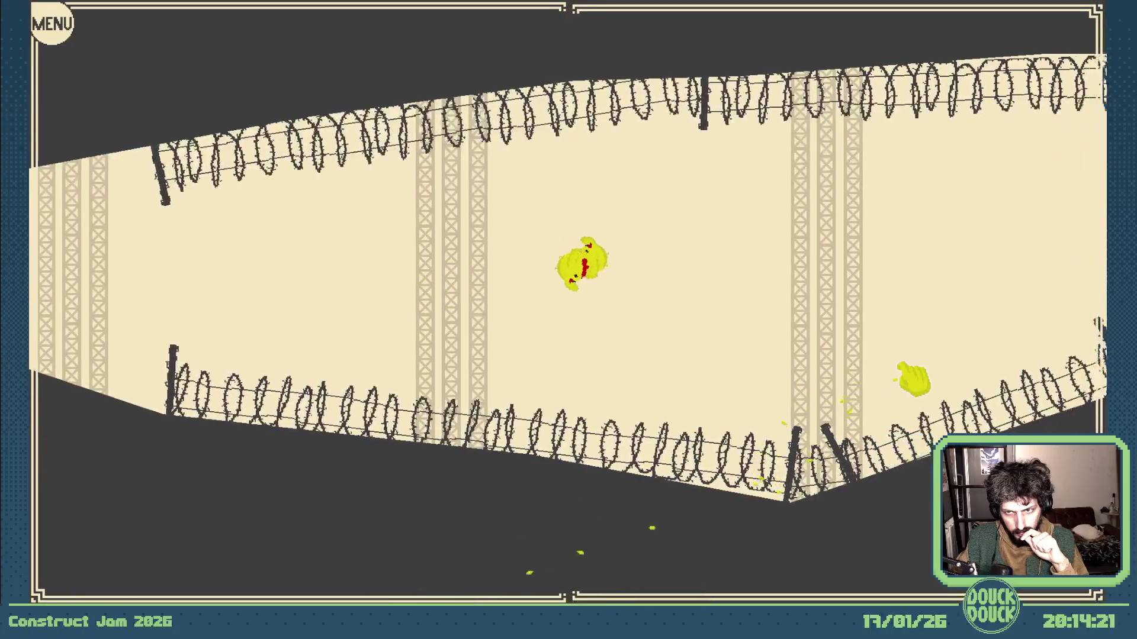
pyautogui.click(905, 385)
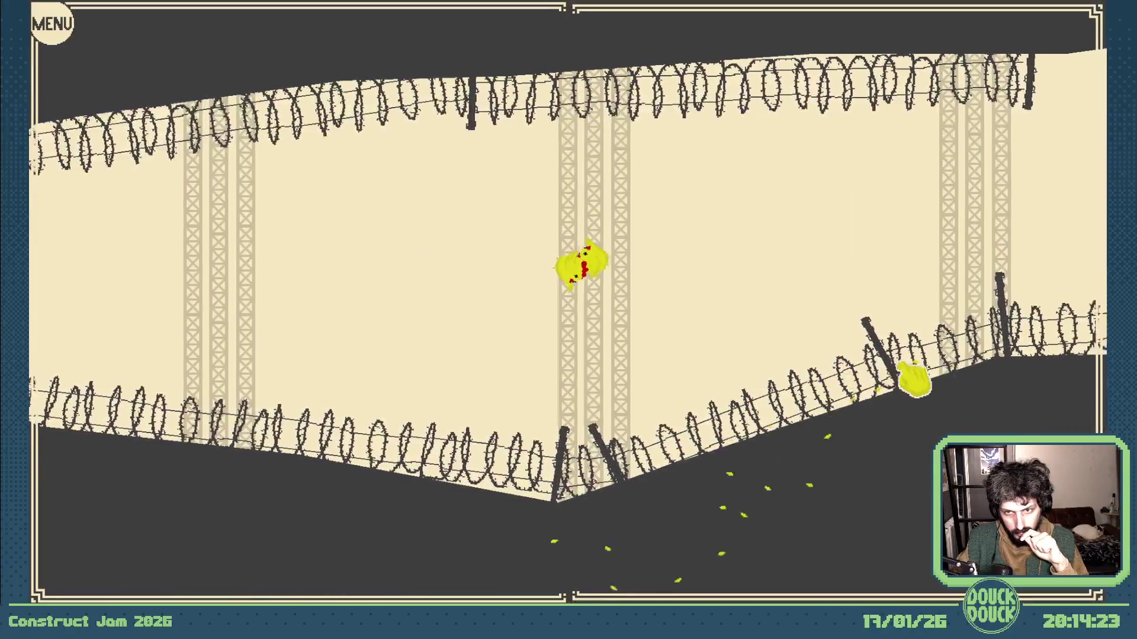
pyautogui.click(906, 386)
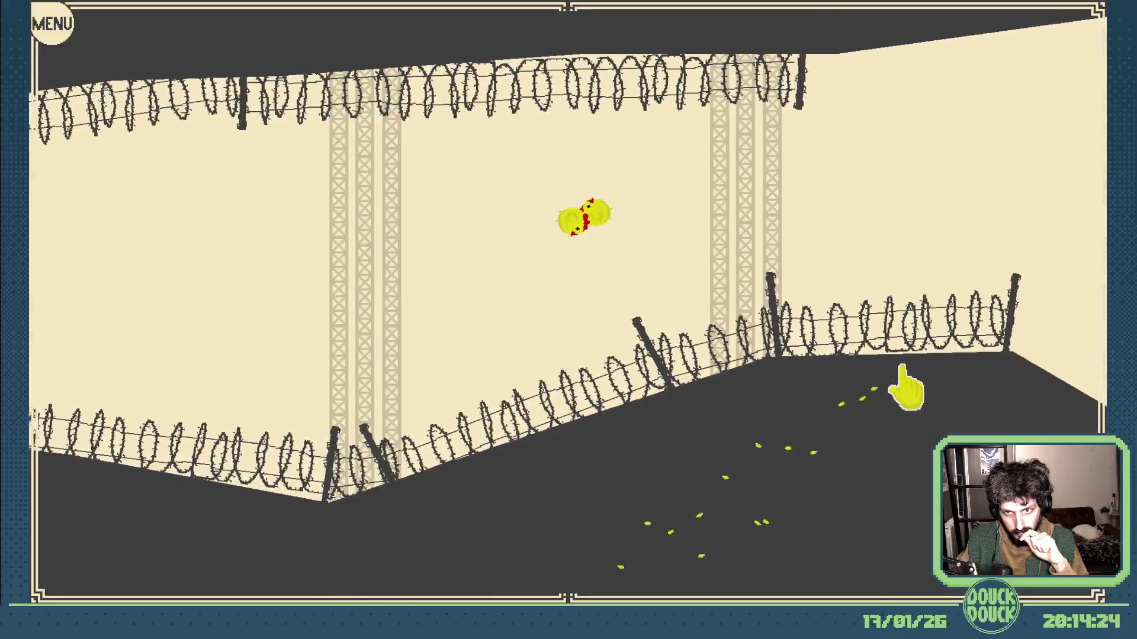
pyautogui.click(906, 386)
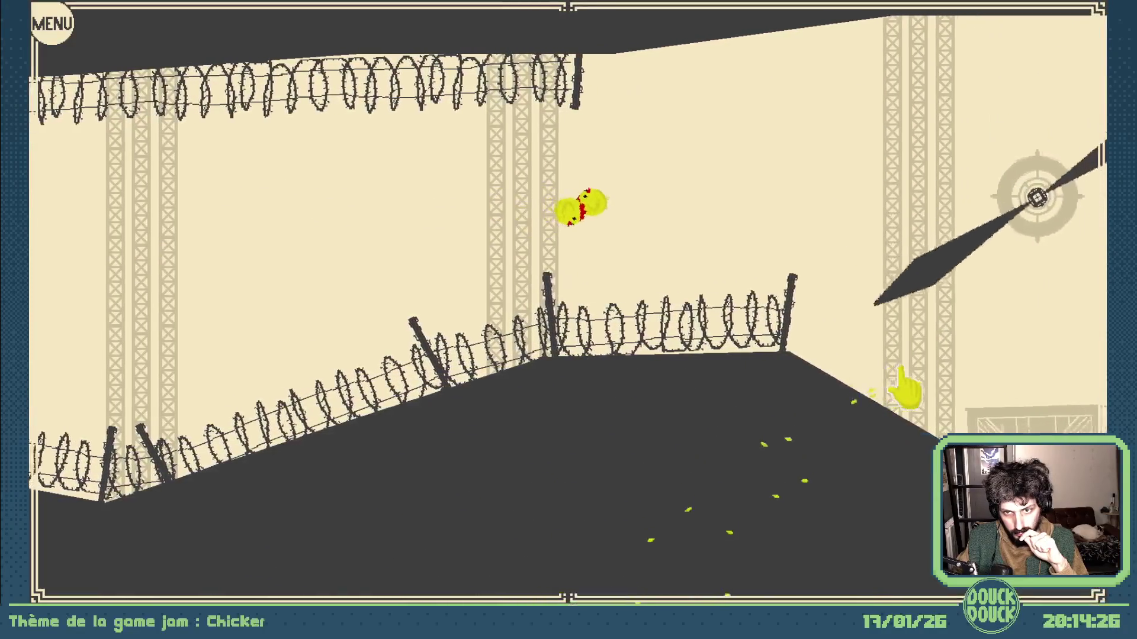
pyautogui.click(906, 386)
pyautogui.click(905, 387)
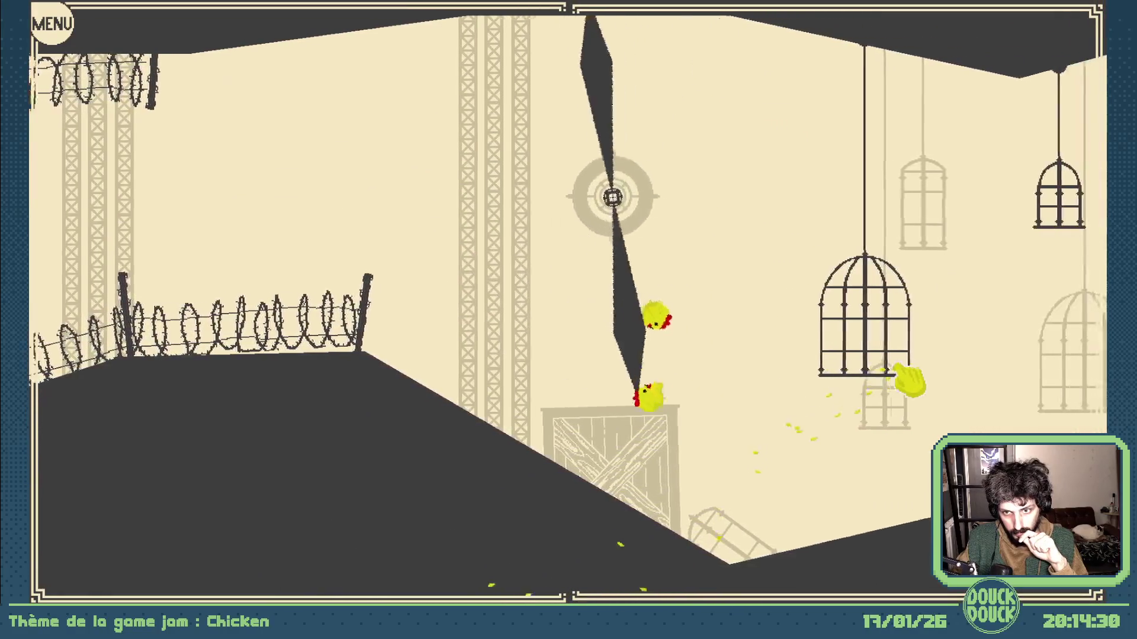
# Keep both chicks airborne through the corridor up past the AHAB wall
pyautogui.click(904, 388)
pyautogui.click(902, 391)
pyautogui.click(906, 379)
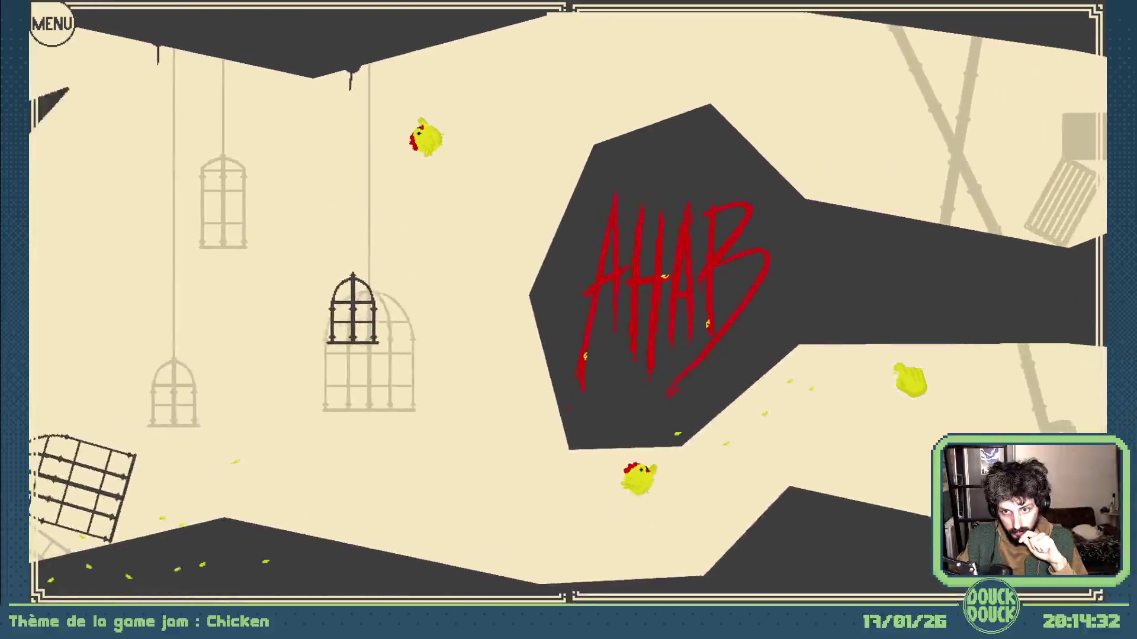
pyautogui.click(912, 383)
pyautogui.click(906, 383)
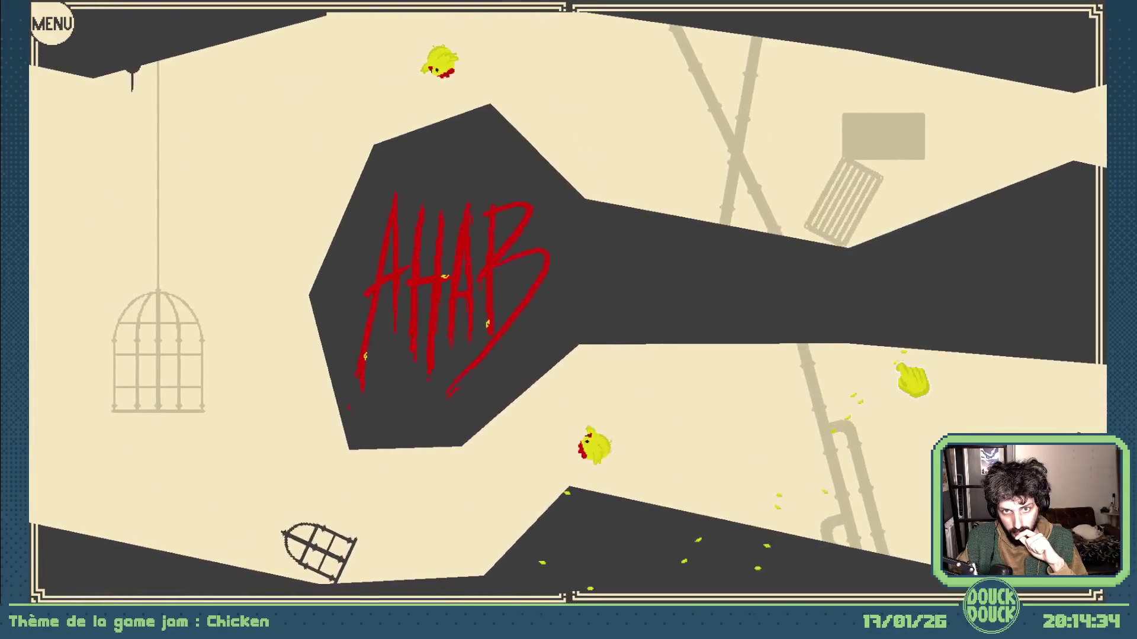
pyautogui.click(906, 385)
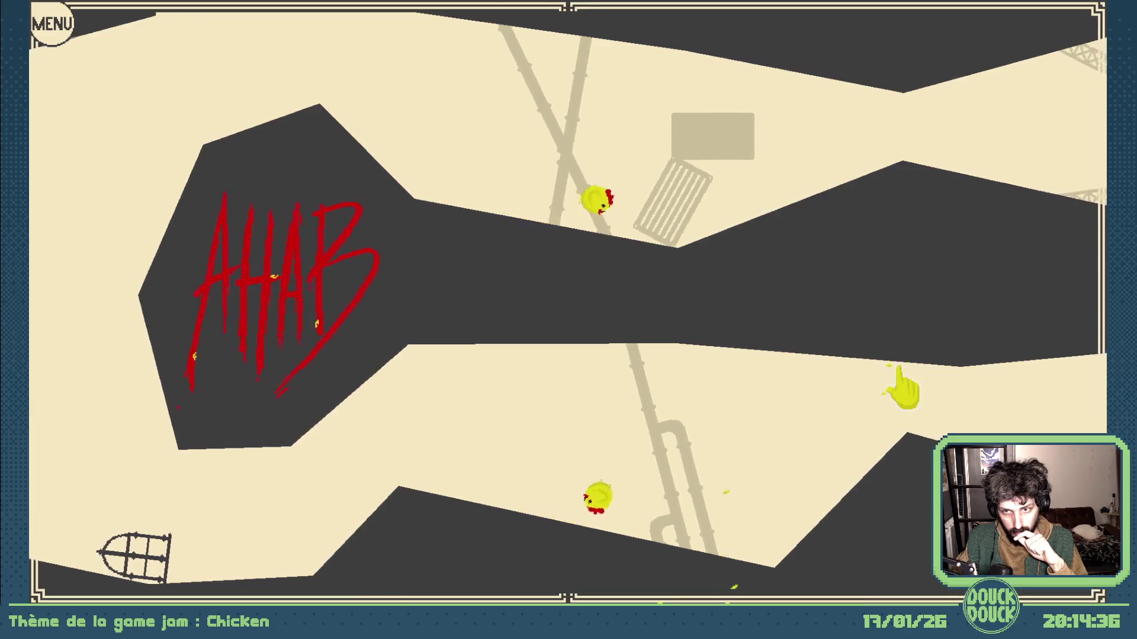
pyautogui.click(901, 386)
pyautogui.click(909, 382)
# Flap the chicks steadily over the mid-corridor slopes, lifting them after each dip
pyautogui.click(906, 380)
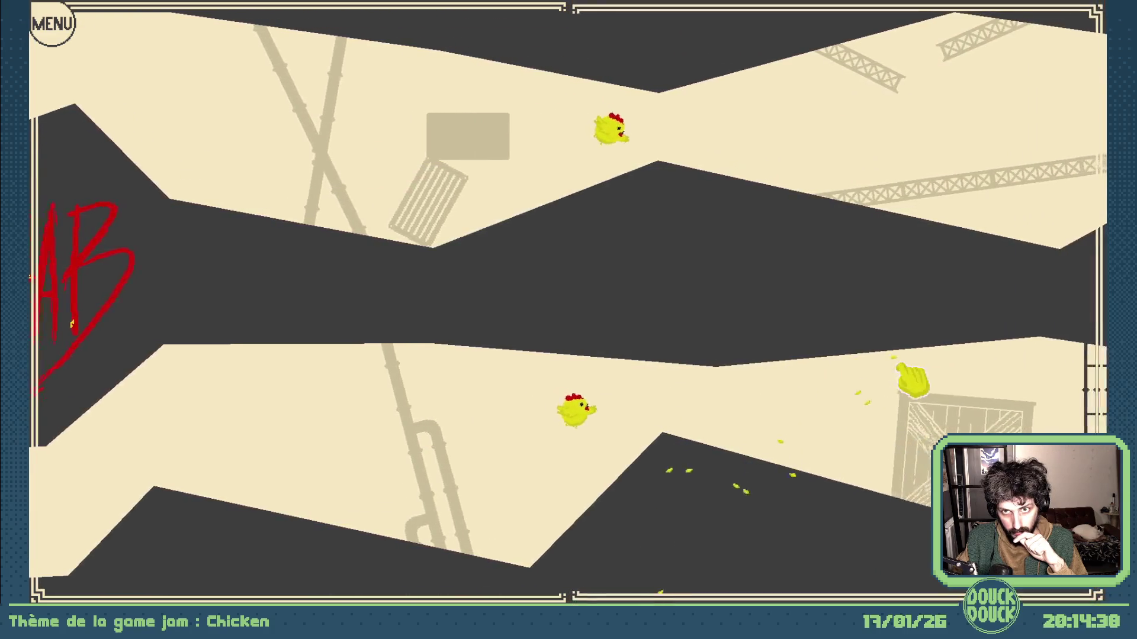
pyautogui.click(903, 384)
pyautogui.click(907, 382)
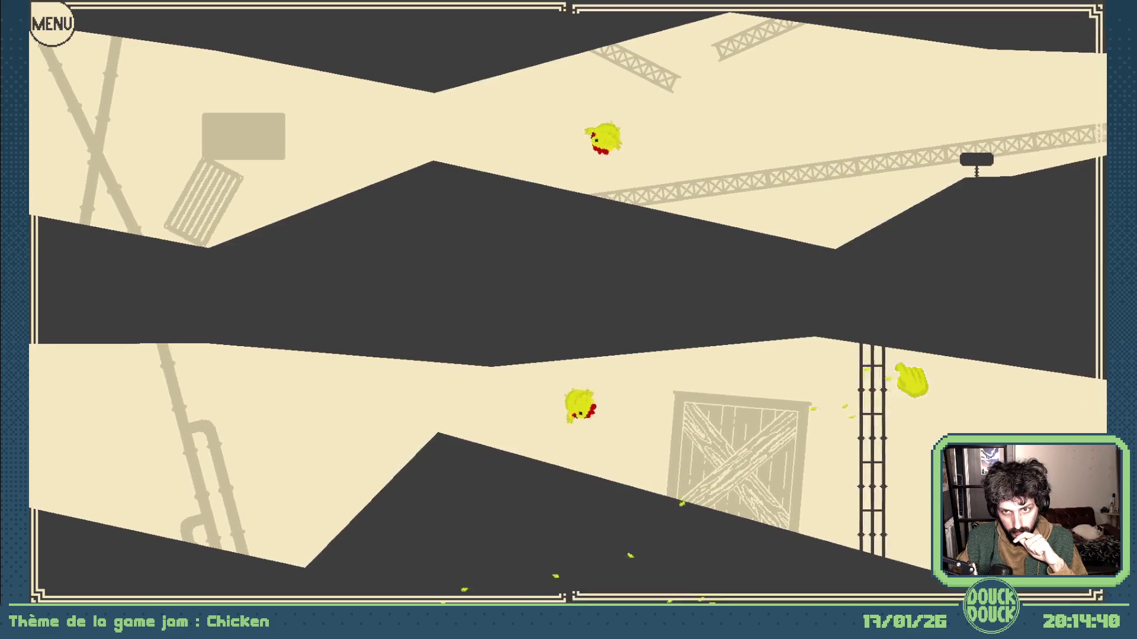
pyautogui.click(912, 379)
pyautogui.click(901, 381)
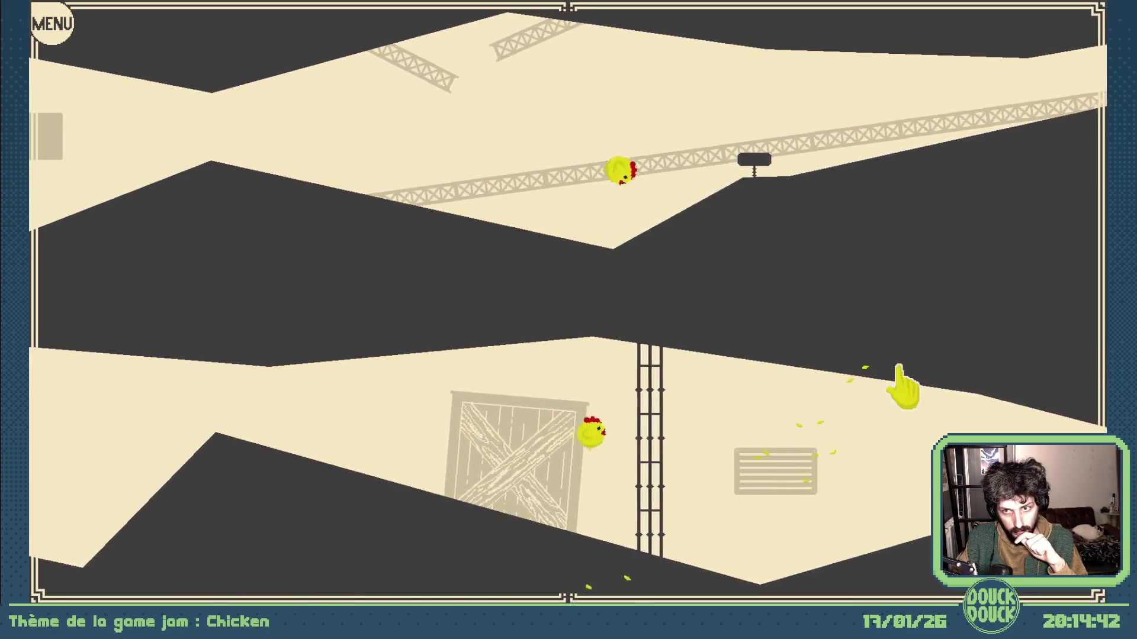
pyautogui.click(903, 376)
pyautogui.click(901, 382)
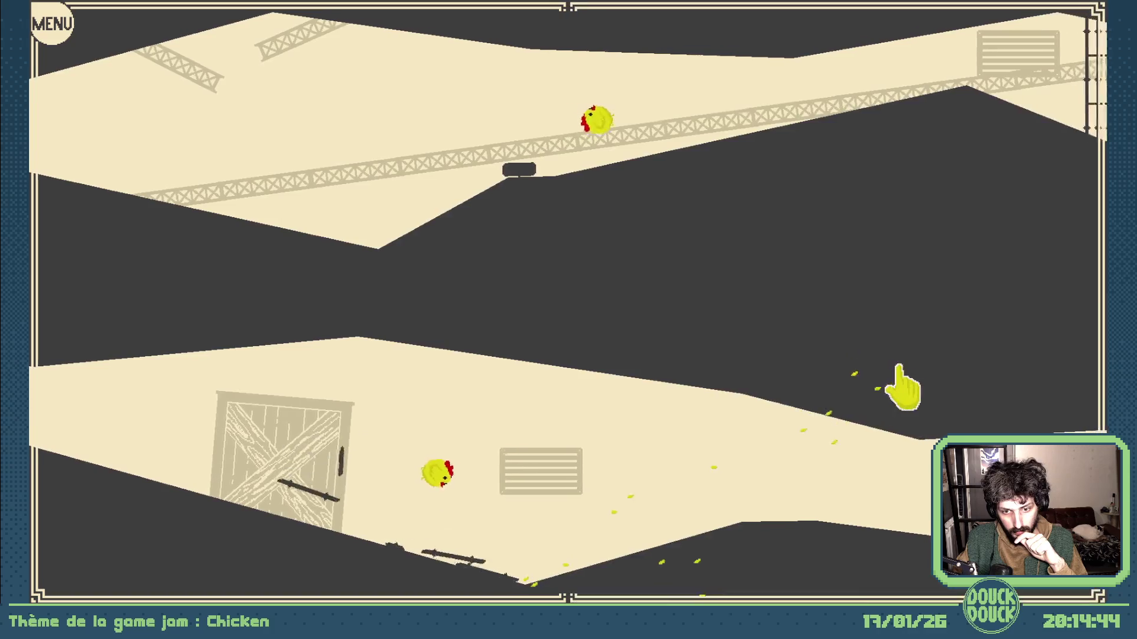
pyautogui.click(907, 379)
pyautogui.click(903, 382)
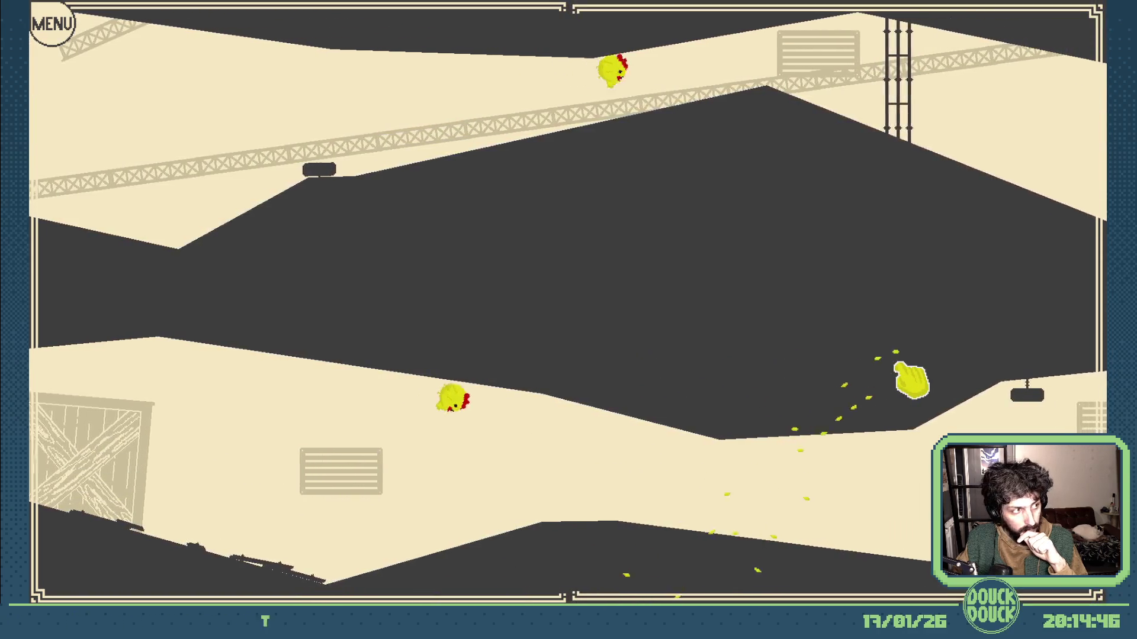
pyautogui.click(908, 380)
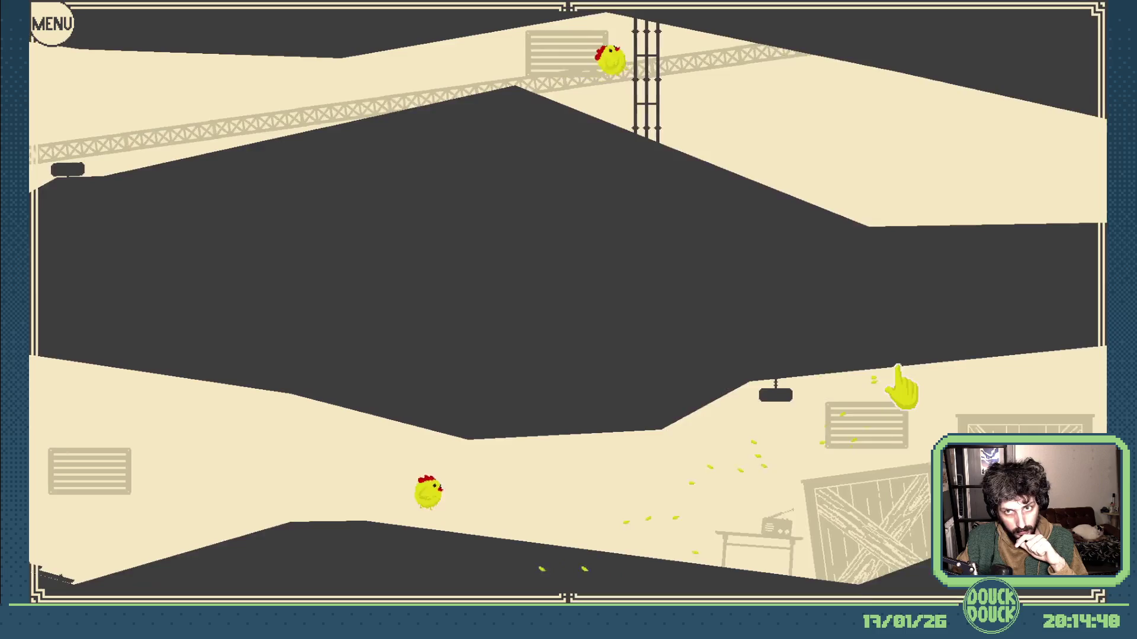
# Lift the chicks through the gaps and hold them up past the crates
pyautogui.click(911, 380)
pyautogui.click(906, 382)
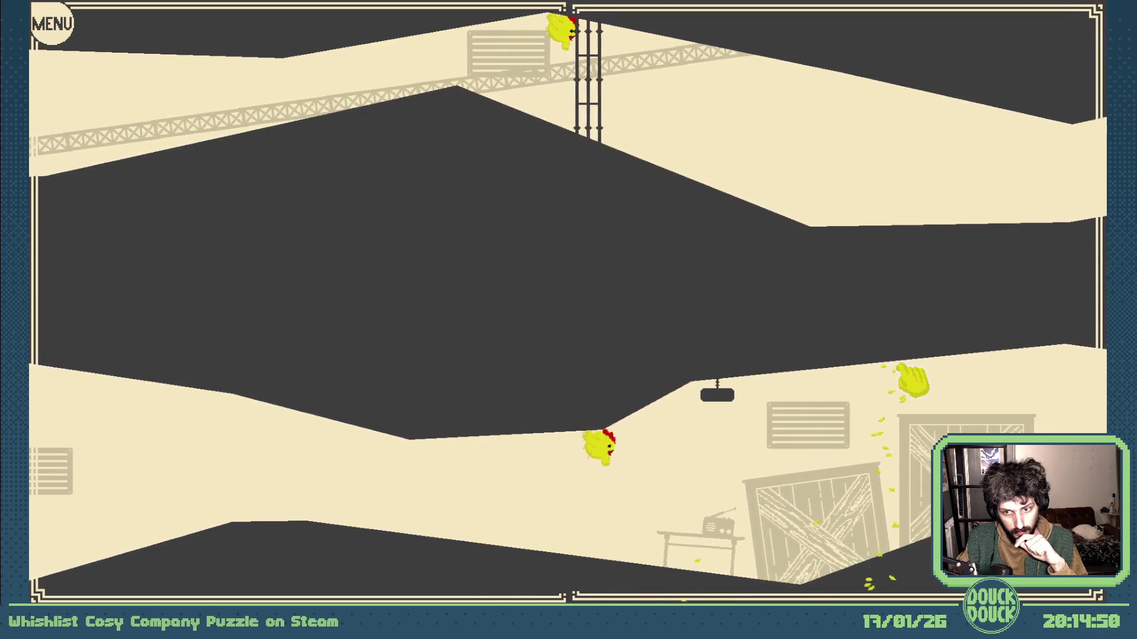
pyautogui.click(901, 386)
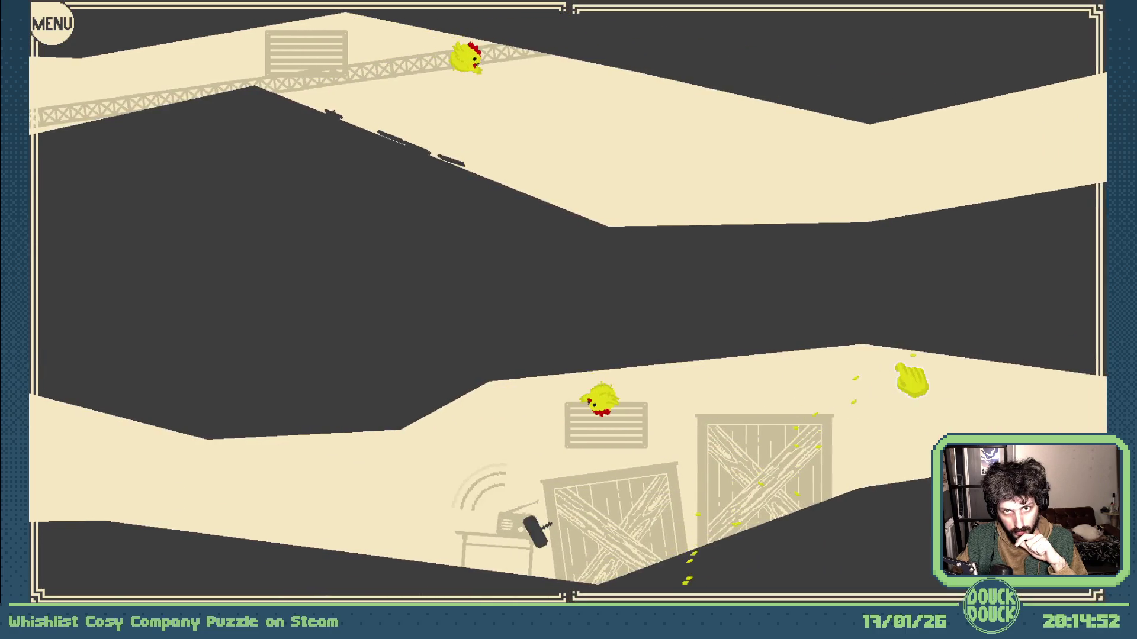
pyautogui.click(908, 380)
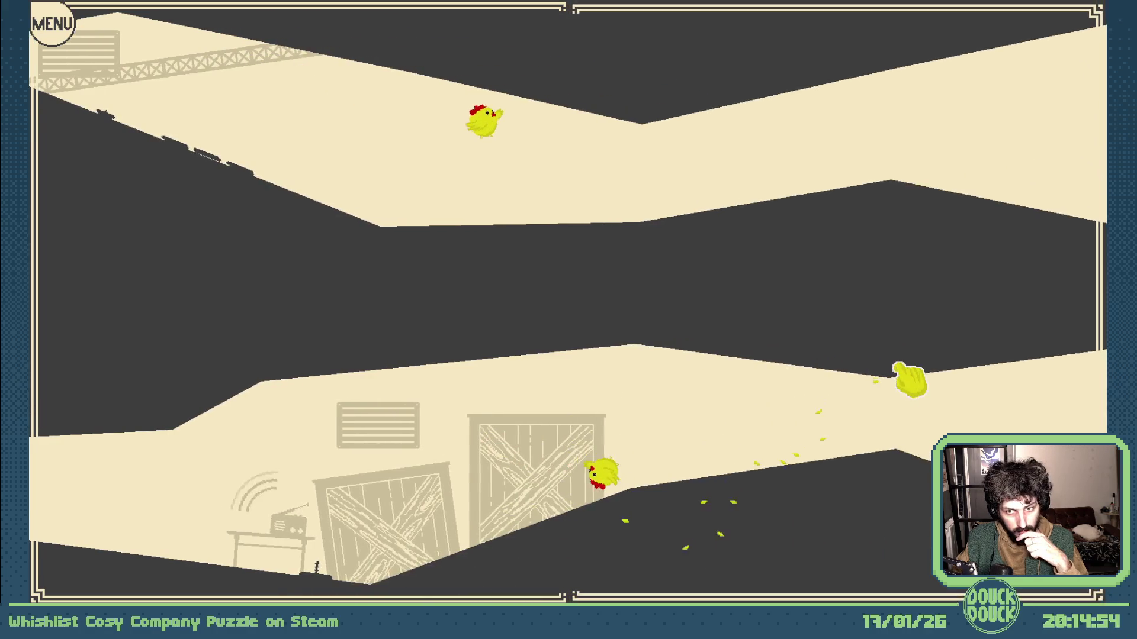
pyautogui.click(910, 381)
pyautogui.click(911, 381)
pyautogui.click(912, 380)
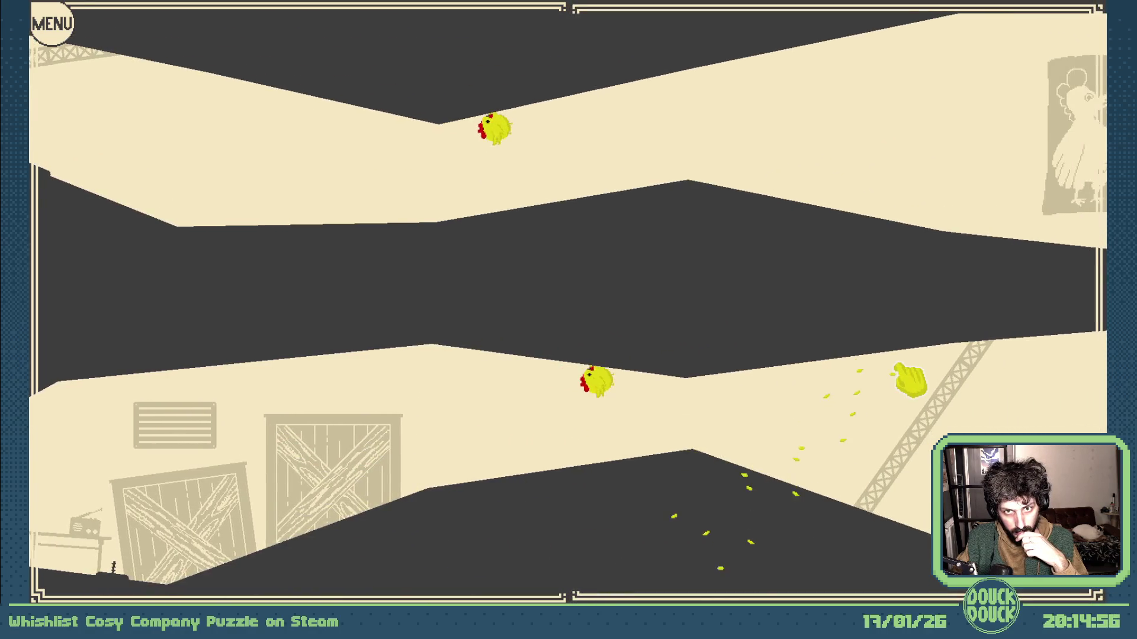
pyautogui.click(911, 380)
pyautogui.click(910, 380)
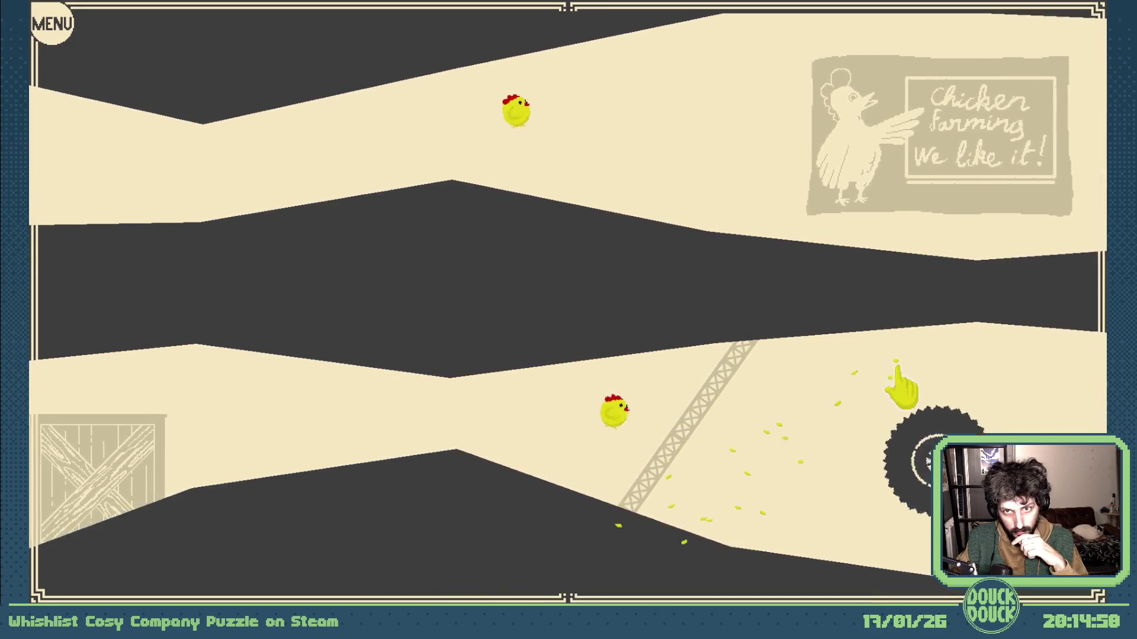
# Keep the chicks high past the tyre and Chicken Farming poster to the ALL HUMANS tyres
pyautogui.click(898, 385)
pyautogui.click(903, 386)
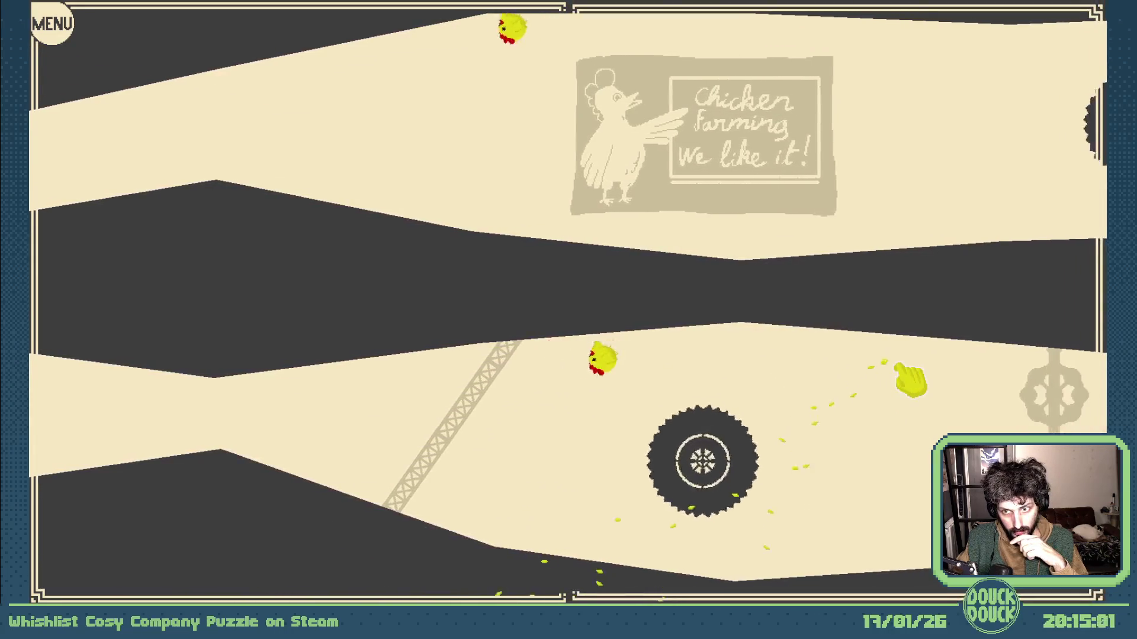
pyautogui.click(906, 378)
pyautogui.click(909, 379)
pyautogui.click(909, 382)
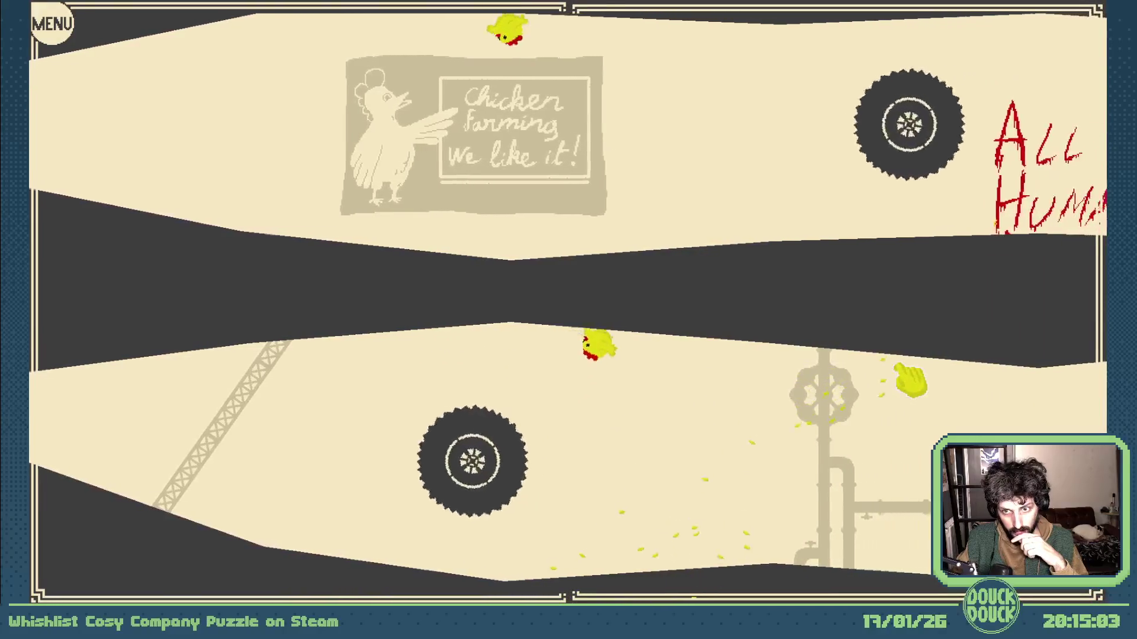
pyautogui.click(909, 382)
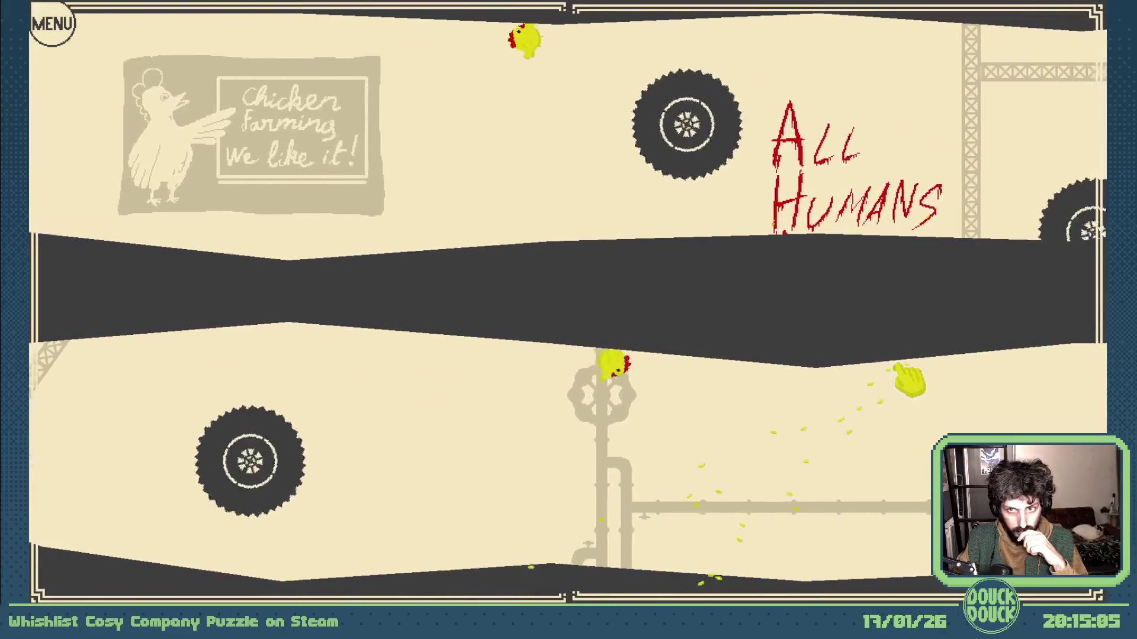
pyautogui.click(909, 381)
pyautogui.click(910, 381)
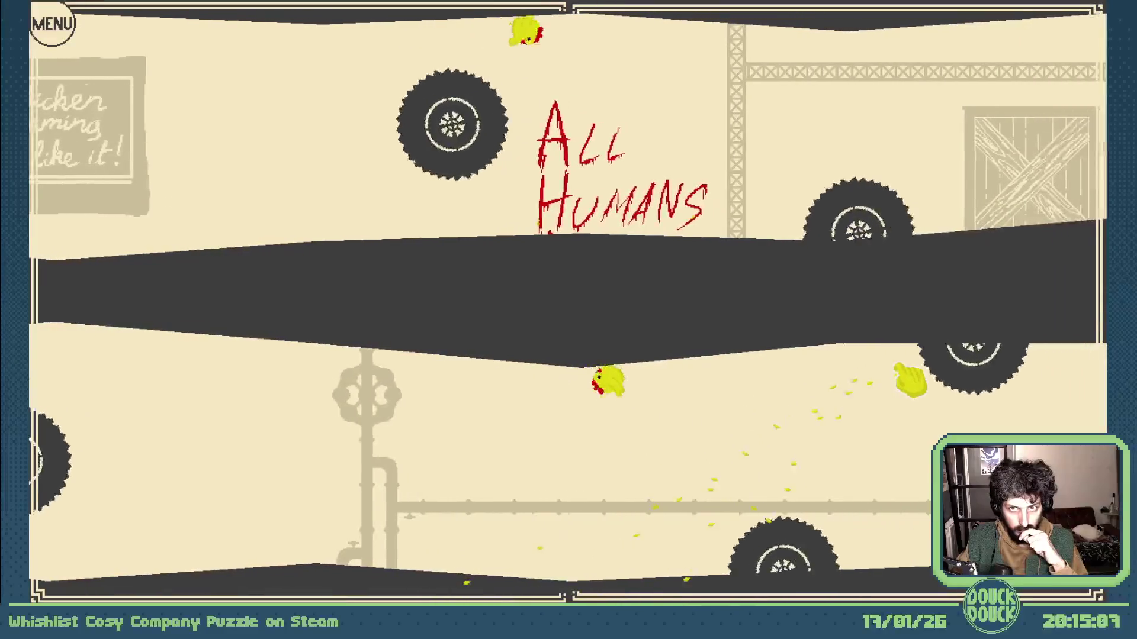
pyautogui.click(906, 383)
pyautogui.click(901, 388)
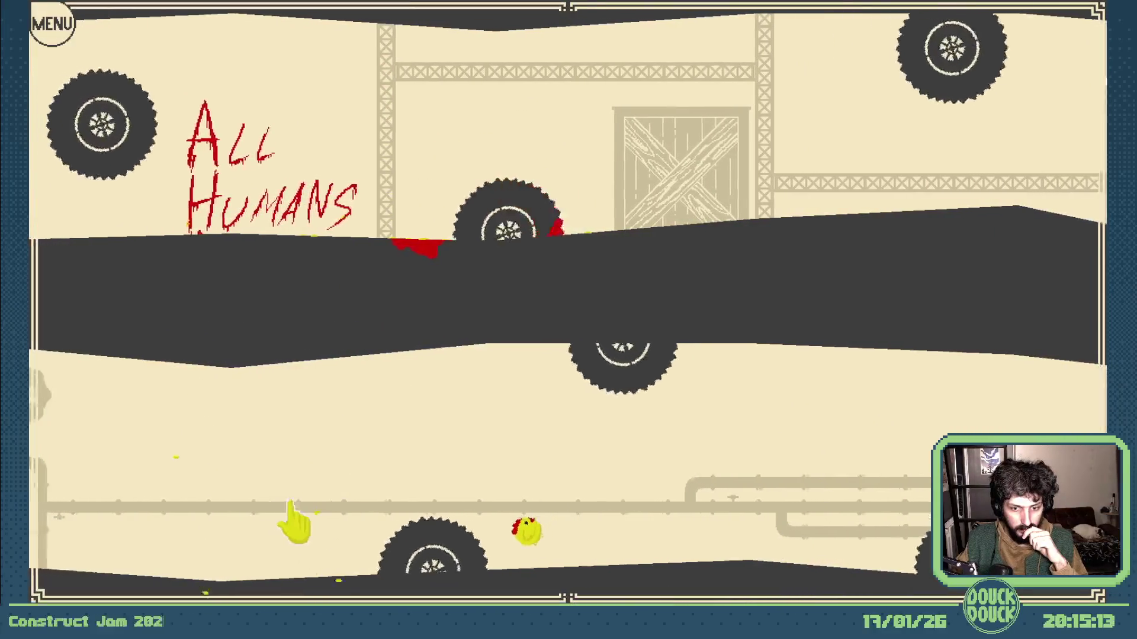
# Restart the level and launch both chicks off the floor, debris and slope again
pyautogui.click(271, 540)
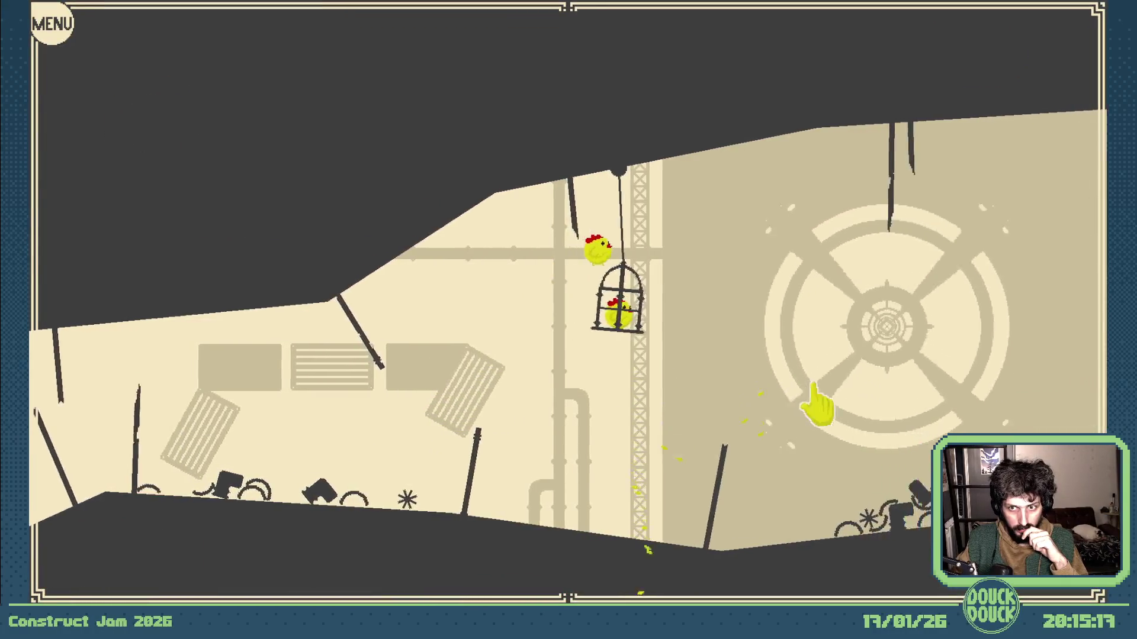
pyautogui.click(831, 396)
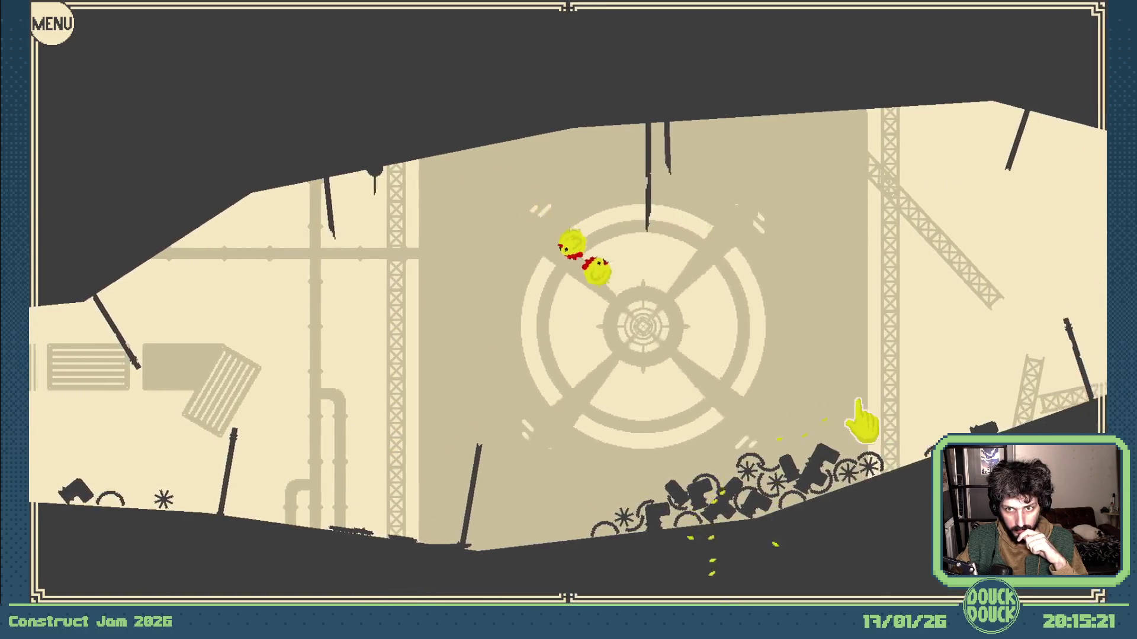
pyautogui.click(865, 418)
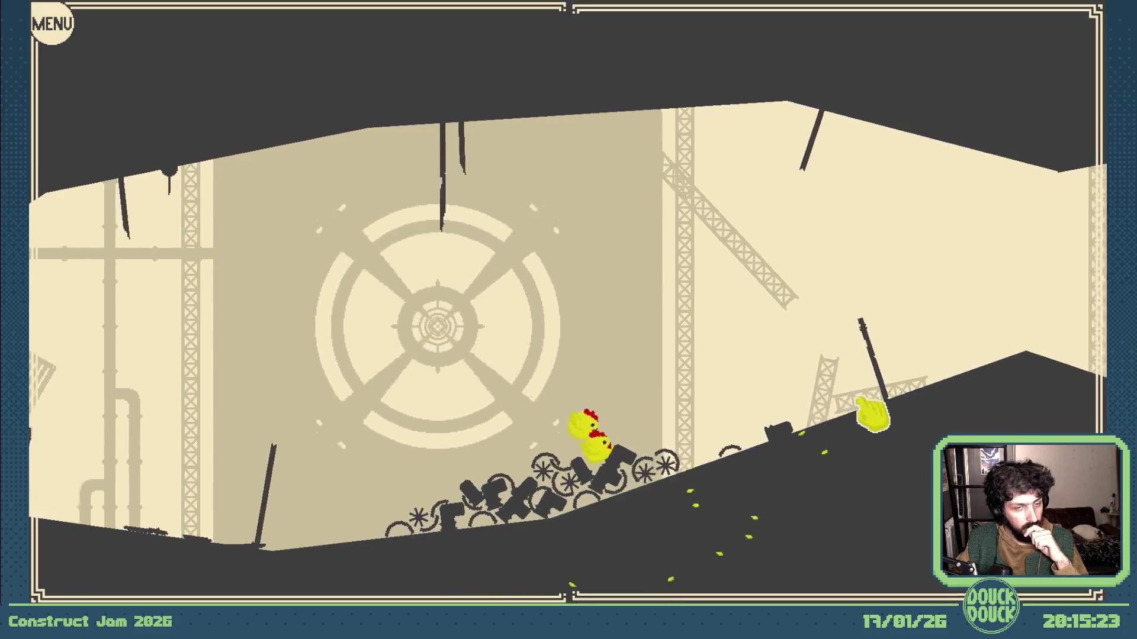
pyautogui.click(869, 413)
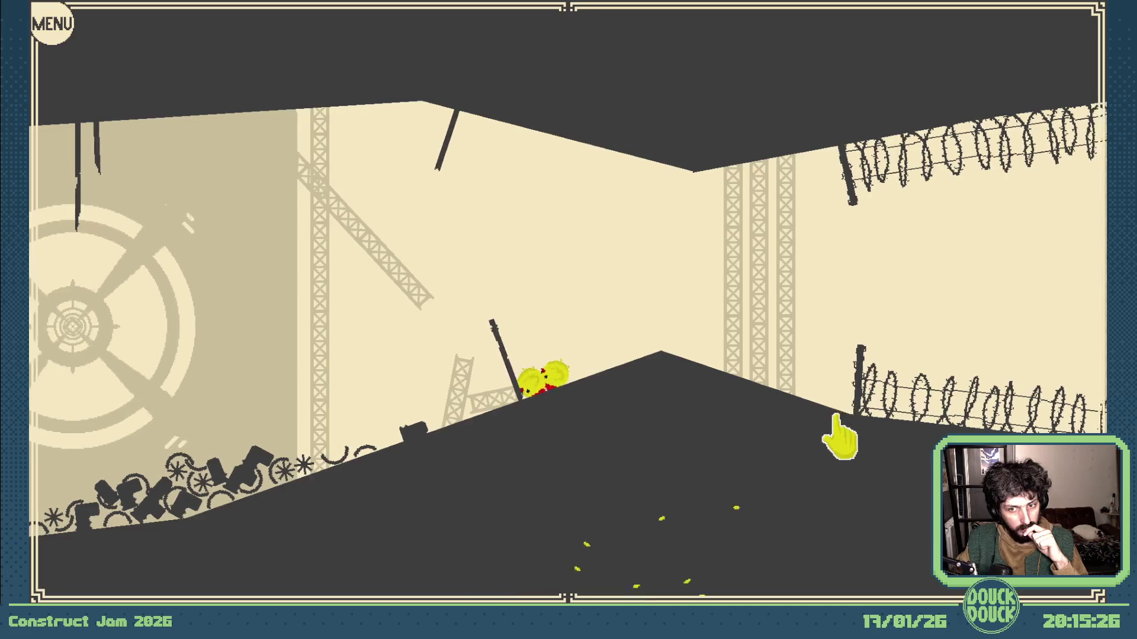
pyautogui.click(843, 430)
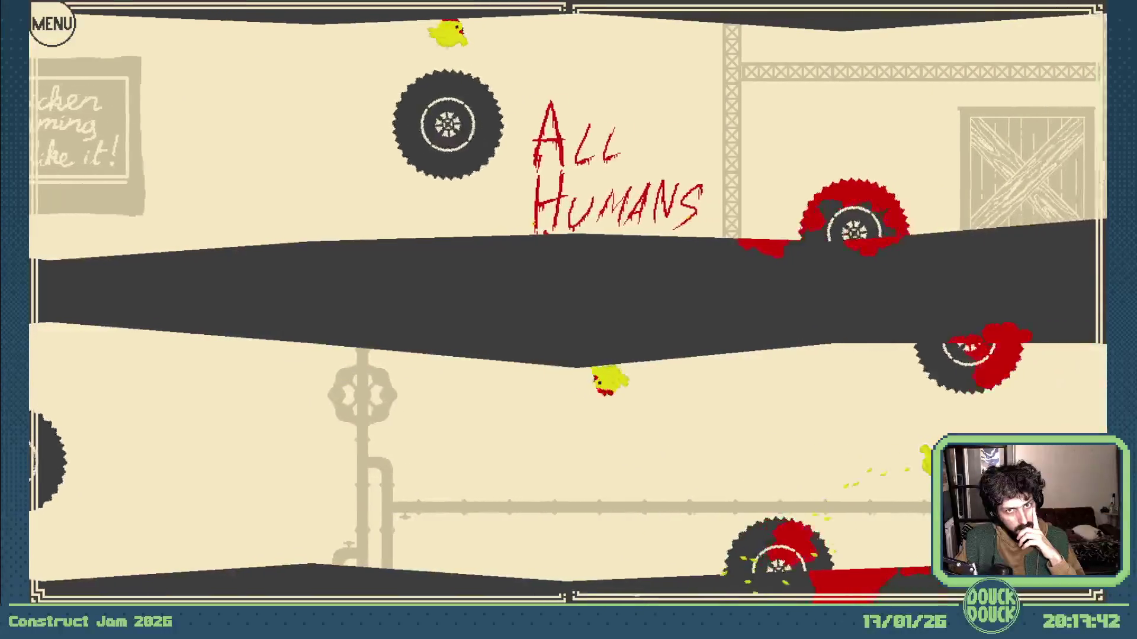
# Flip gravity with Space to drop the chickens past the tyres, then flip it back
pyautogui.press('space')
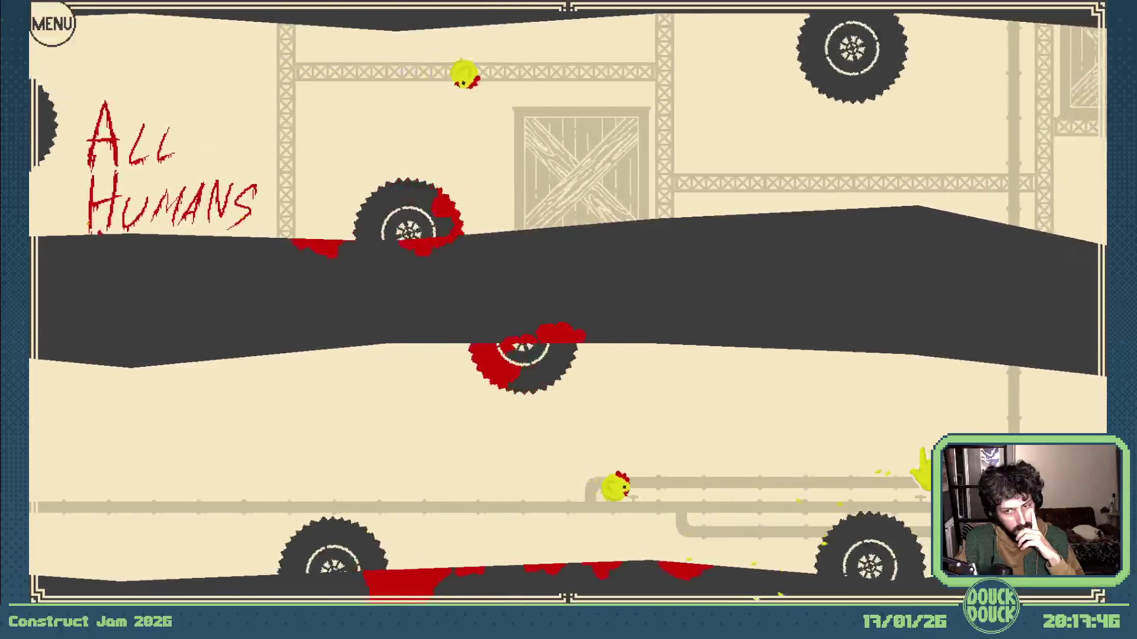
pyautogui.press('space')
pyautogui.press('space')
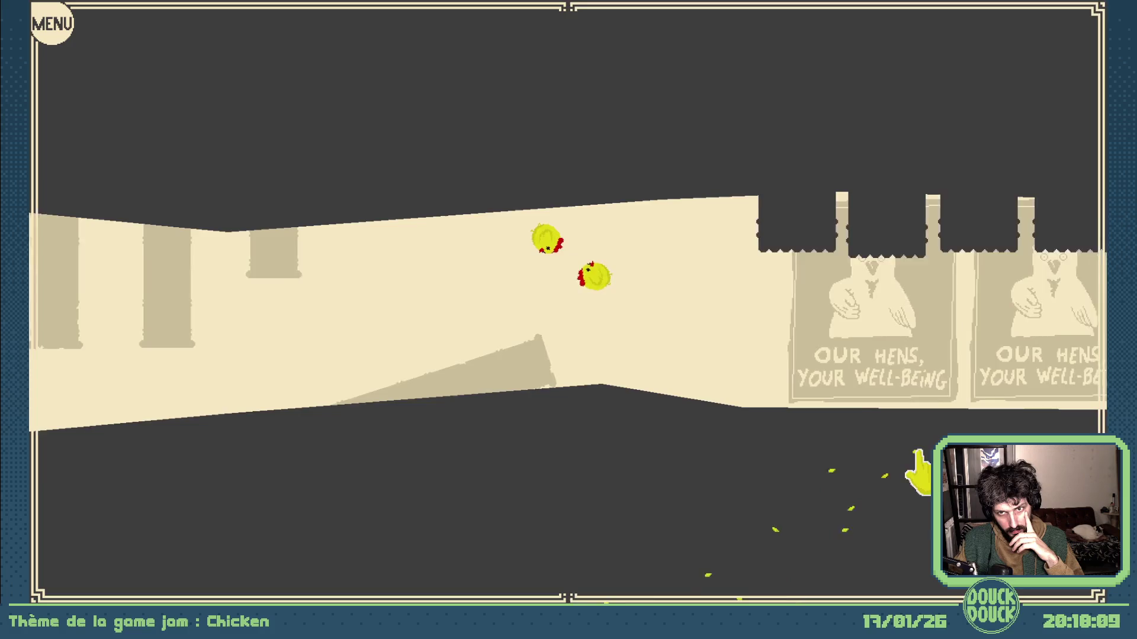
# Keep the chickens flapping along the OUR HENS, YOUR WELL-BEING poster corridor to its end
pyautogui.click(880, 453)
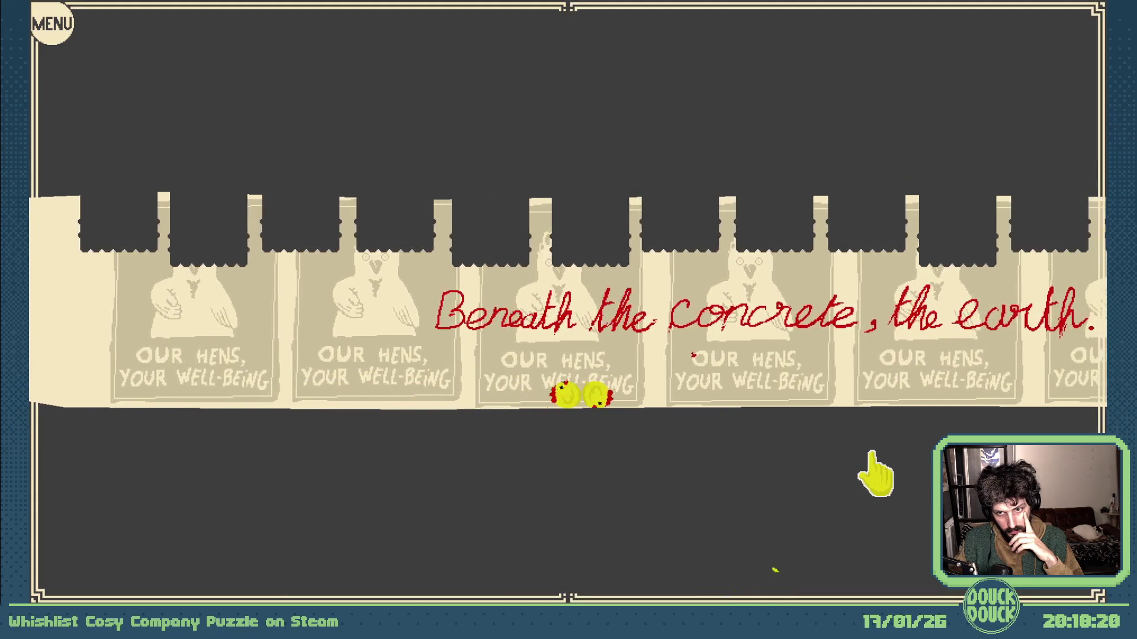
pyautogui.click(871, 453)
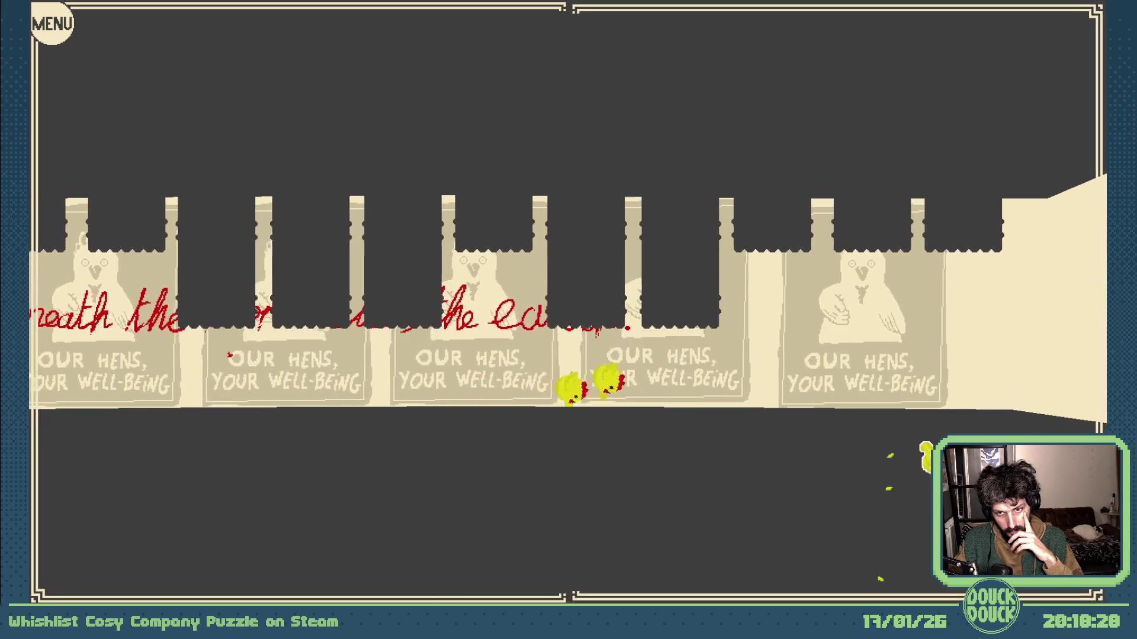
pyautogui.click(494, 450)
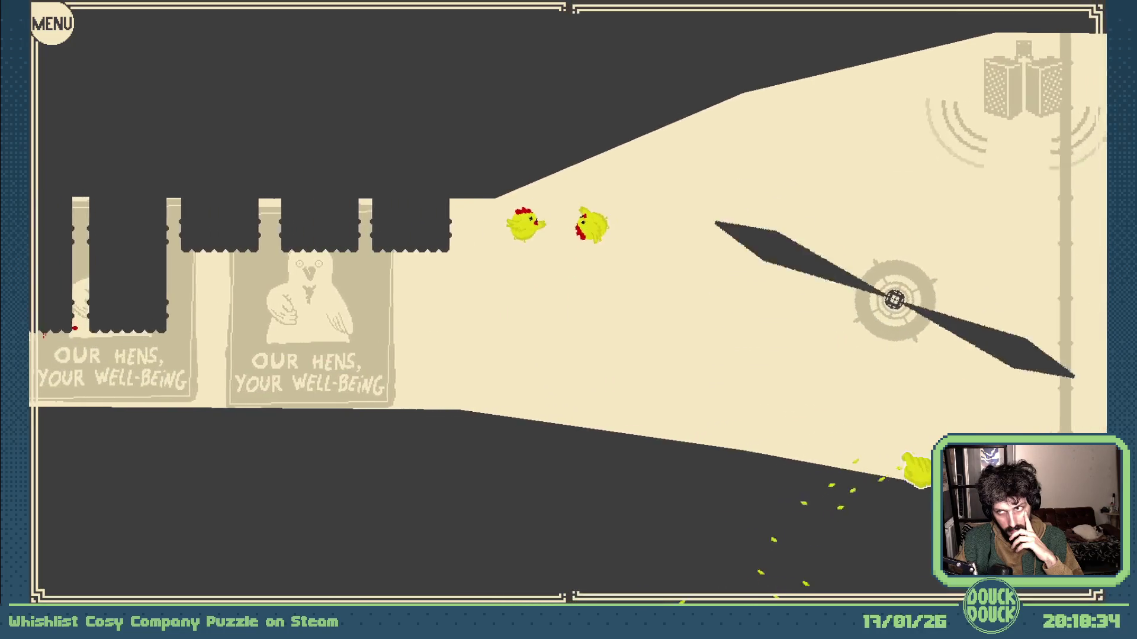
# Flap the hens up past the giant spinning fan into the tyre-lined chamber
pyautogui.click(915, 471)
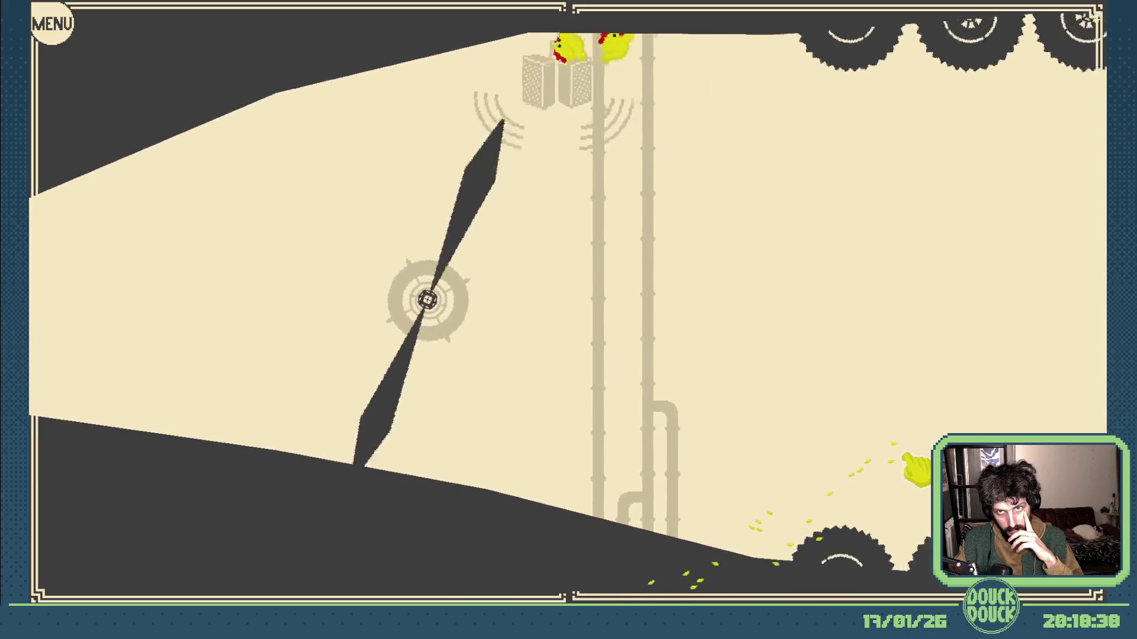
# Keep the hen flying along the tyre corridor to the EAT HUMANS wall
pyautogui.click(907, 459)
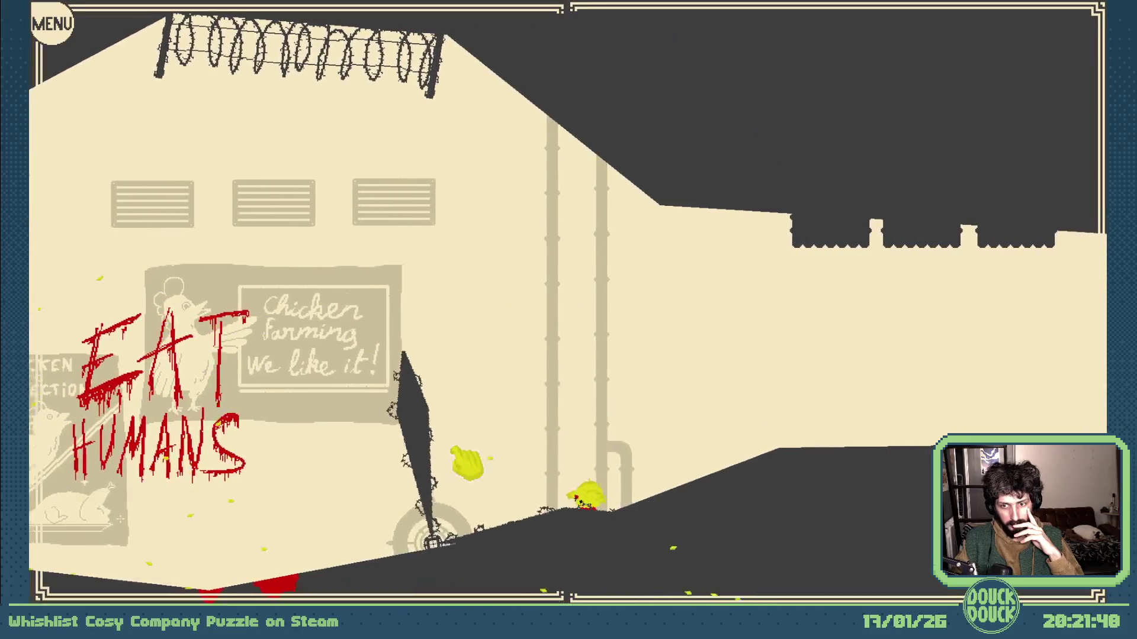
# Restart the level and make the chicken flock take off with Space
pyautogui.click(216, 544)
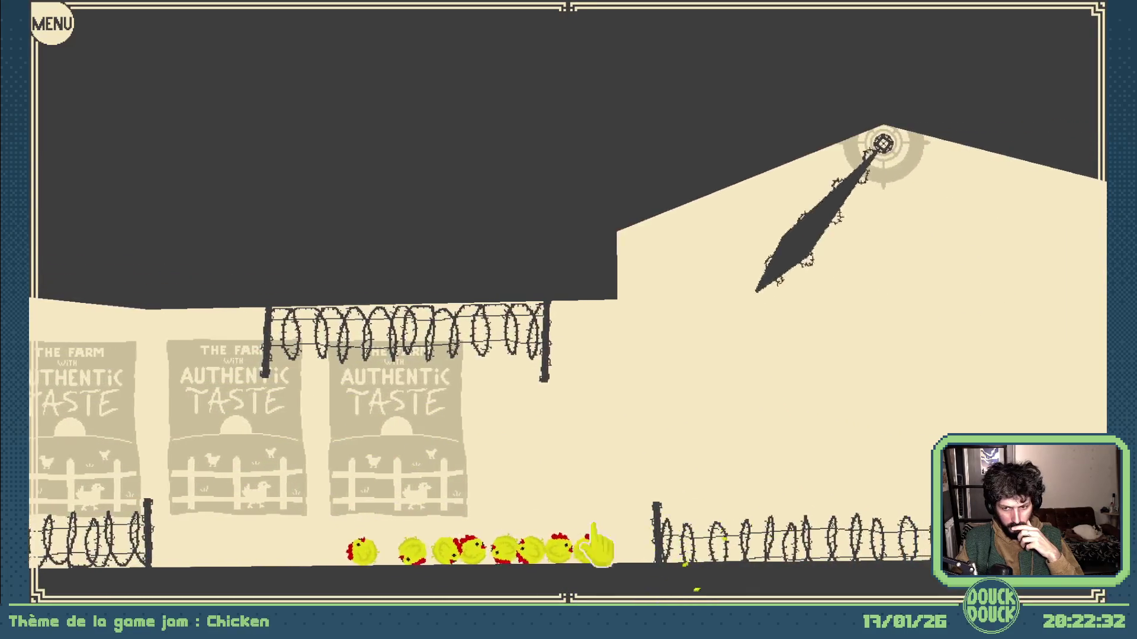
pyautogui.press('space')
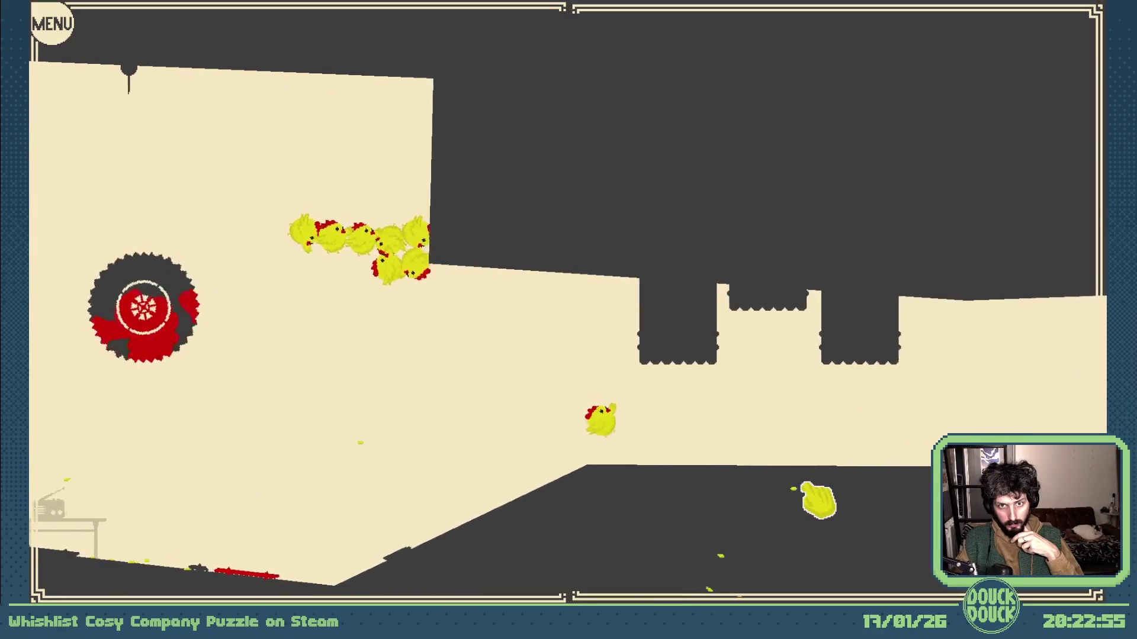
# Flap the flock under the ceiling crushers and on past the hanging cages
pyautogui.click(807, 486)
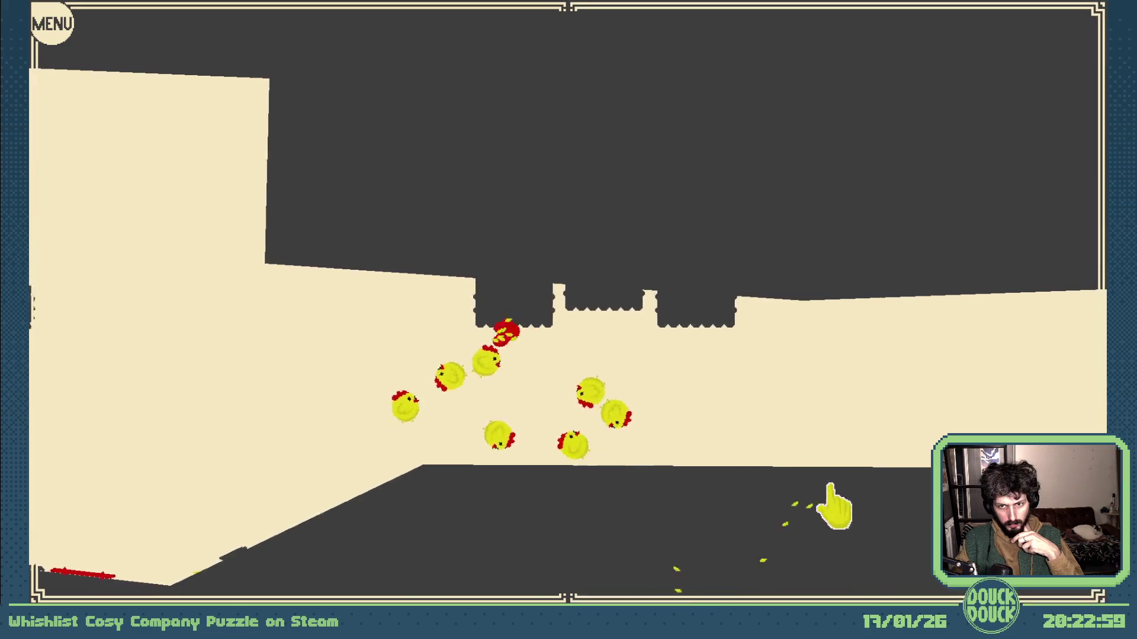
pyautogui.click(830, 485)
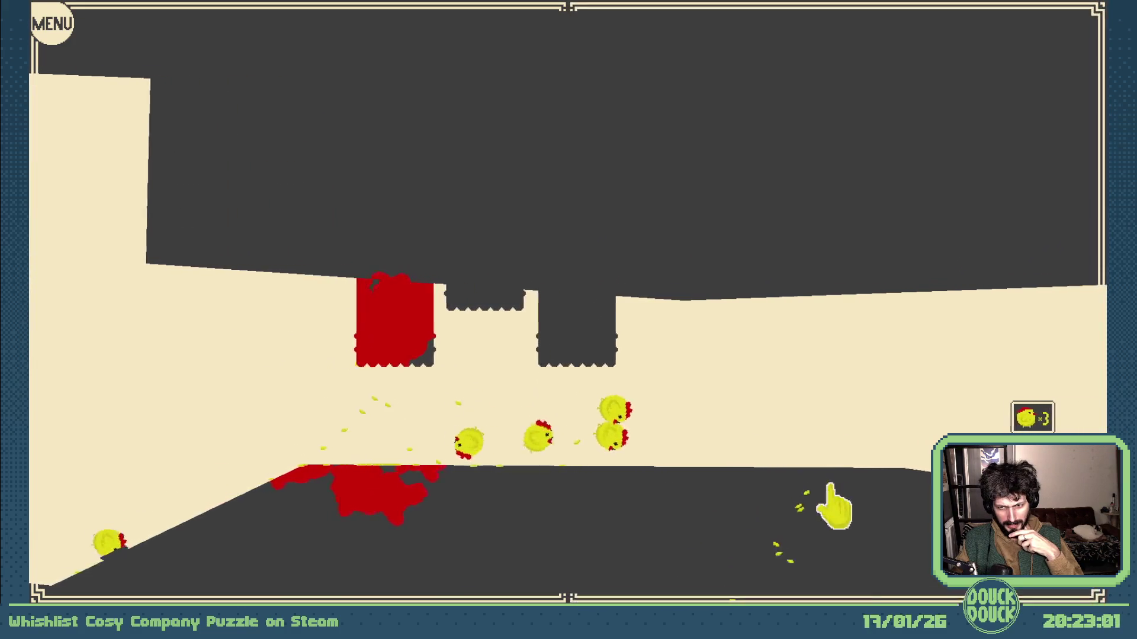
pyautogui.click(831, 485)
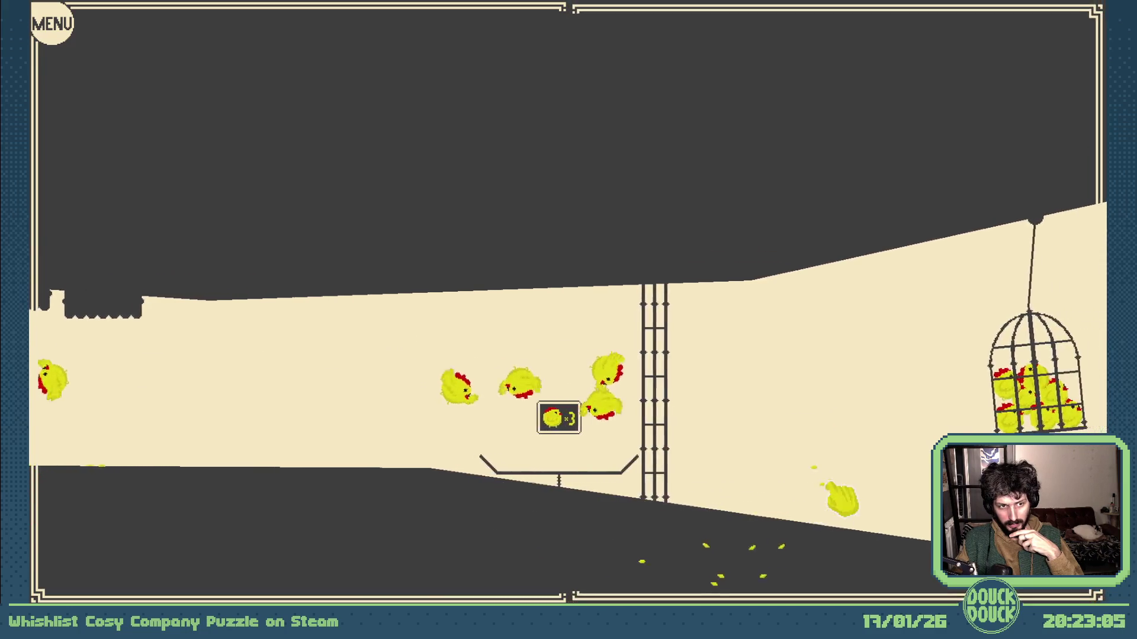
pyautogui.click(835, 491)
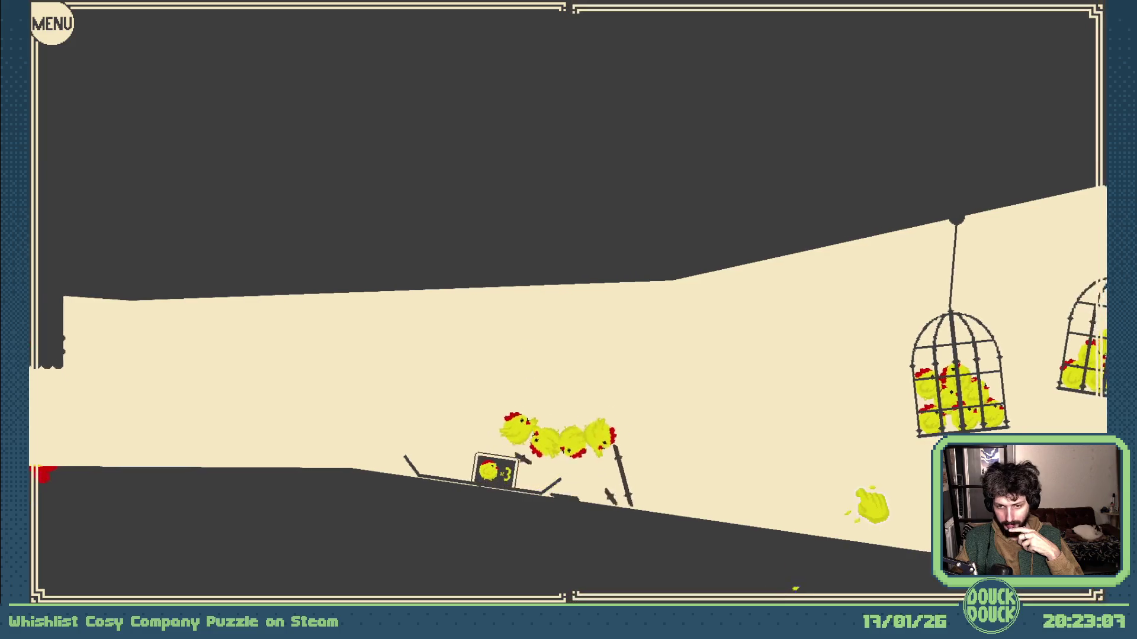
pyautogui.click(903, 490)
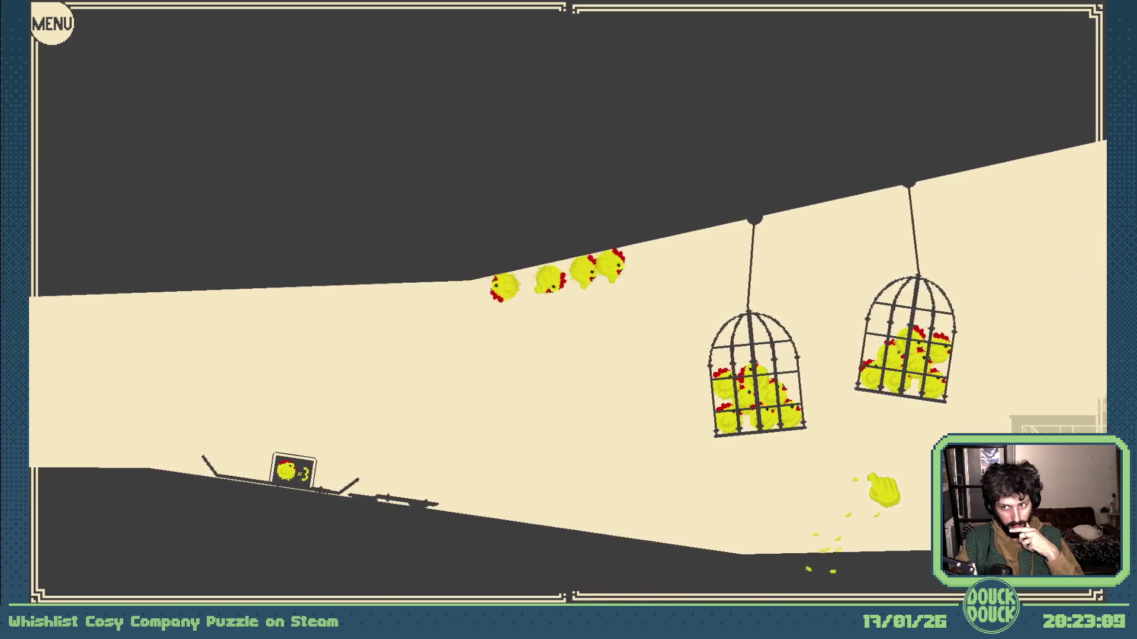
pyautogui.click(871, 486)
# Lift the freed caged chickens and the growing flock up past the crate
pyautogui.click(654, 445)
pyautogui.click(751, 415)
pyautogui.click(753, 412)
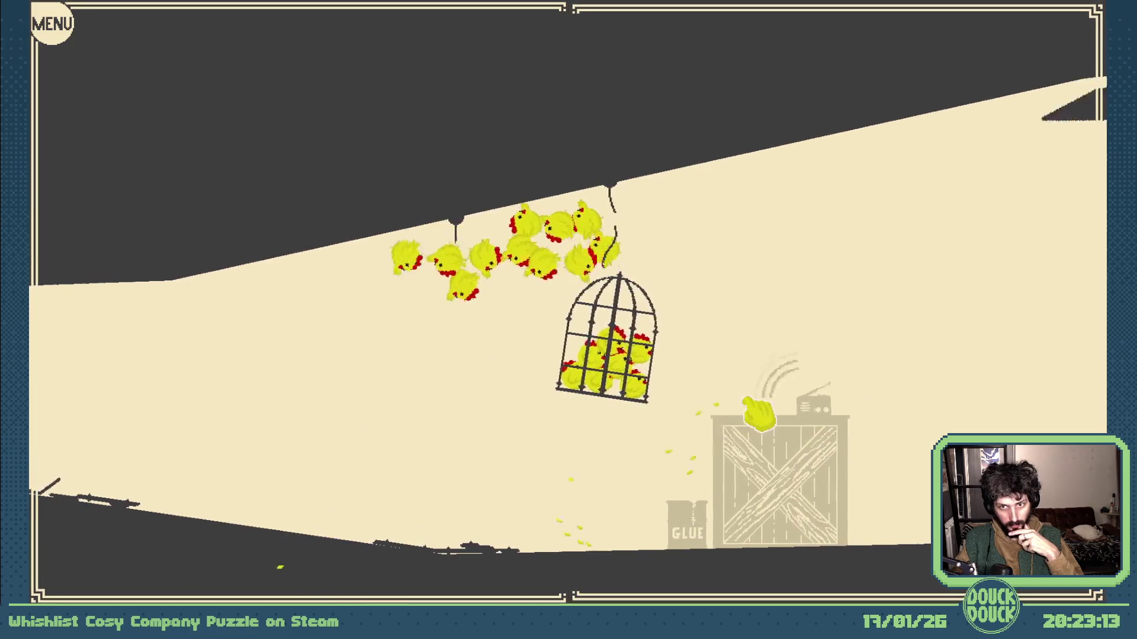
pyautogui.click(750, 422)
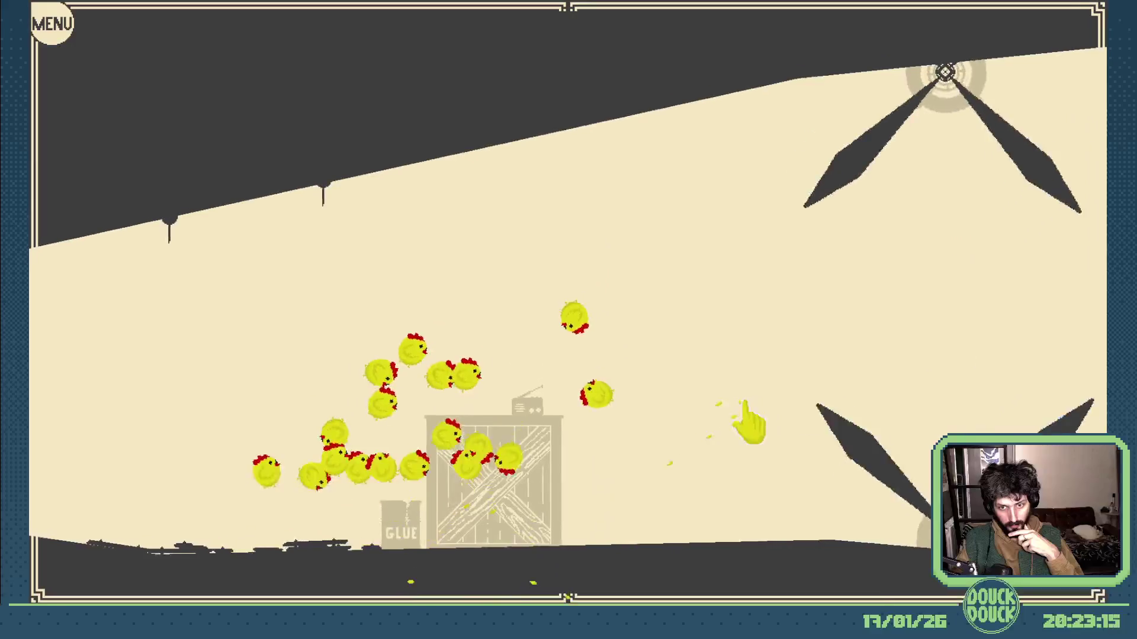
pyautogui.click(812, 426)
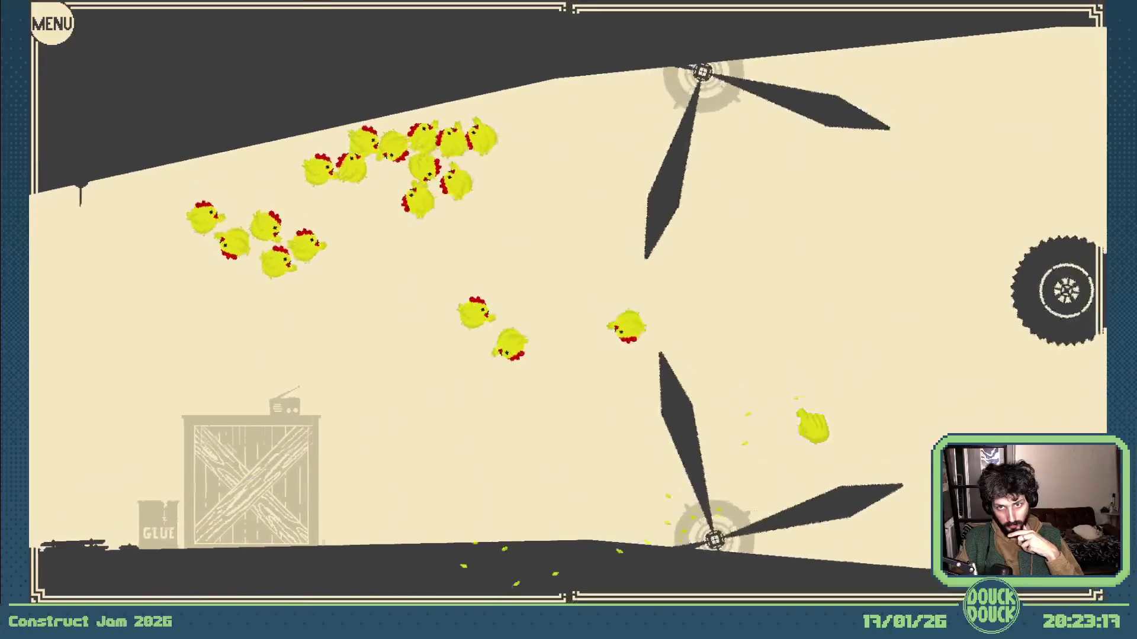
# Steer the flock between the fans and spinning tires through the fan room
pyautogui.click(804, 435)
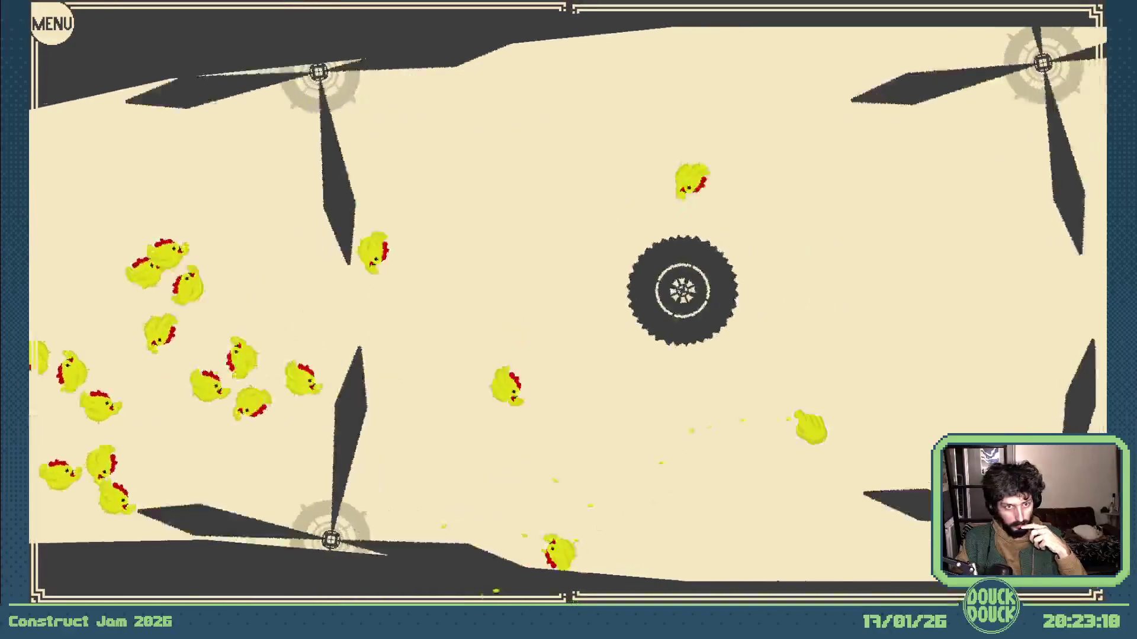
pyautogui.click(814, 430)
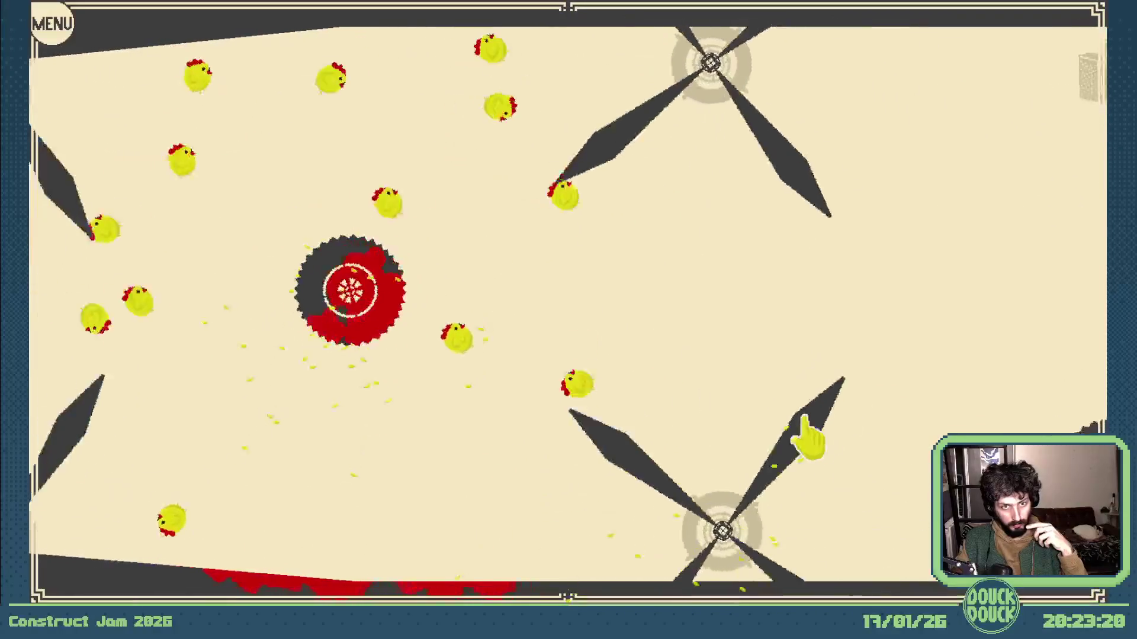
pyautogui.click(841, 450)
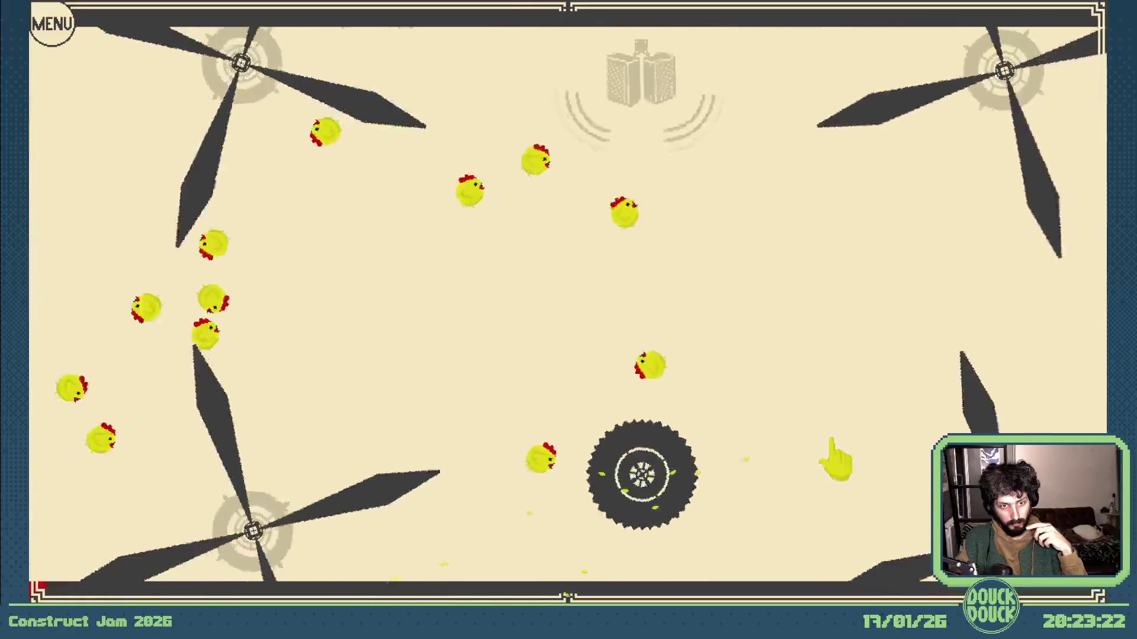
pyautogui.click(838, 460)
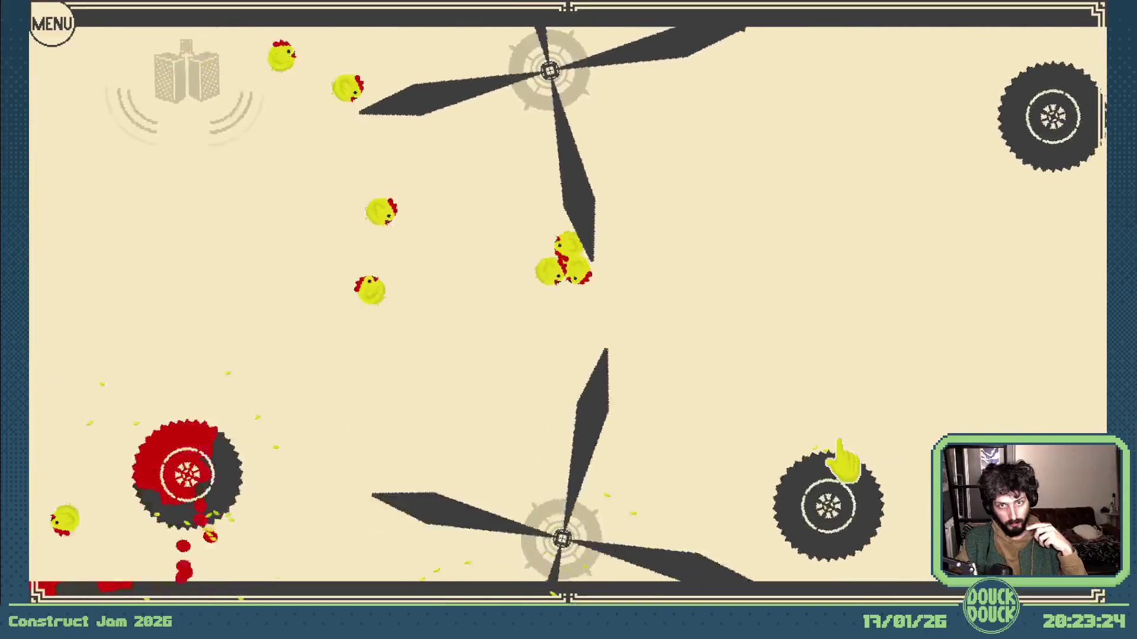
pyautogui.click(870, 456)
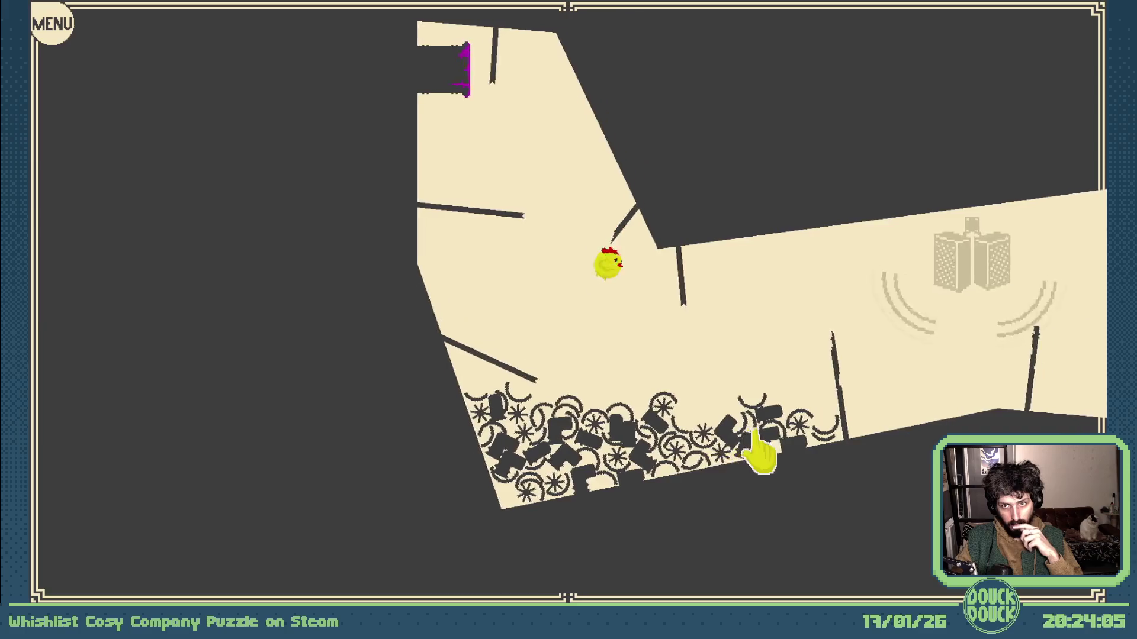
# Lift the last chicken out of the debris pile and fly it toward the GLUE barrels
pyautogui.click(831, 462)
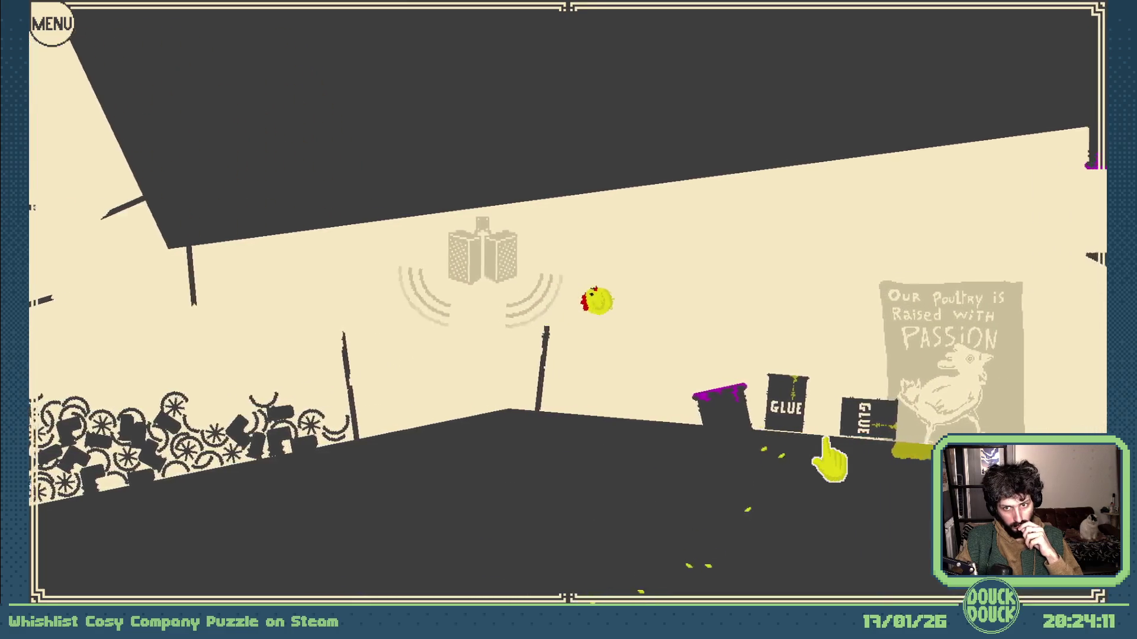
pyautogui.moveTo(830, 461); pyautogui.dragTo(829, 459)
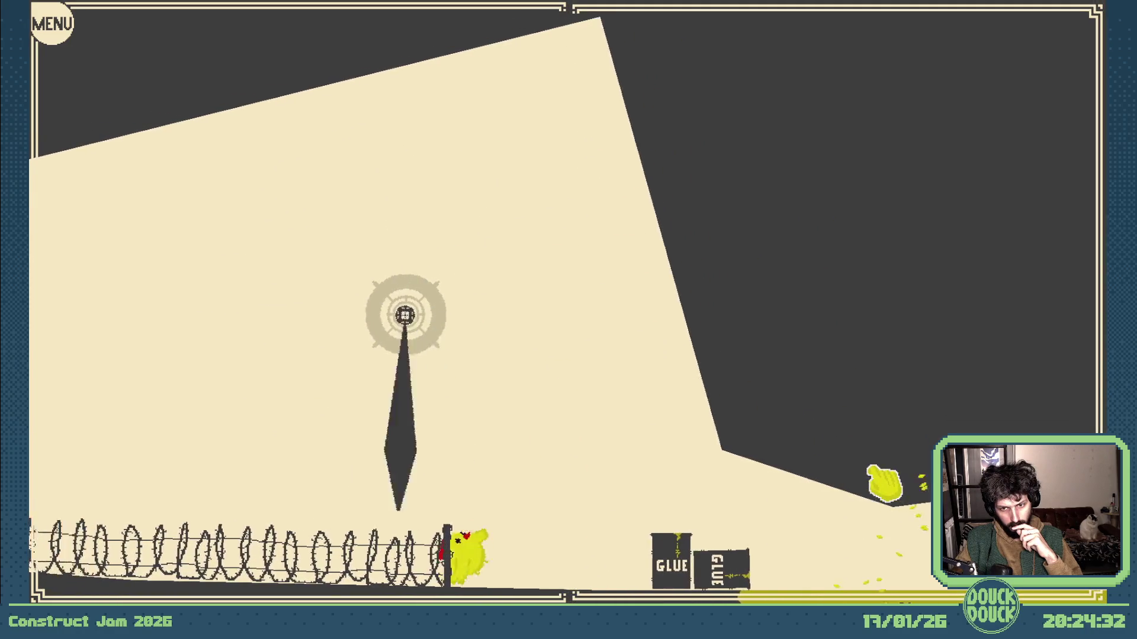
# Restart the level and flap the chicken past the purple smoke, barbed wire and spinning blade
pyautogui.click(252, 563)
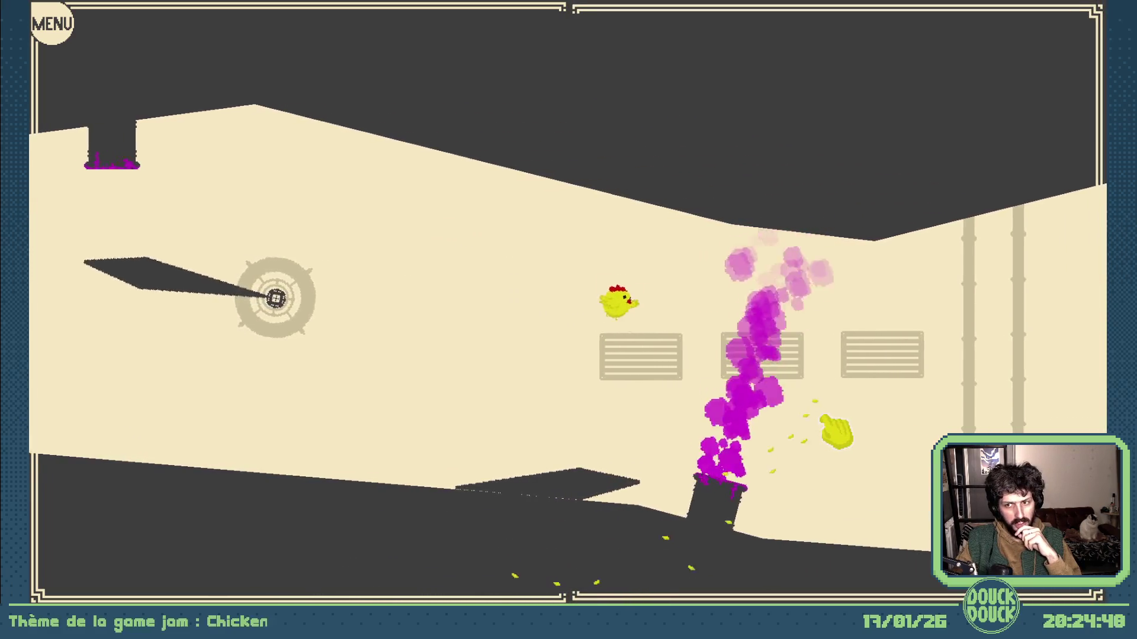
pyautogui.click(831, 435)
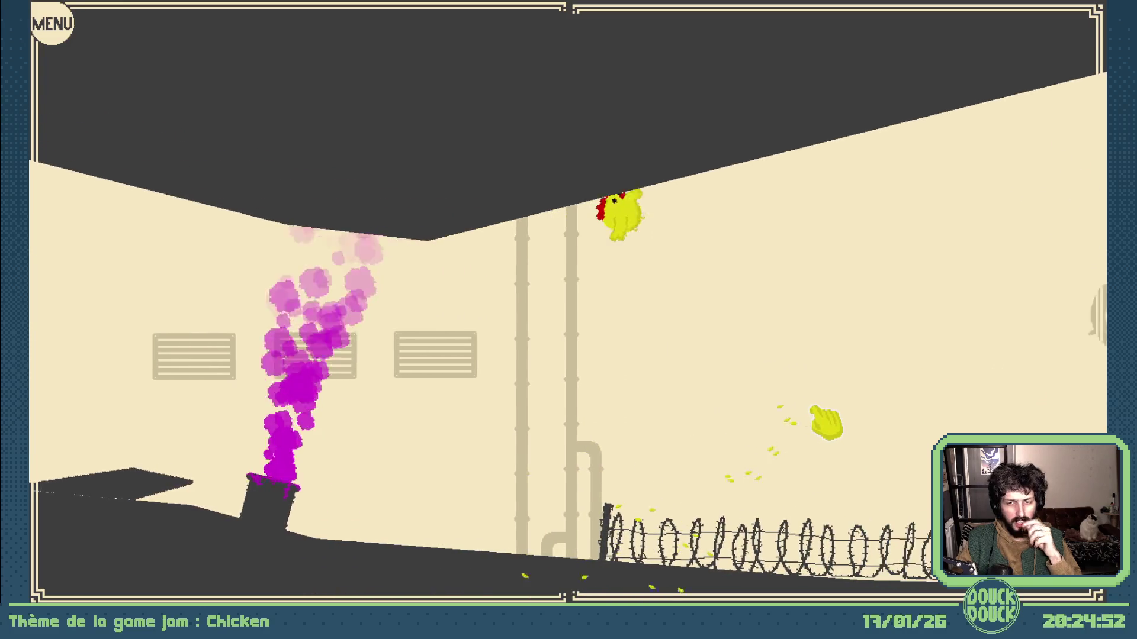
pyautogui.click(827, 424)
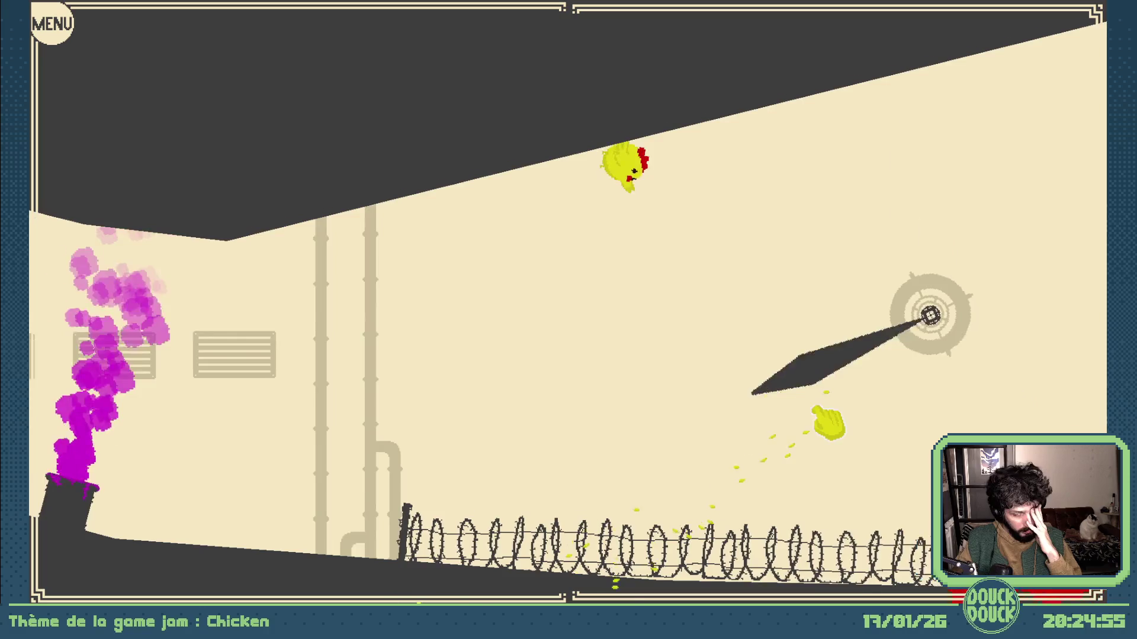
pyautogui.click(828, 423)
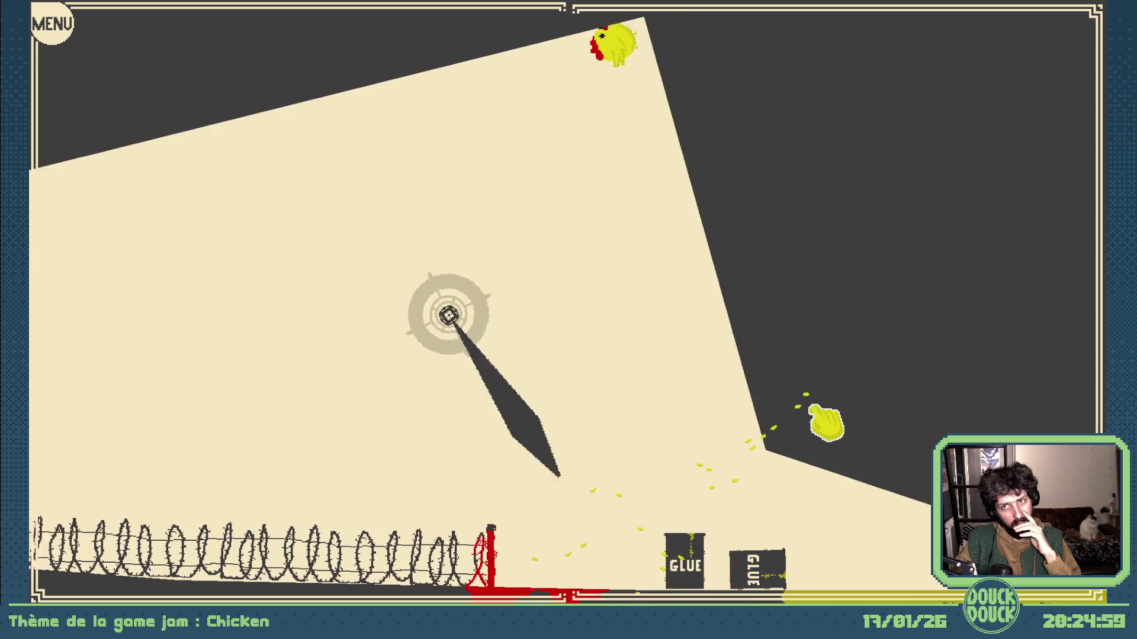
pyautogui.click(828, 423)
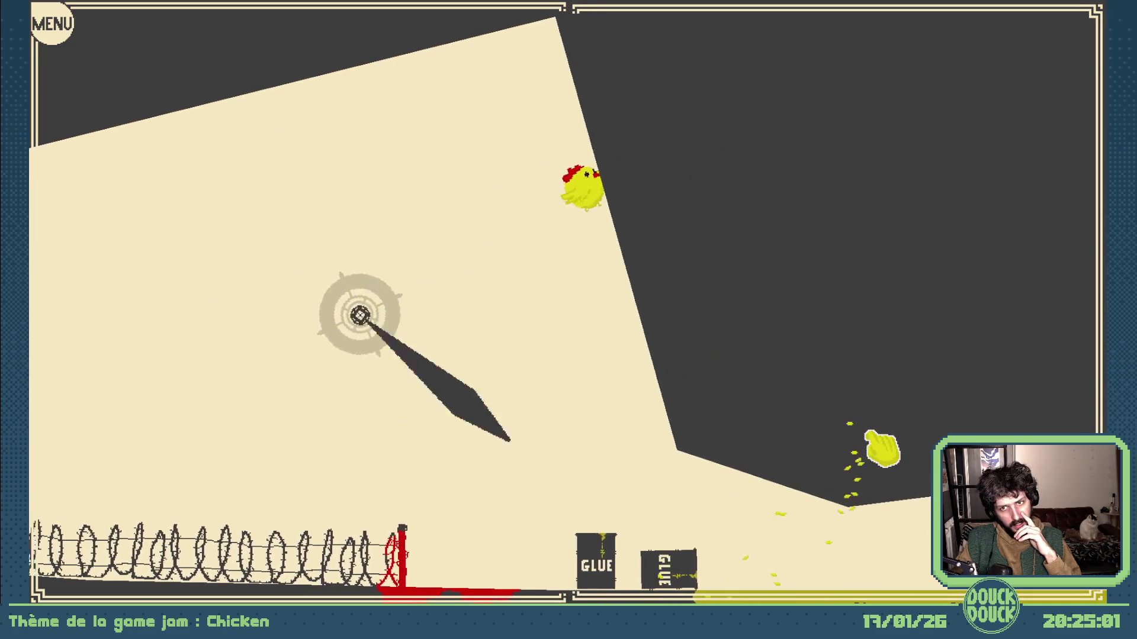
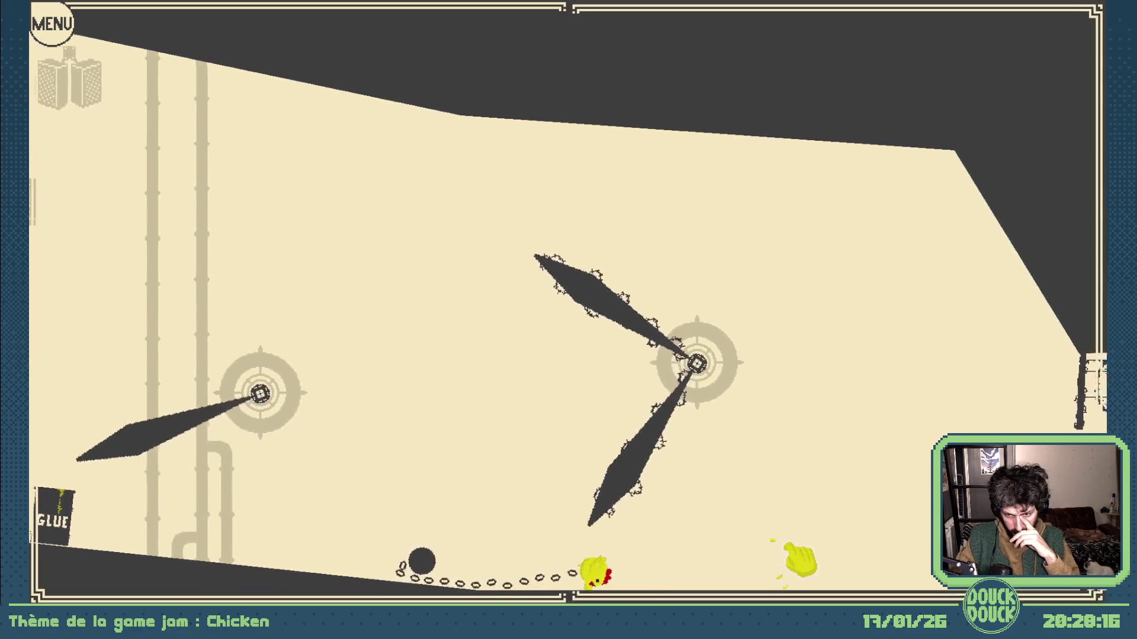
# Launch the chicken repeatedly past the propellers and tyre stacks into the narrowing exit passage
pyautogui.click(841, 572)
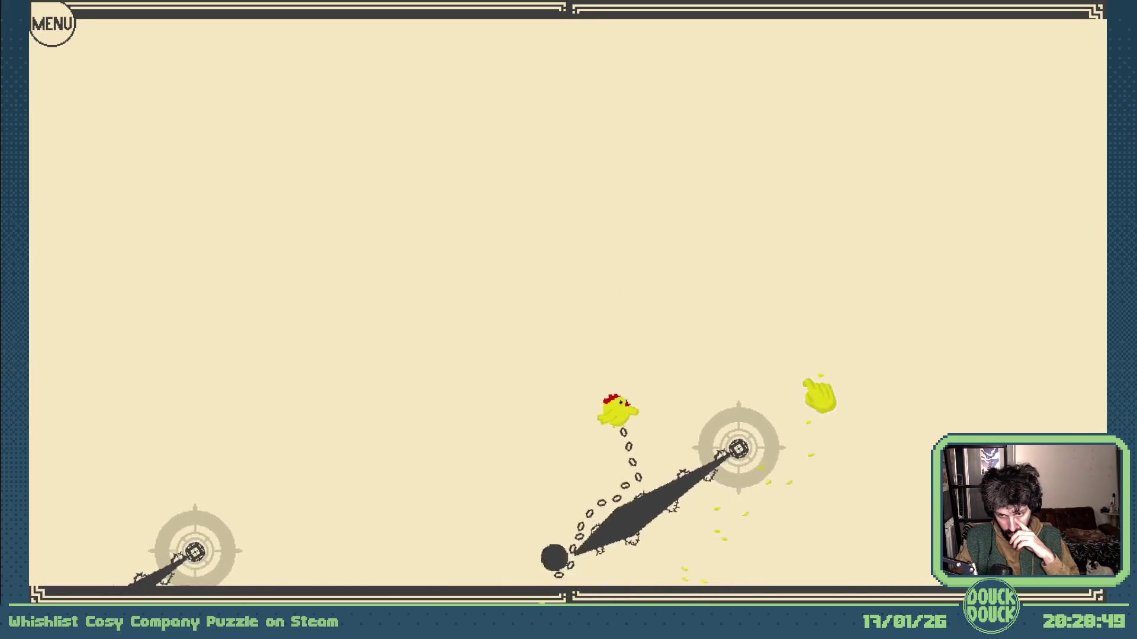
pyautogui.click(765, 158)
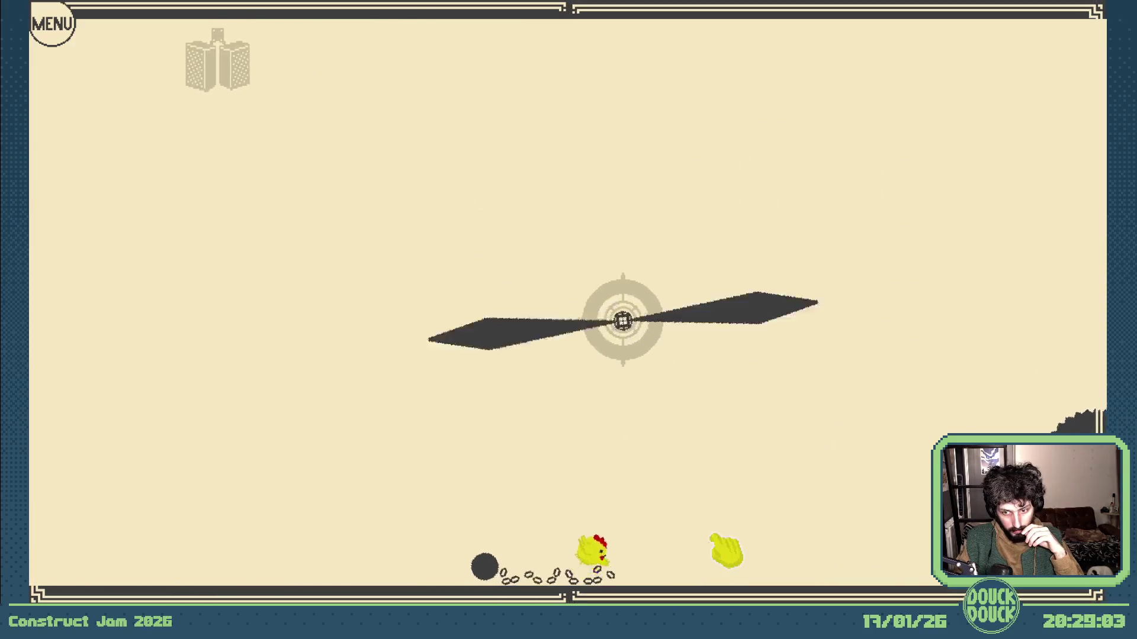
pyautogui.click(512, 503)
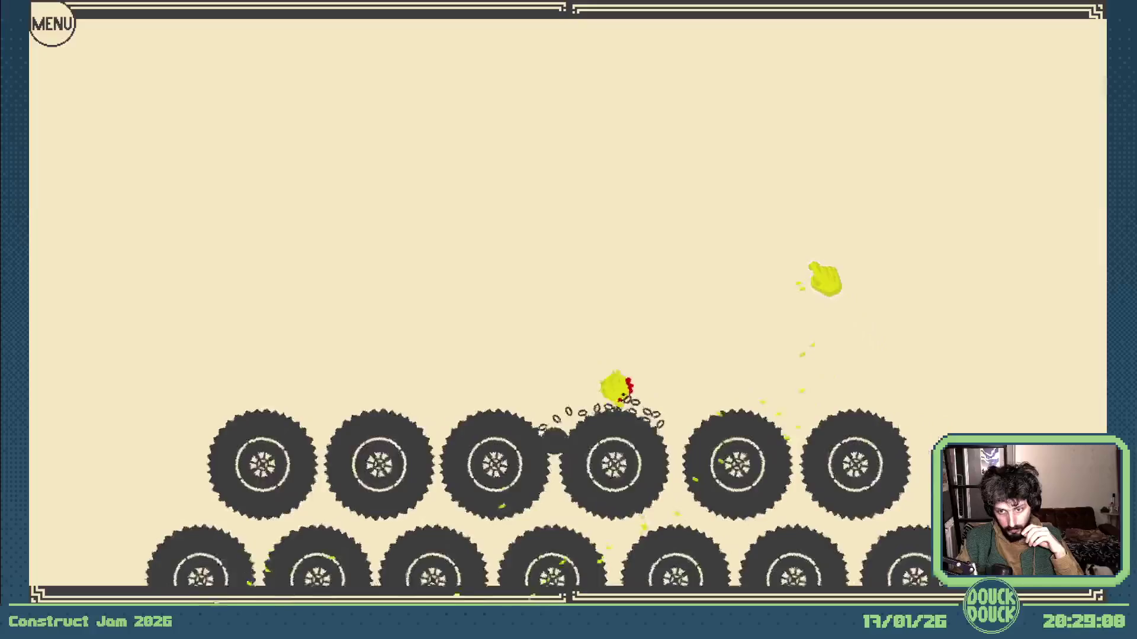
pyautogui.click(826, 279)
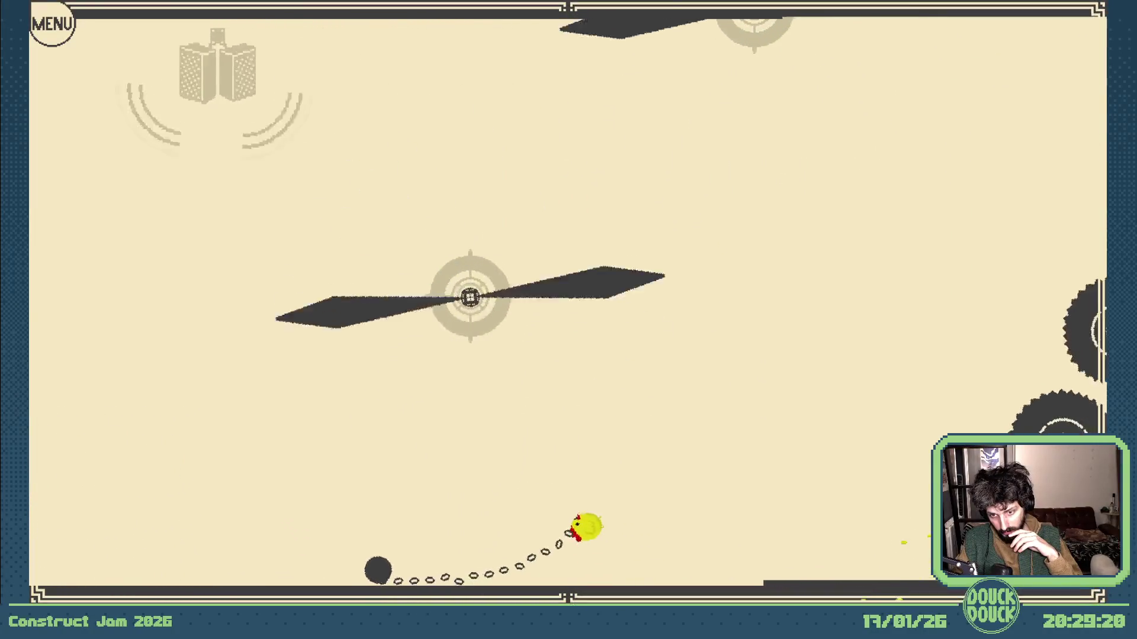
pyautogui.click(450, 381)
pyautogui.click(353, 384)
pyautogui.click(1040, 307)
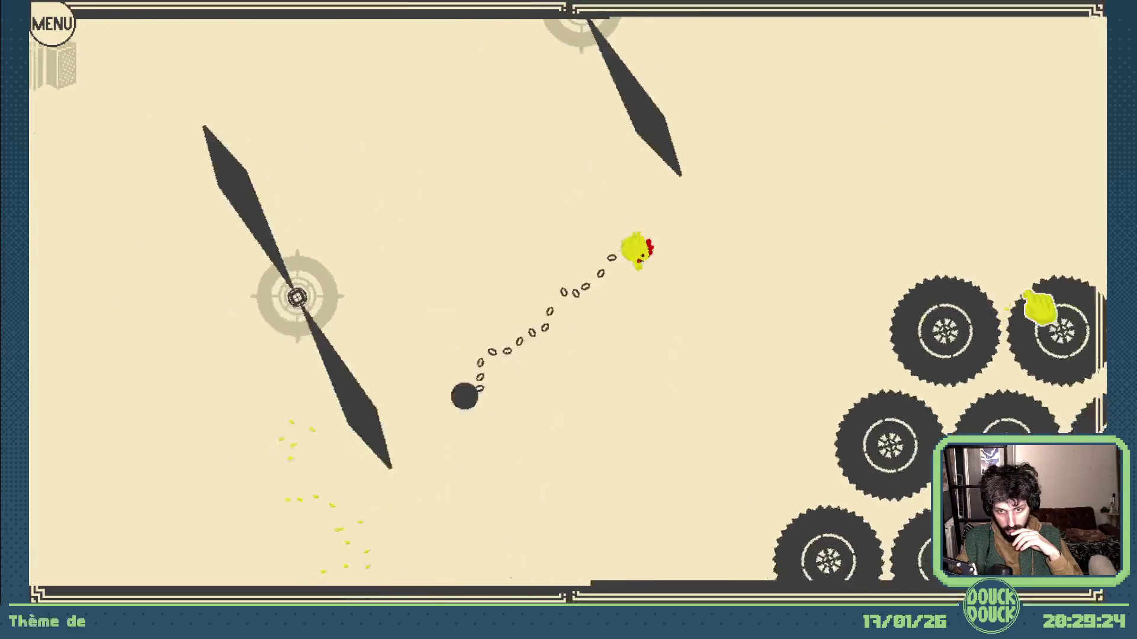
pyautogui.click(905, 317)
pyautogui.click(929, 287)
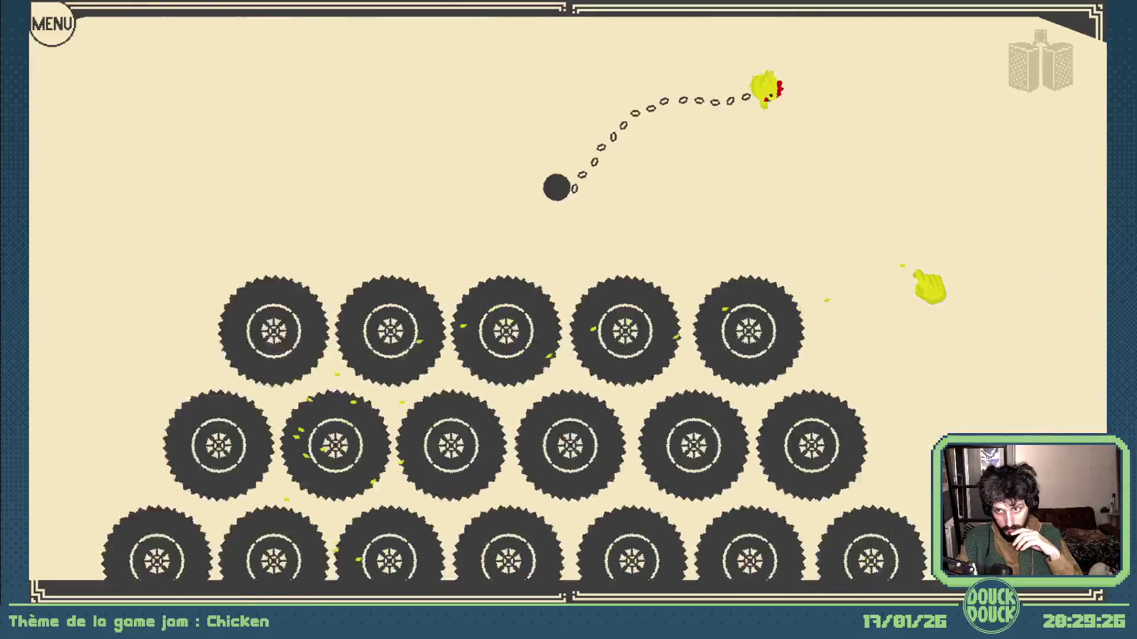
pyautogui.click(969, 302)
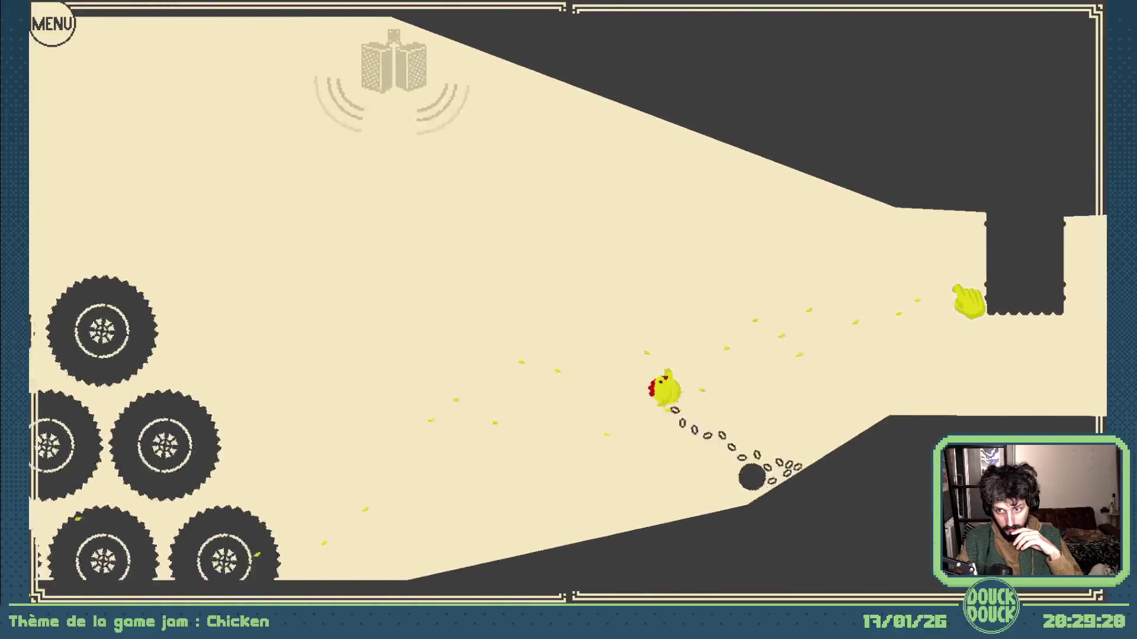
pyautogui.click(968, 303)
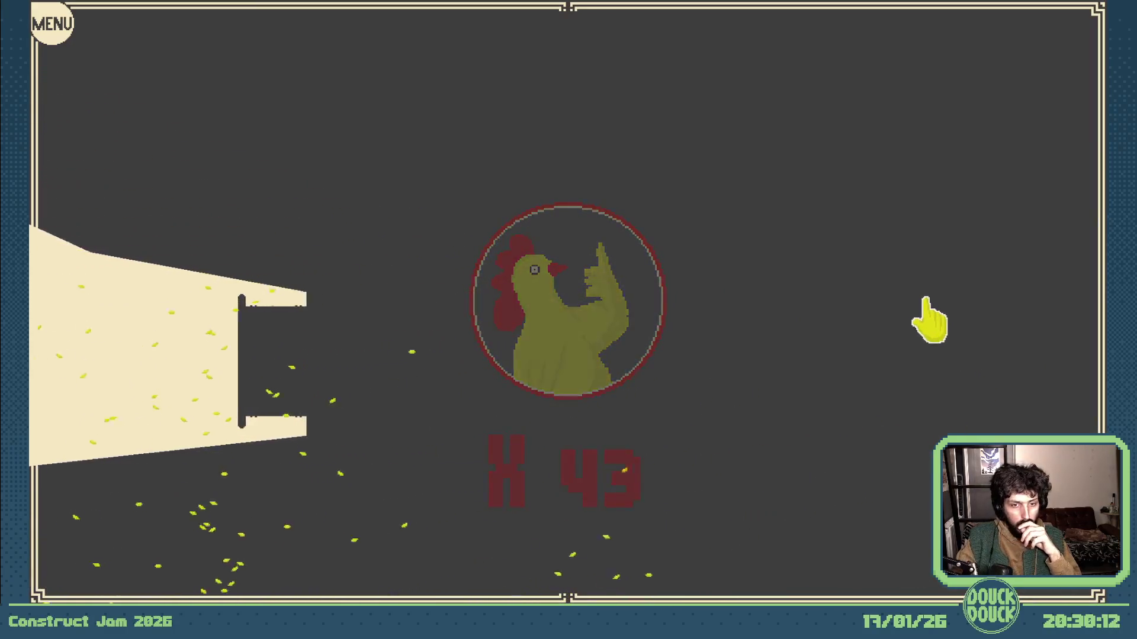
# After the X 43 score screen, start the crate stage with the first chick
pyautogui.click(956, 341)
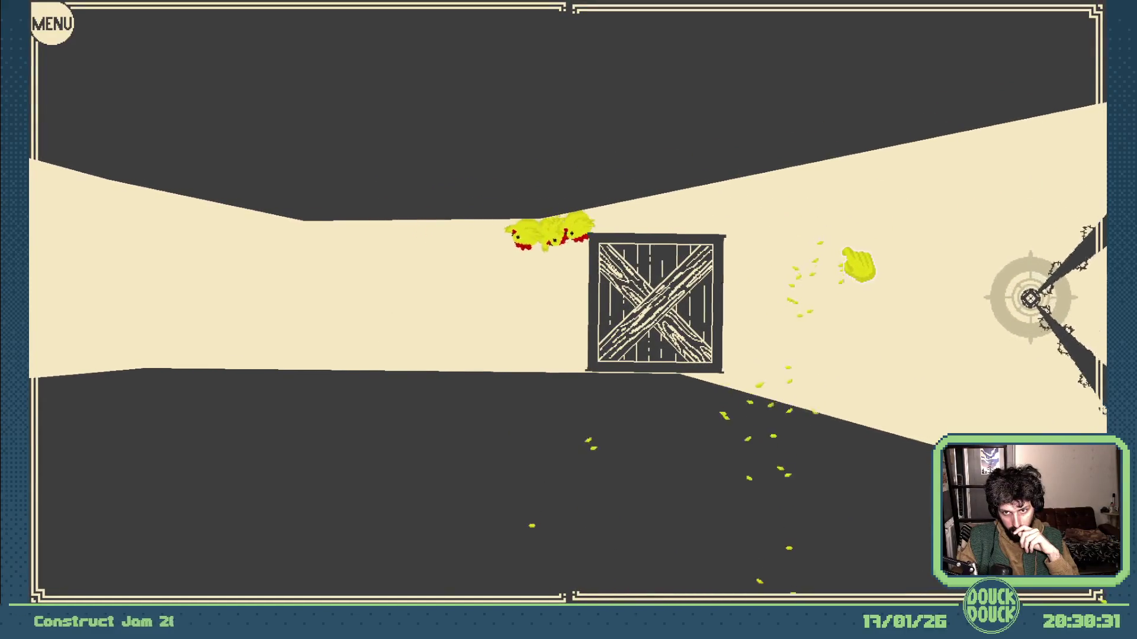
# Drag the chicks forward past the crate toward the spinning windmill hall
pyautogui.moveTo(841, 252); pyautogui.dragTo(725, 144)
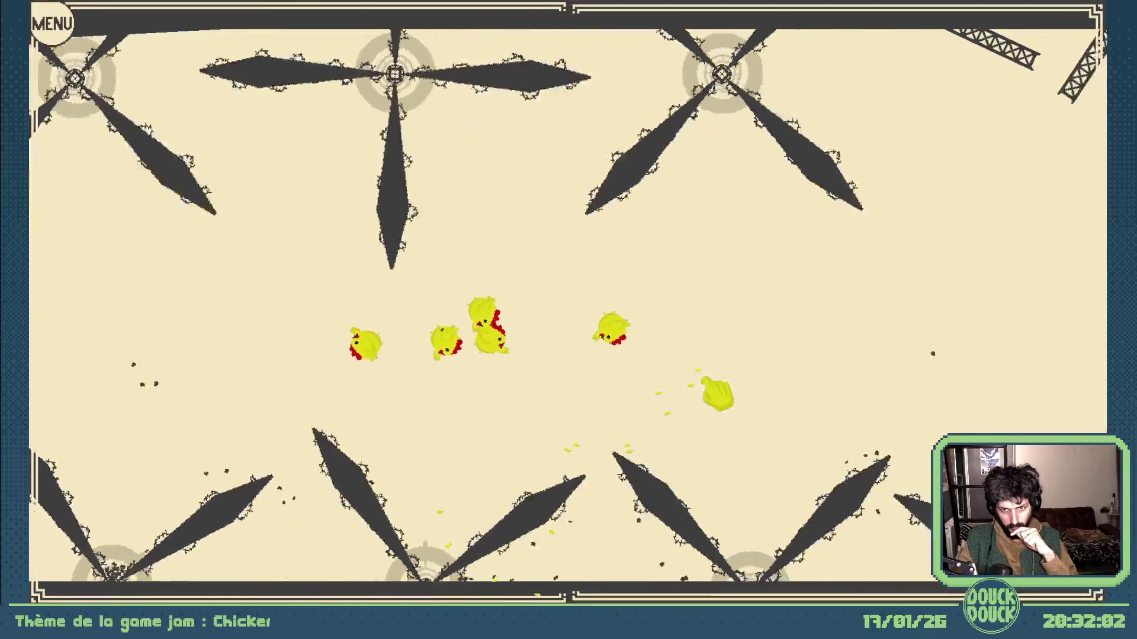
# Drag the chicks between the spiky windmills toward the fan section with the red slogan
pyautogui.moveTo(709, 403); pyautogui.dragTo(714, 394)
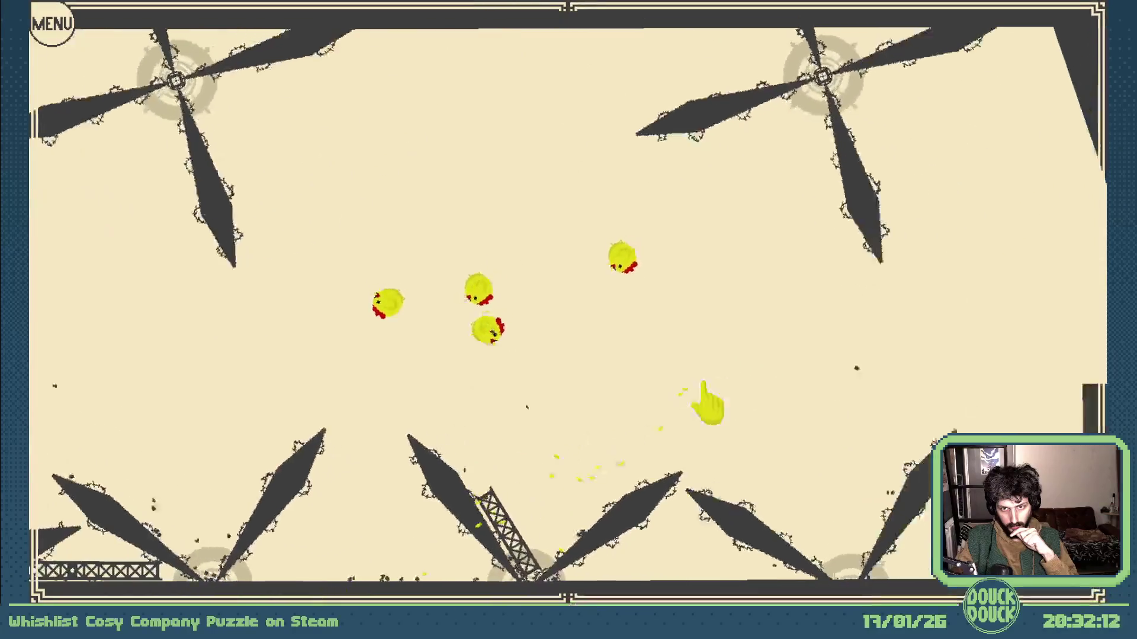
pyautogui.moveTo(708, 401)
pyautogui.mouseDown()
pyautogui.moveTo(760, 401)
pyautogui.moveTo(738, 408)
pyautogui.moveTo(713, 386)
pyautogui.moveTo(789, 355)
pyautogui.mouseUp()
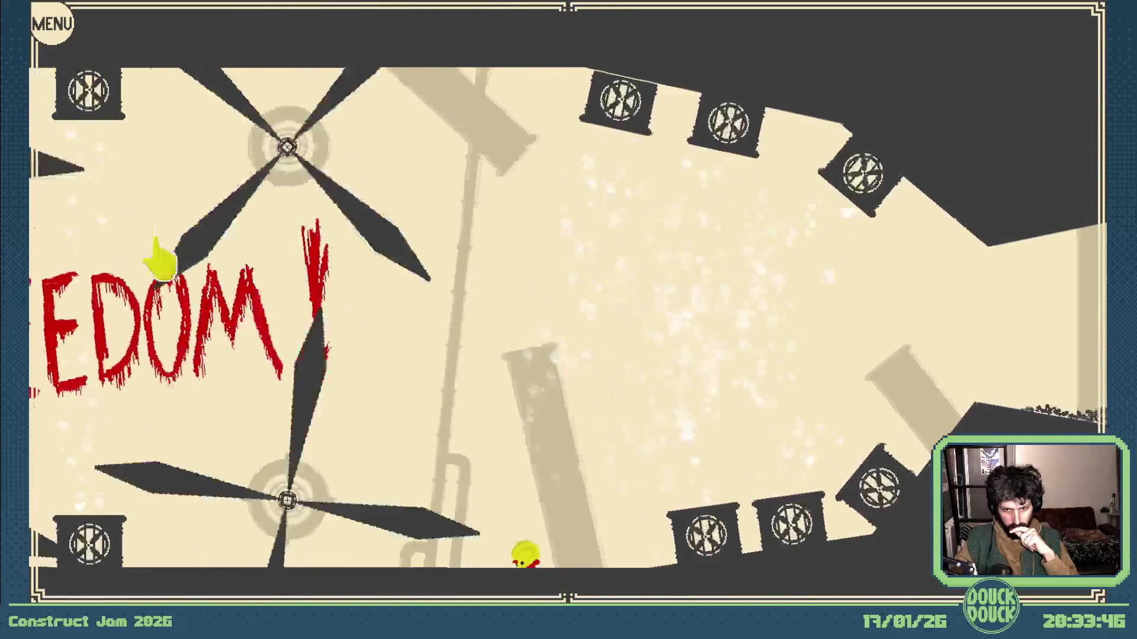
# Jump the chicken past the fans toward the spiked tyre, then restart after it dies
pyautogui.click(53, 42)
pyautogui.click(53, 42)
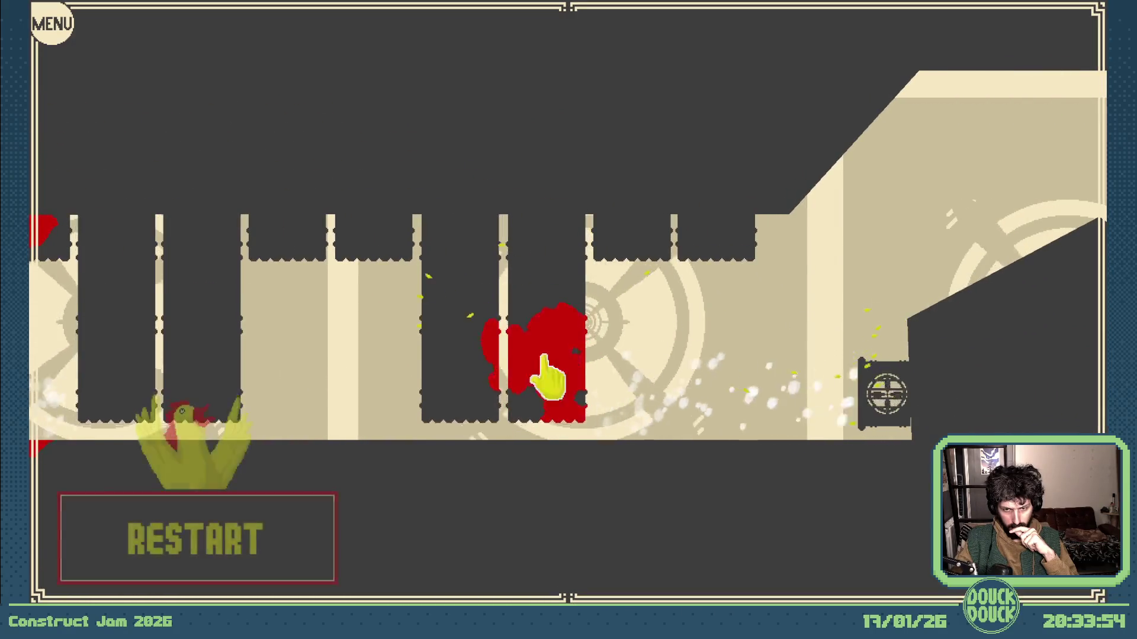
pyautogui.click(332, 492)
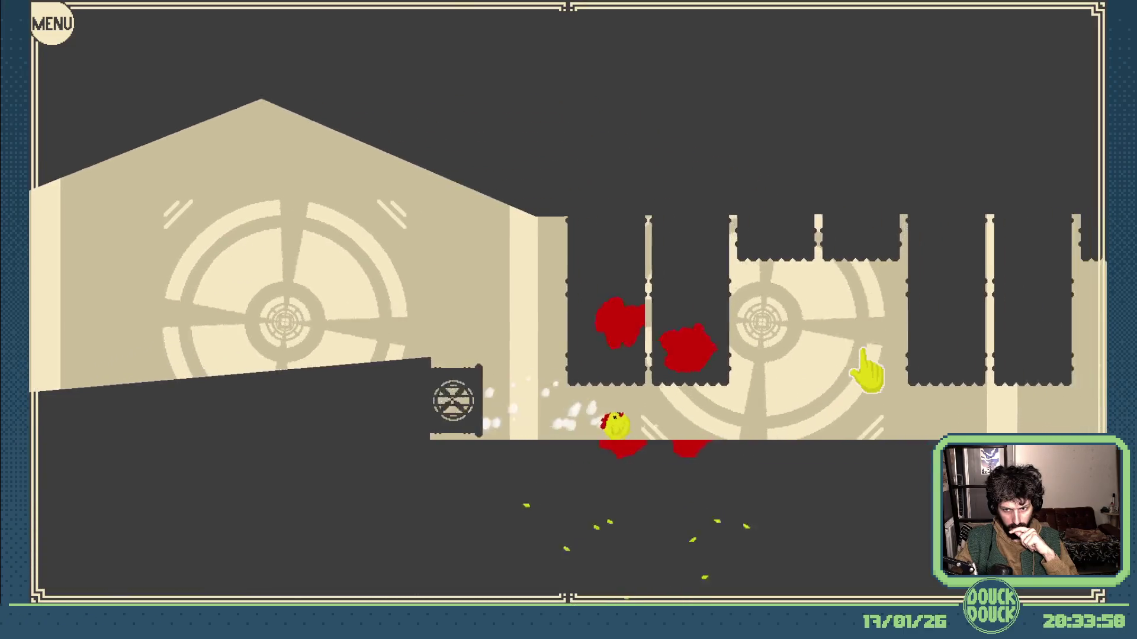
pyautogui.click(930, 379)
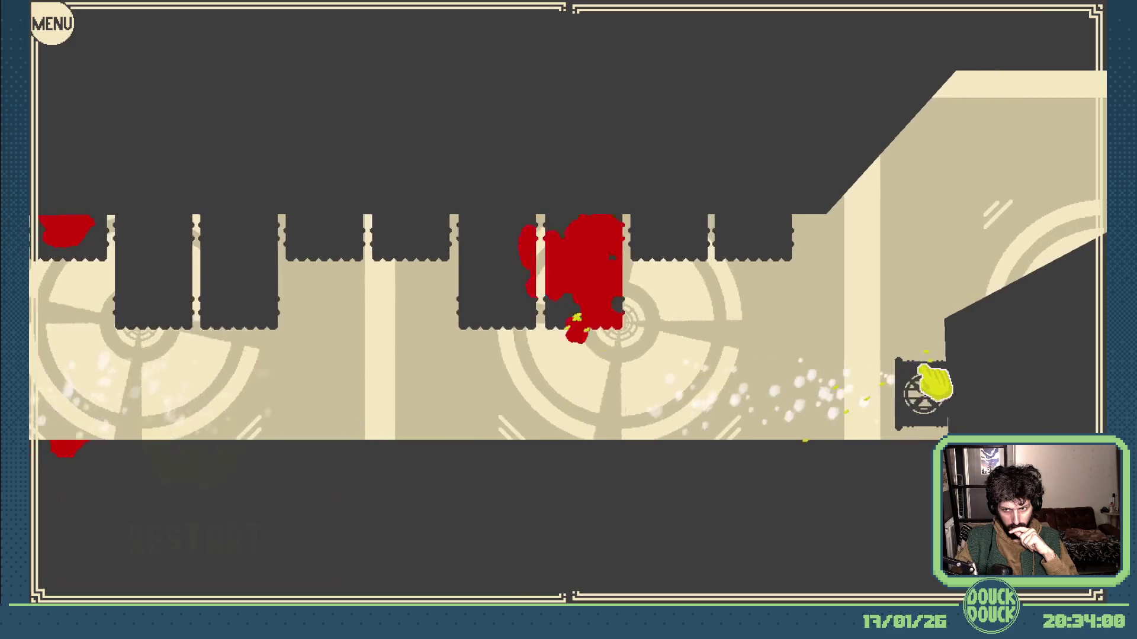
pyautogui.click(296, 527)
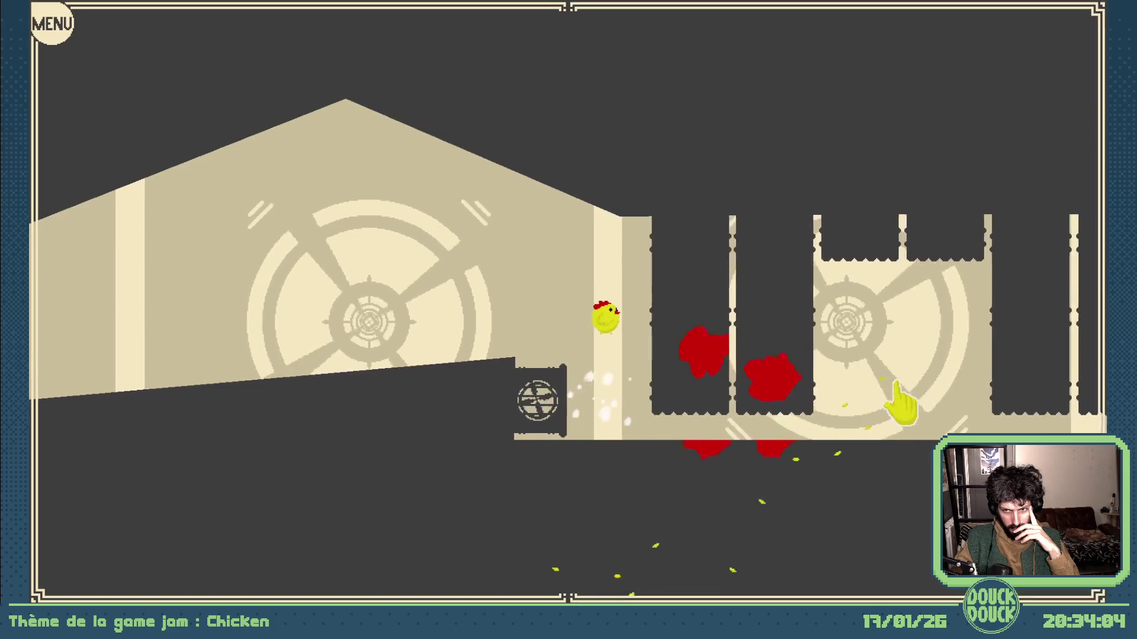
pyautogui.click(888, 382)
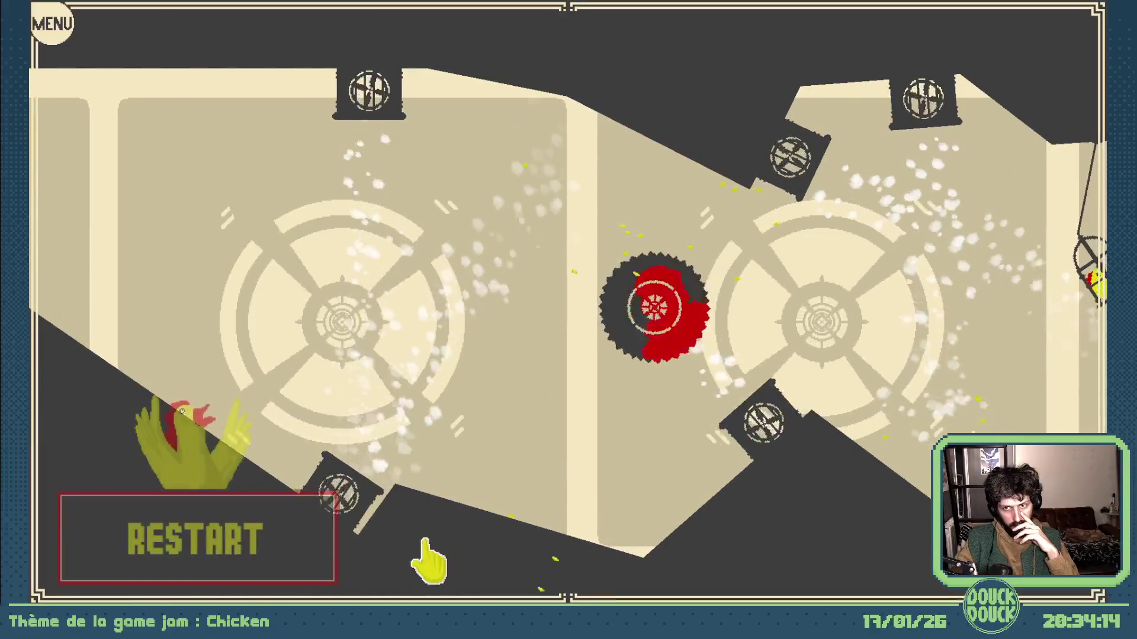
pyautogui.click(195, 536)
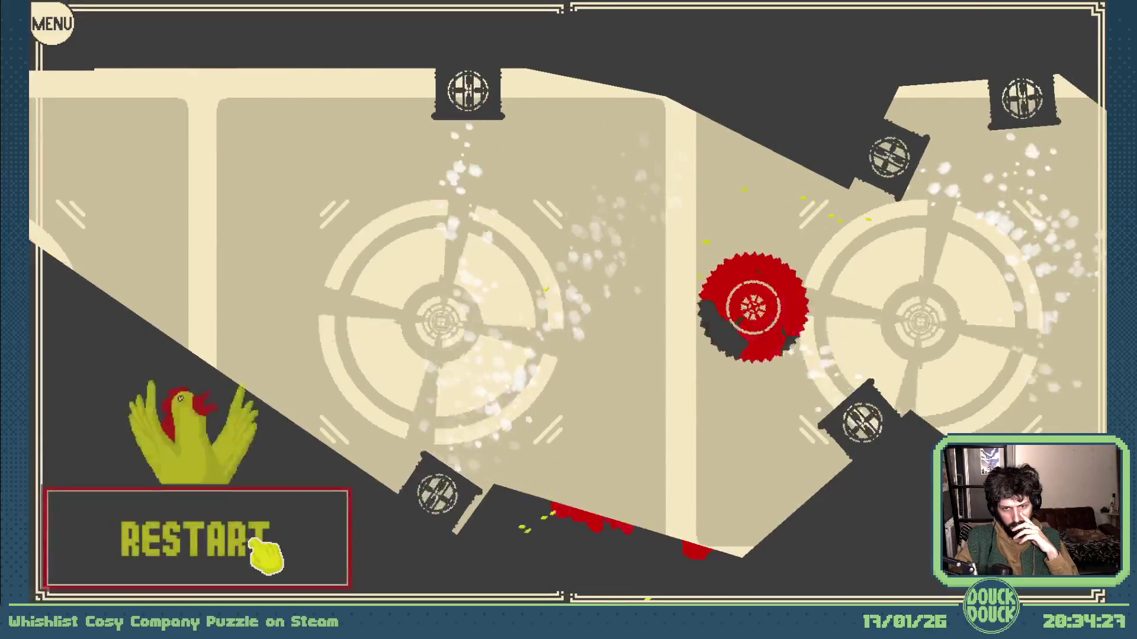
pyautogui.click(254, 553)
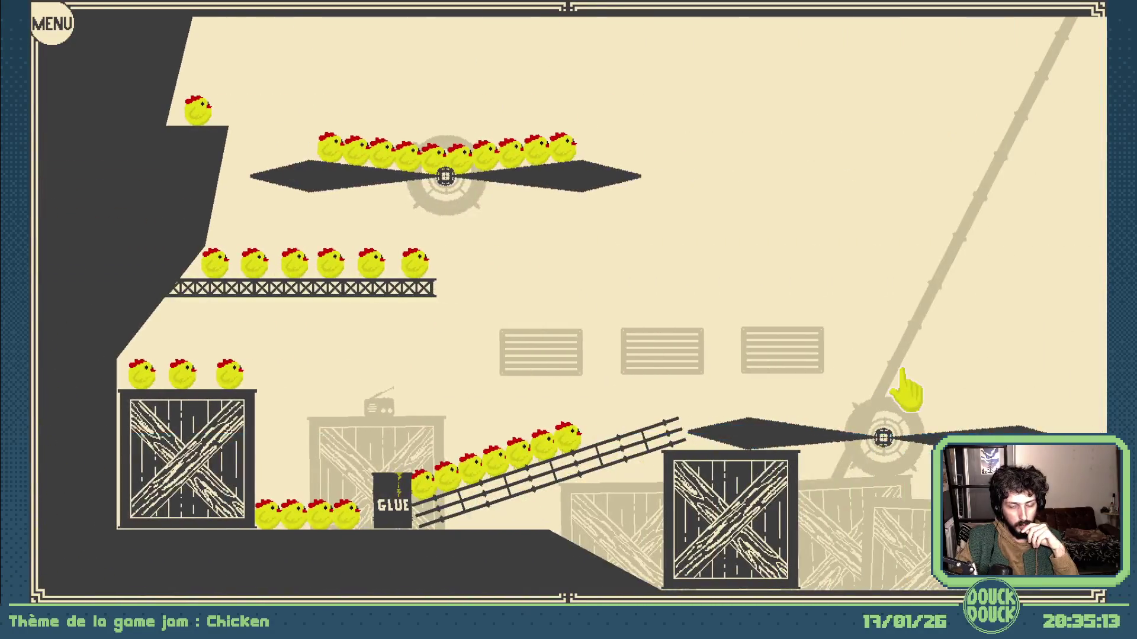
# Fling the chickens with the propellers, abandon the remaining ones, and exit fullscreen
pyautogui.click(901, 371)
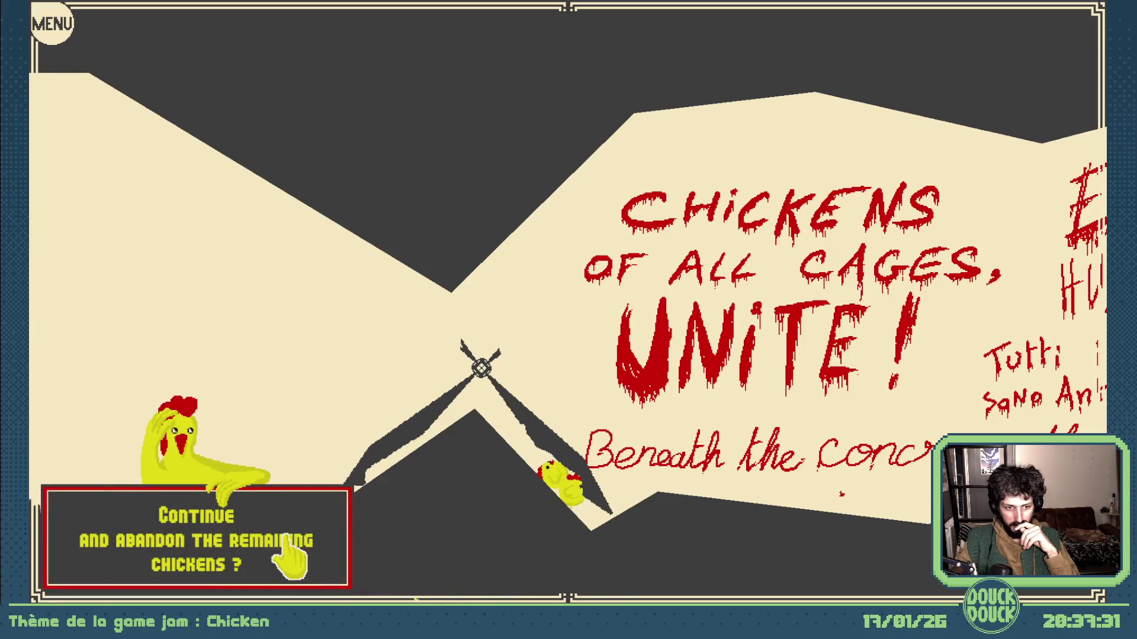
pyautogui.click(290, 527)
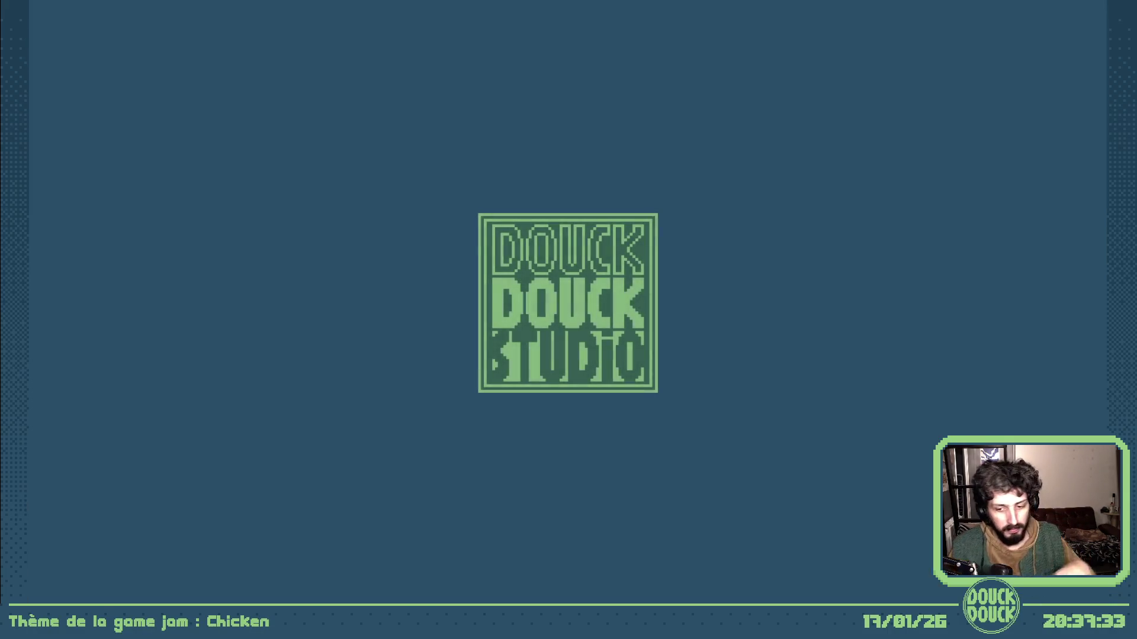
pyautogui.press('Escape')
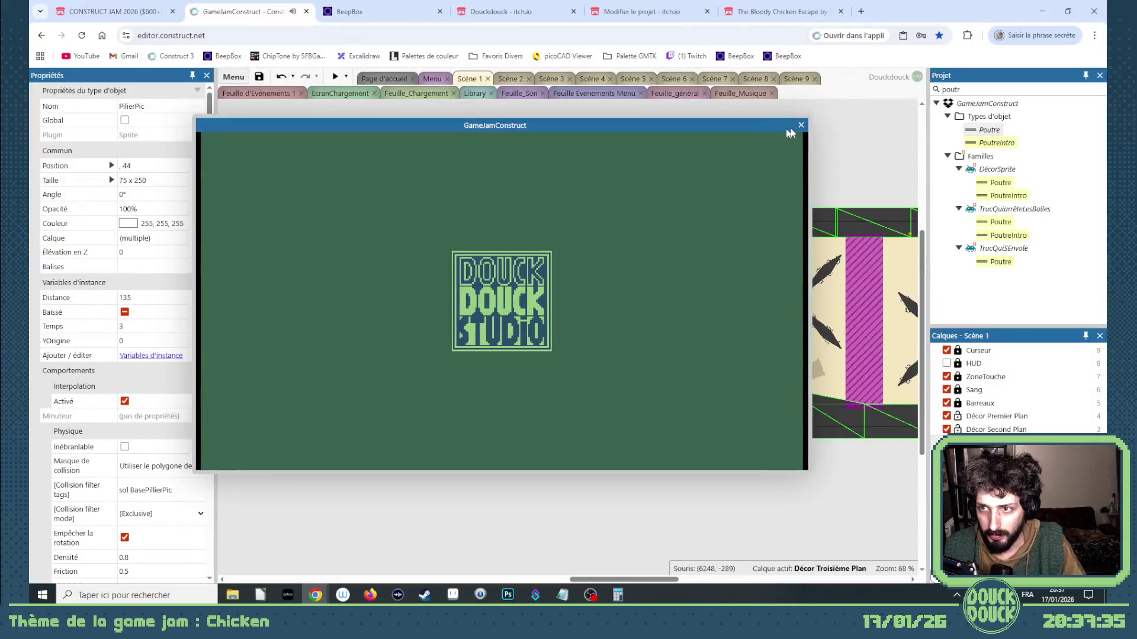
# Close the preview and add a condition to the Scène 5 event in Feuille_Musique
pyautogui.click(801, 125)
pyautogui.click(742, 96)
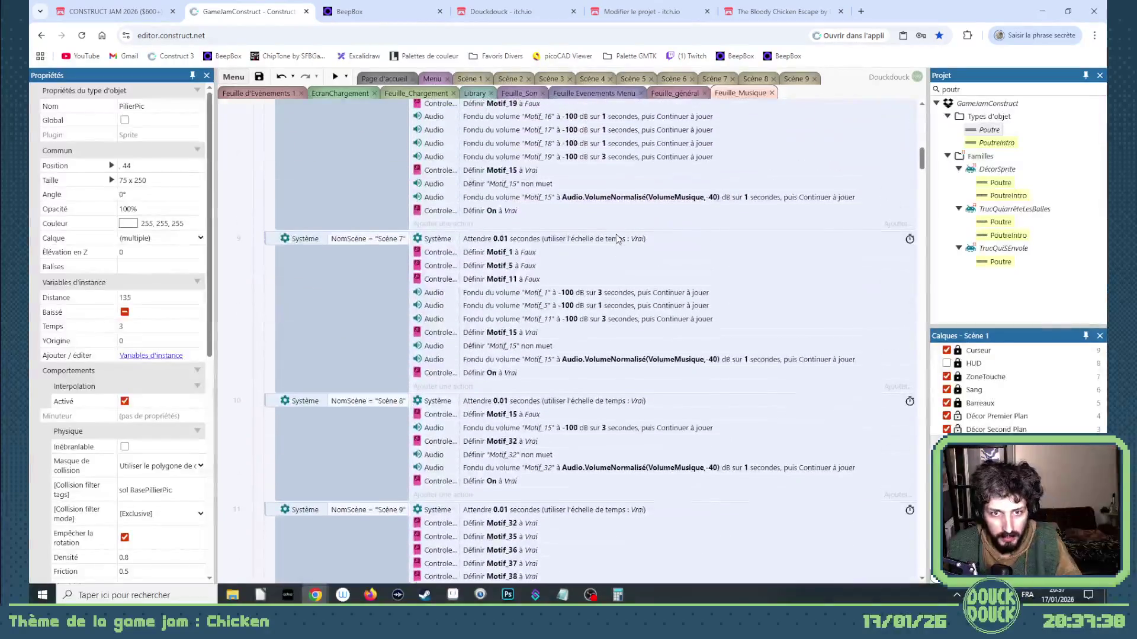
pyautogui.scroll(5, 616, 240)
pyautogui.scroll(2, 663, 239)
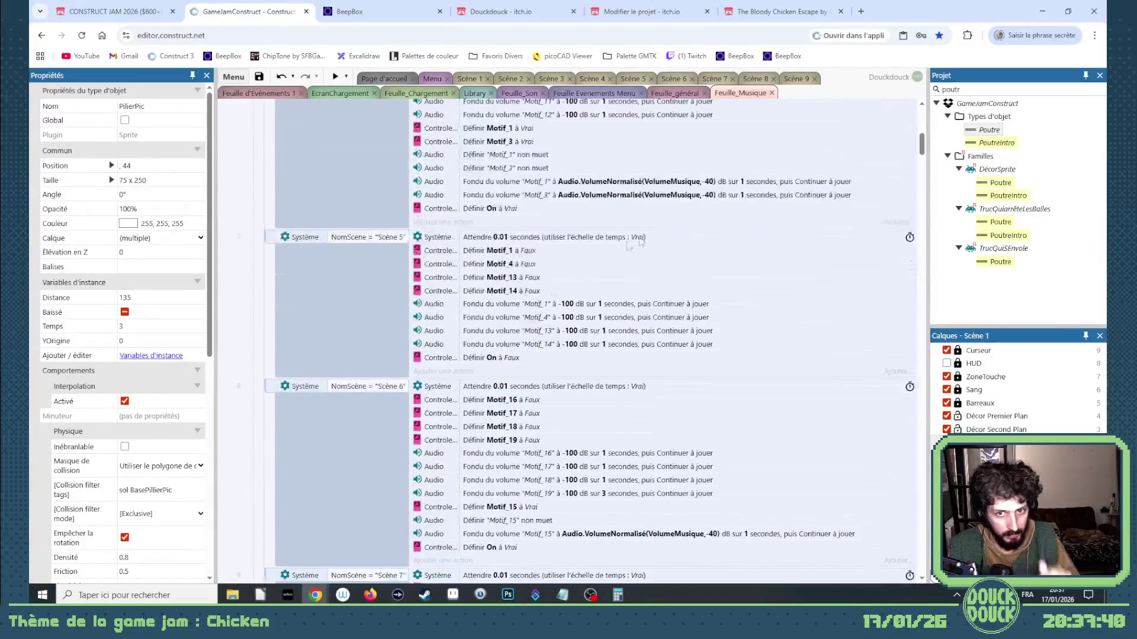
pyautogui.rightClick(276, 241)
pyautogui.moveTo(307, 248)
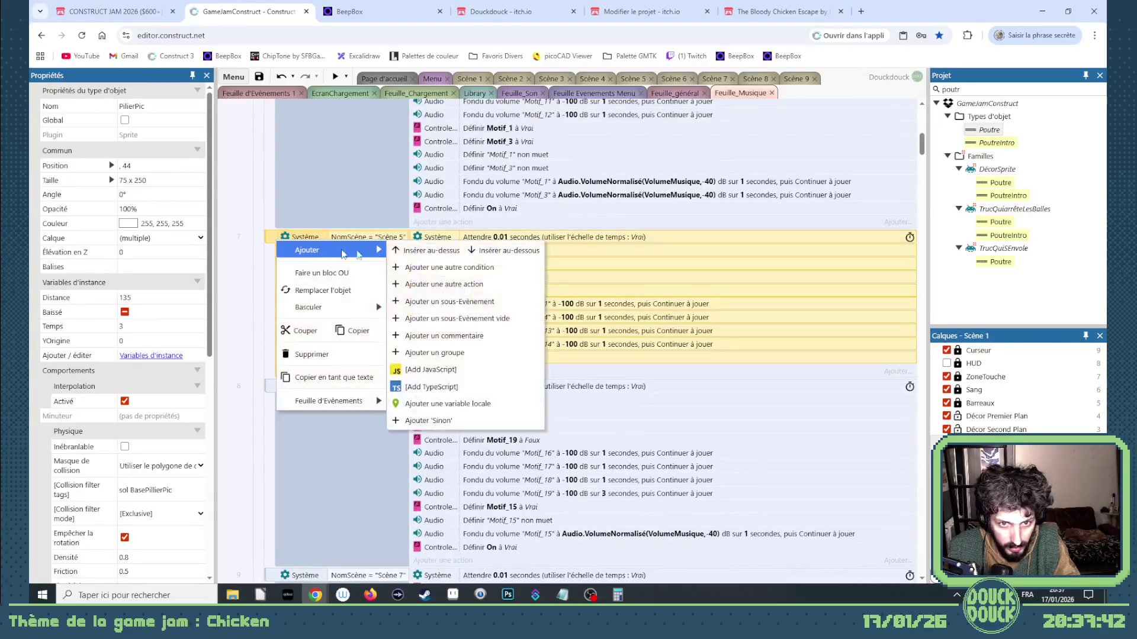
pyautogui.click(486, 300)
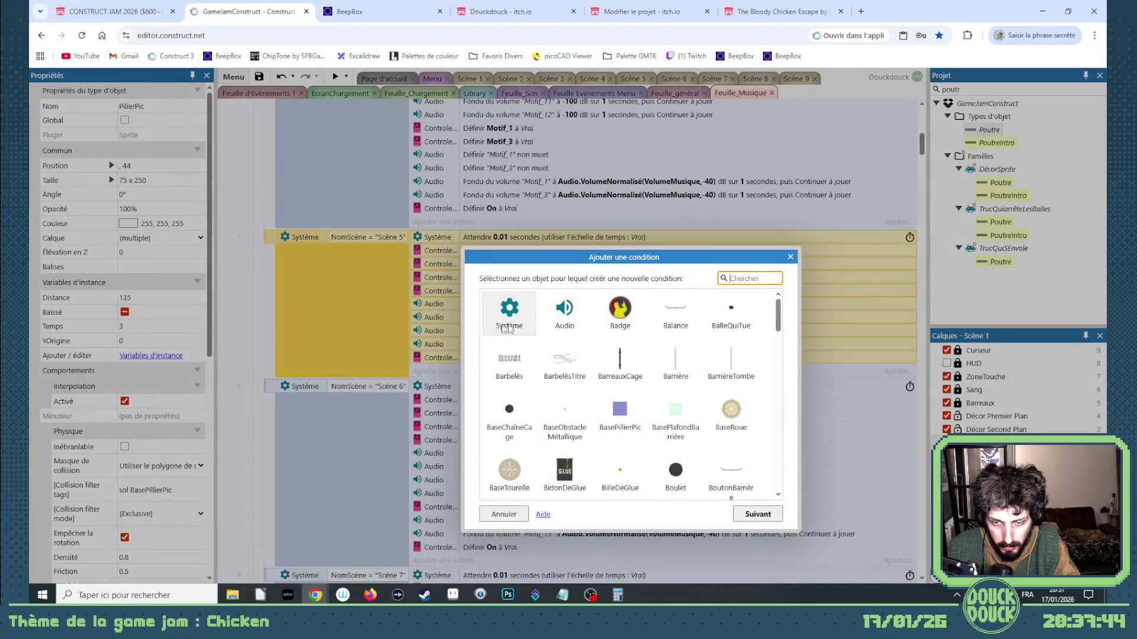
# Choose the System 'Compare two values' condition for the new event
pyautogui.doubleClick(512, 318)
pyautogui.scroll(-3, 556, 404)
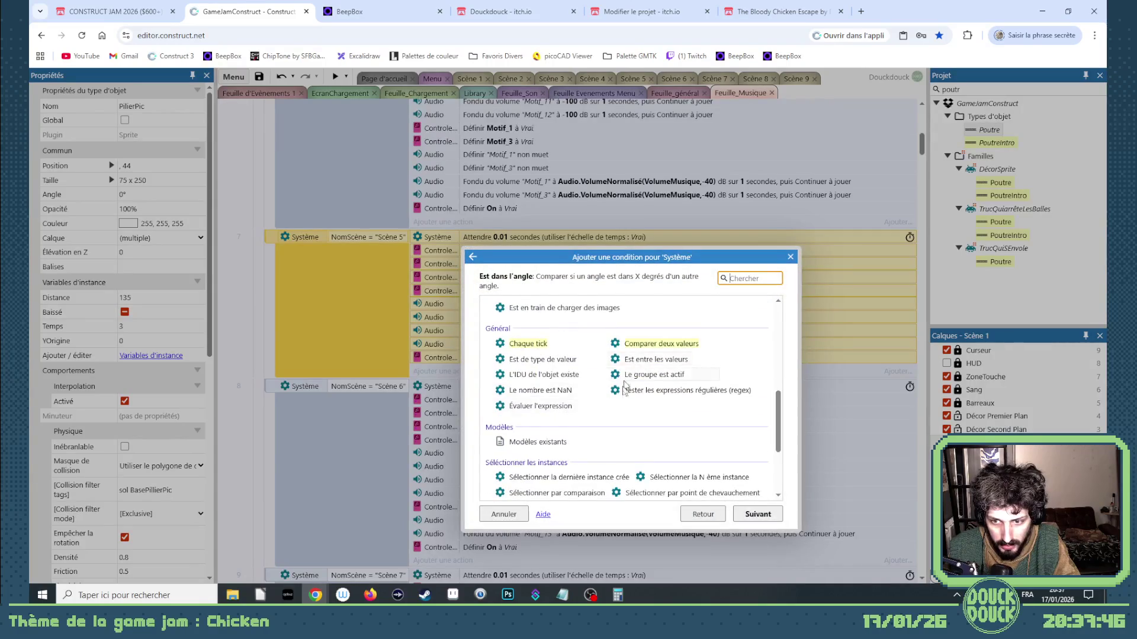
pyautogui.scroll(-3, 627, 408)
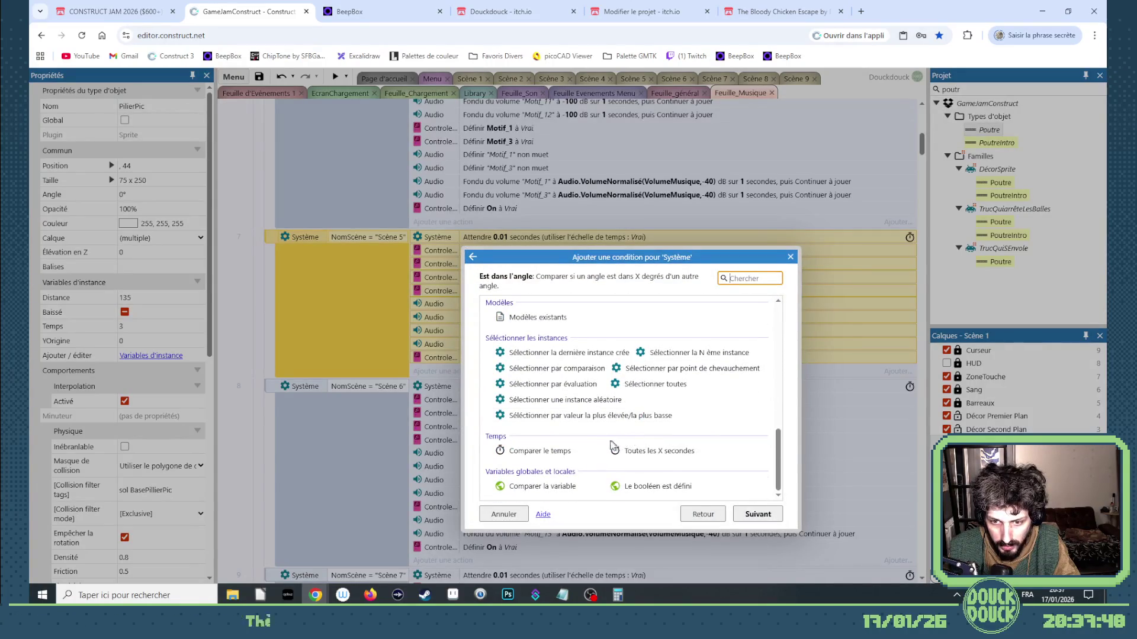
pyautogui.scroll(3, 627, 379)
pyautogui.doubleClick(639, 388)
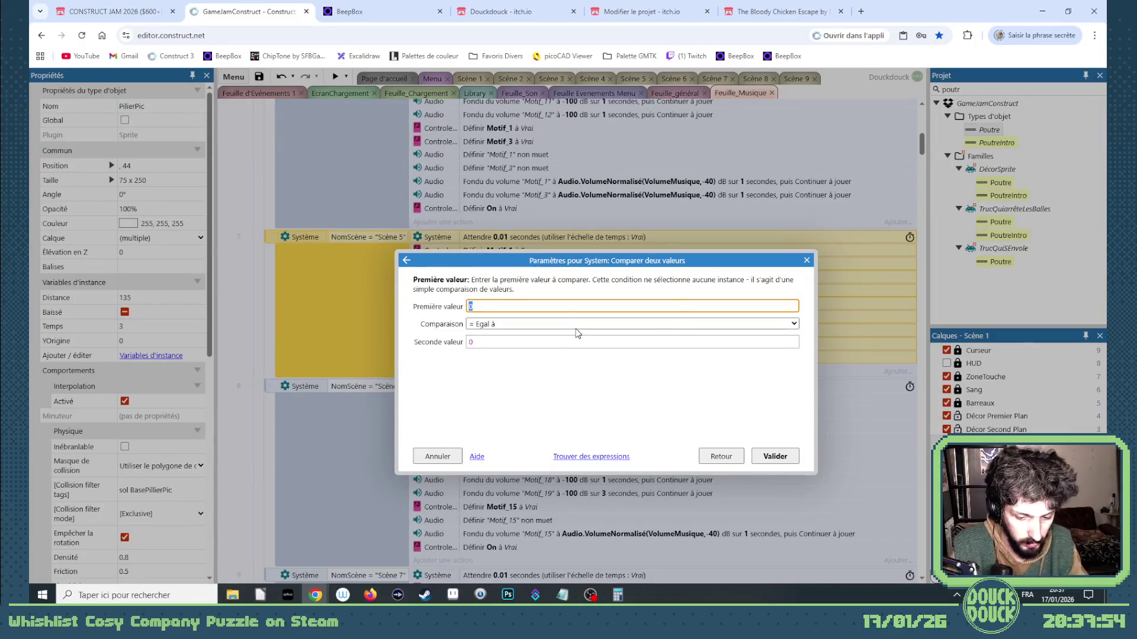
# Set the comparison to LayoutName ≠ ScènePrécédente and confirm the condition
pyautogui.write('NoS')
pyautogui.press('Return')
pyautogui.press('Tab')
pyautogui.press('Tab')
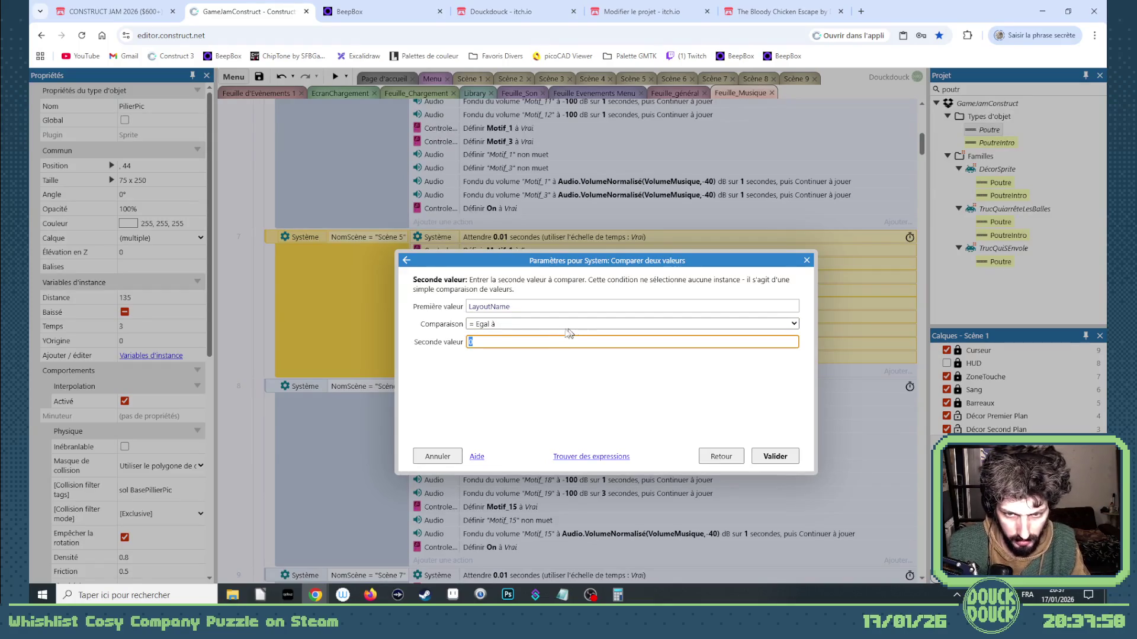
pyautogui.write('Nom')
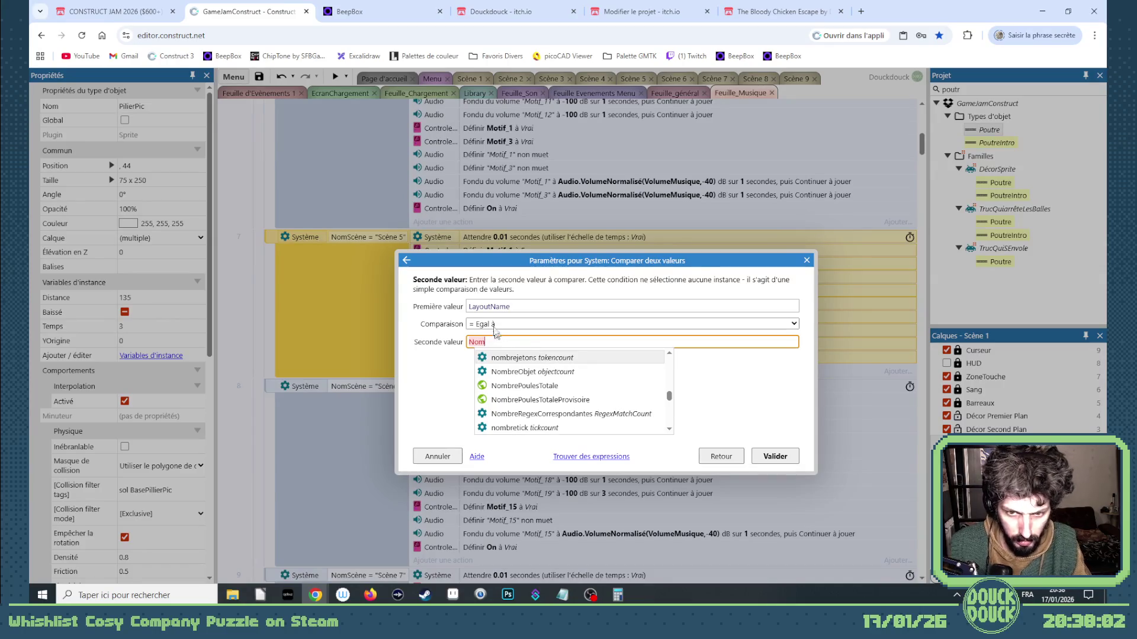
pyautogui.click(496, 327)
pyautogui.click(499, 348)
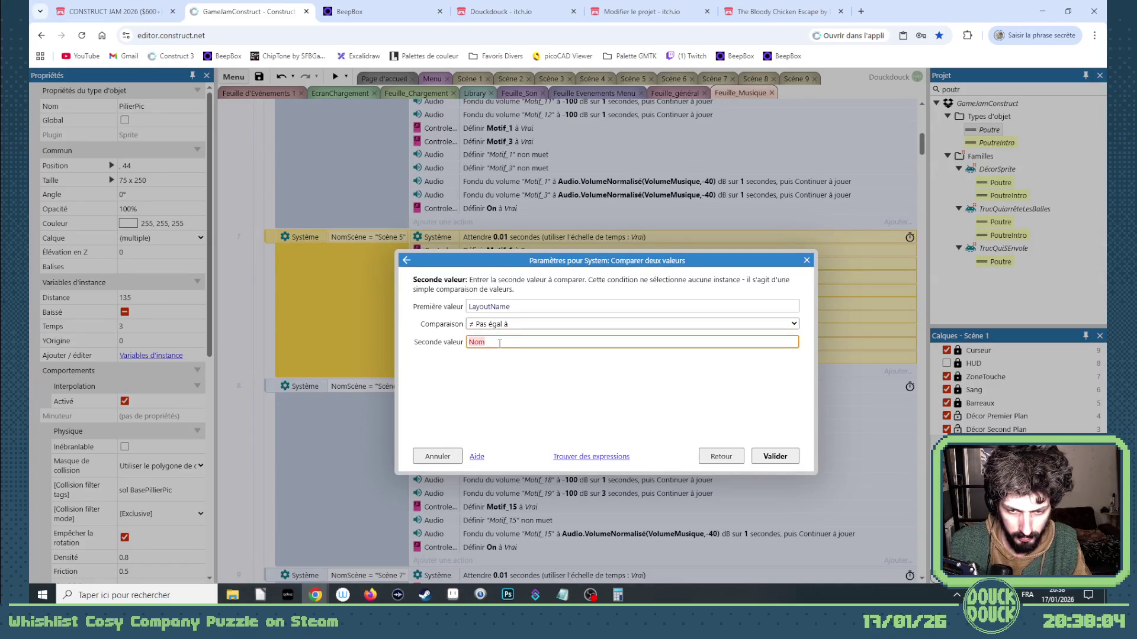
pyautogui.press('BackSpace')
pyautogui.write('sc')
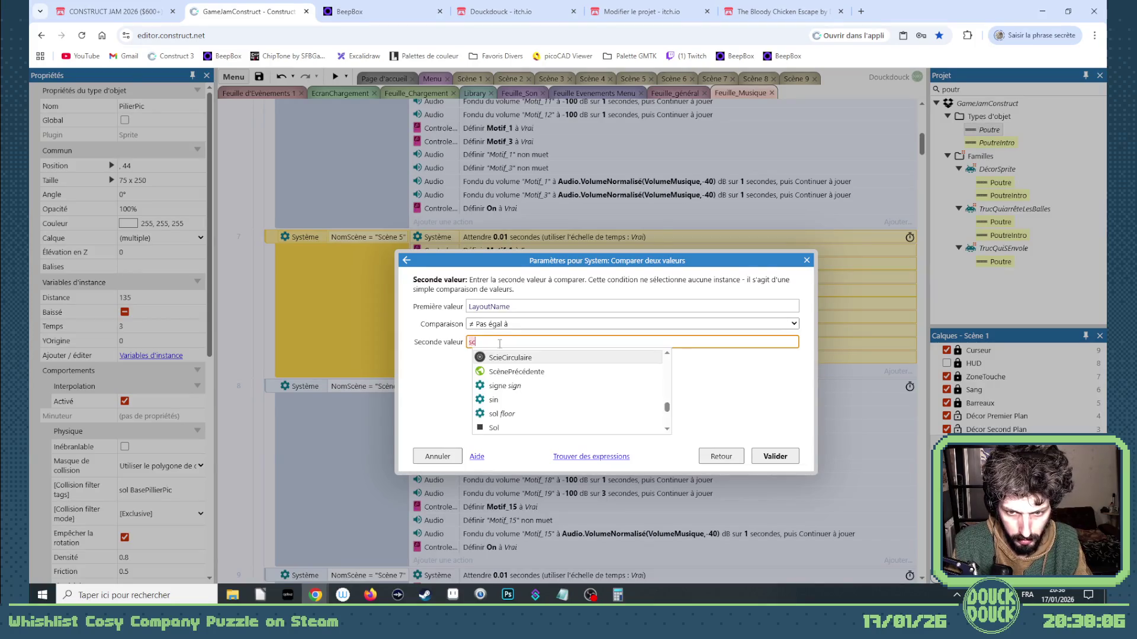
pyautogui.press('Down')
pyautogui.press('Return')
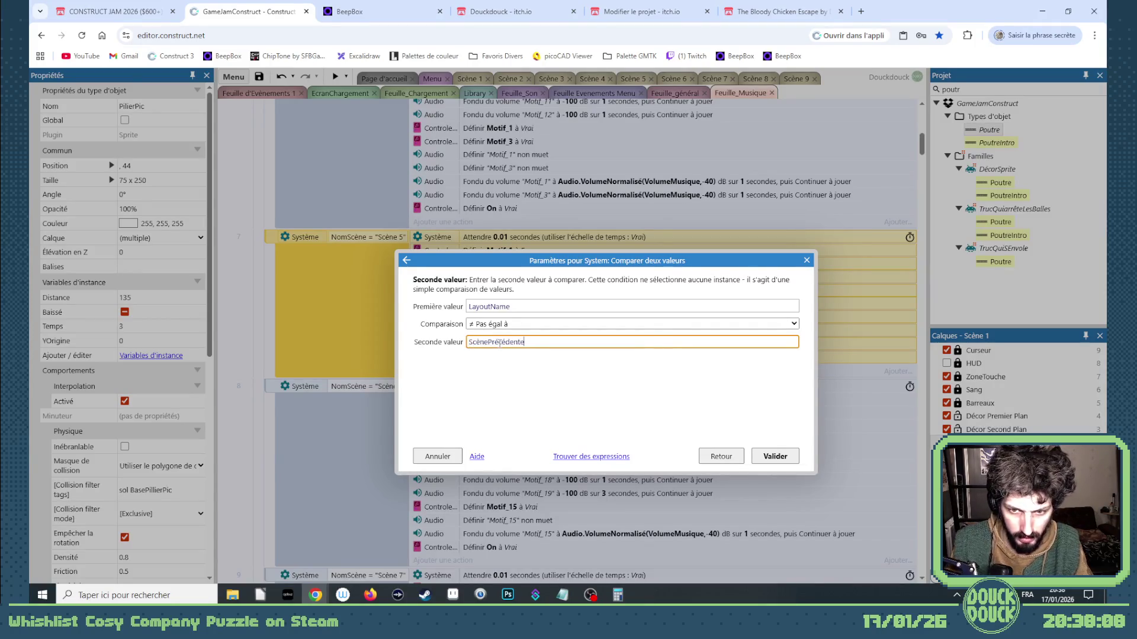
pyautogui.press('Return')
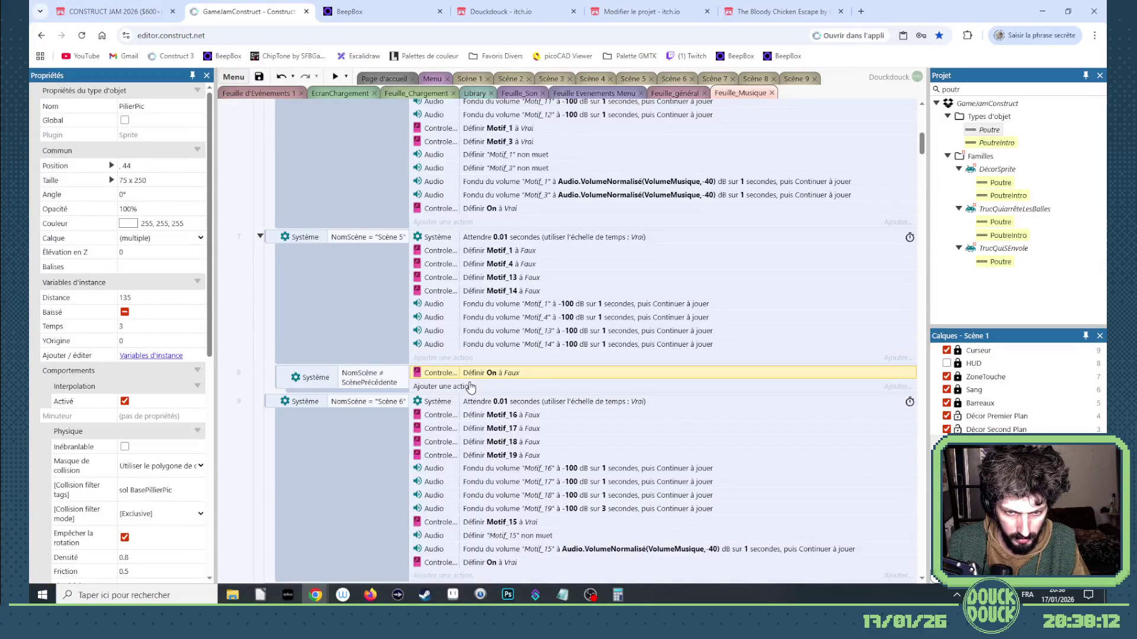
# Duplicate event 8 as event 9 and change its comparison to '= Egal à'
pyautogui.moveTo(278, 388); pyautogui.dragTo(329, 399)
pyautogui.doubleClick(505, 374)
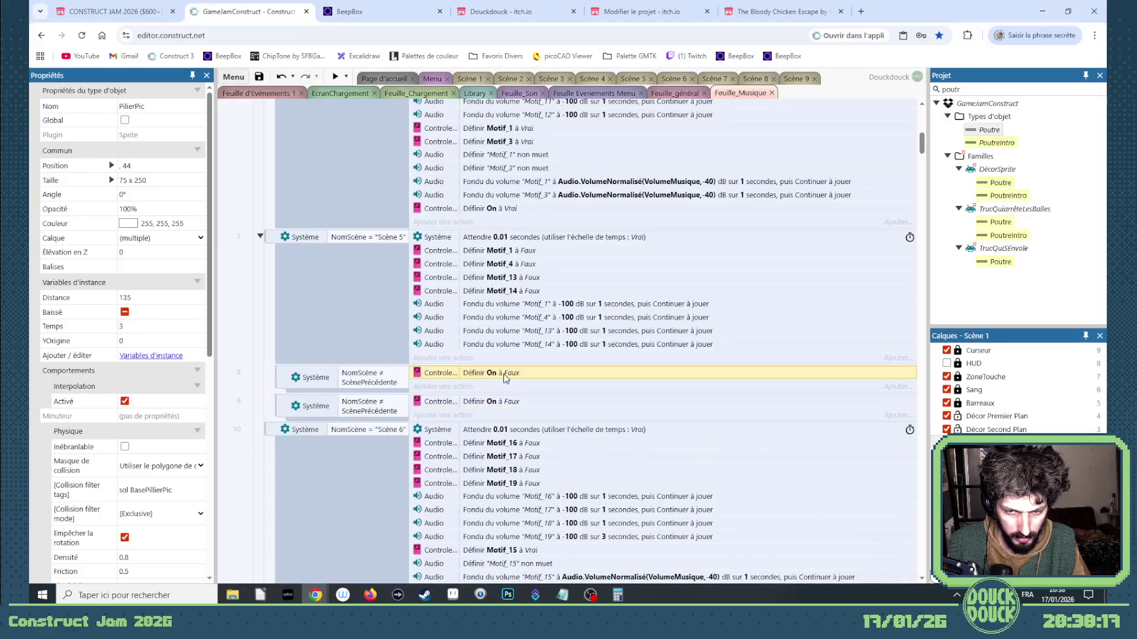
pyautogui.click(806, 260)
pyautogui.doubleClick(364, 406)
pyautogui.click(495, 329)
pyautogui.click(495, 333)
pyautogui.click(773, 456)
# Change event 9's action to set On to Vrai
pyautogui.click(517, 407)
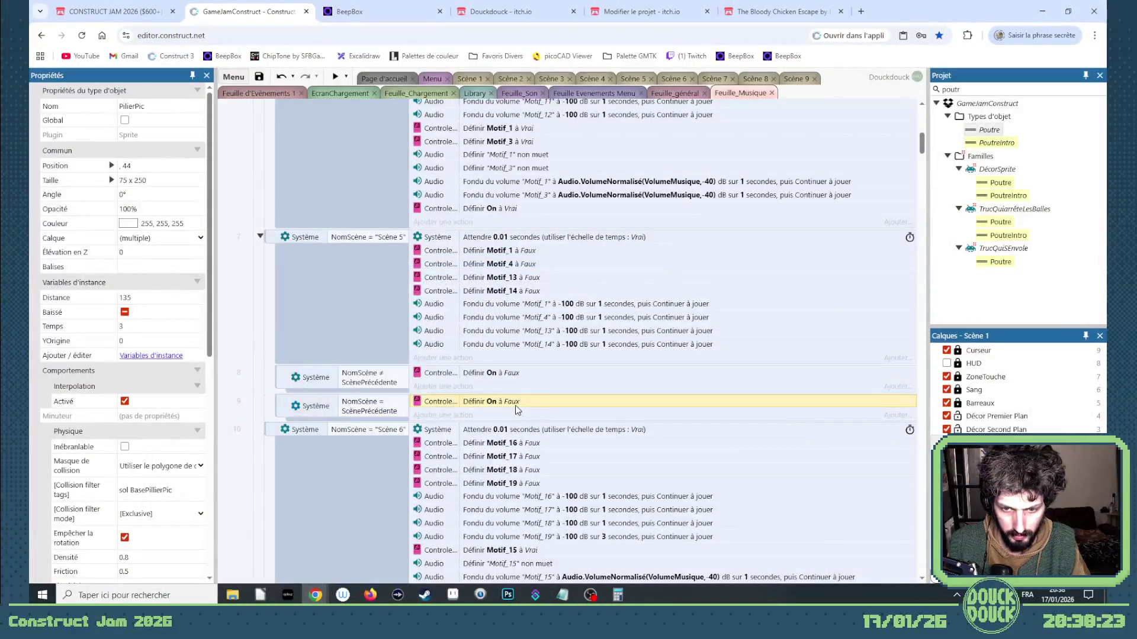
pyautogui.doubleClick(507, 403)
pyautogui.click(505, 322)
pyautogui.click(515, 349)
pyautogui.click(793, 452)
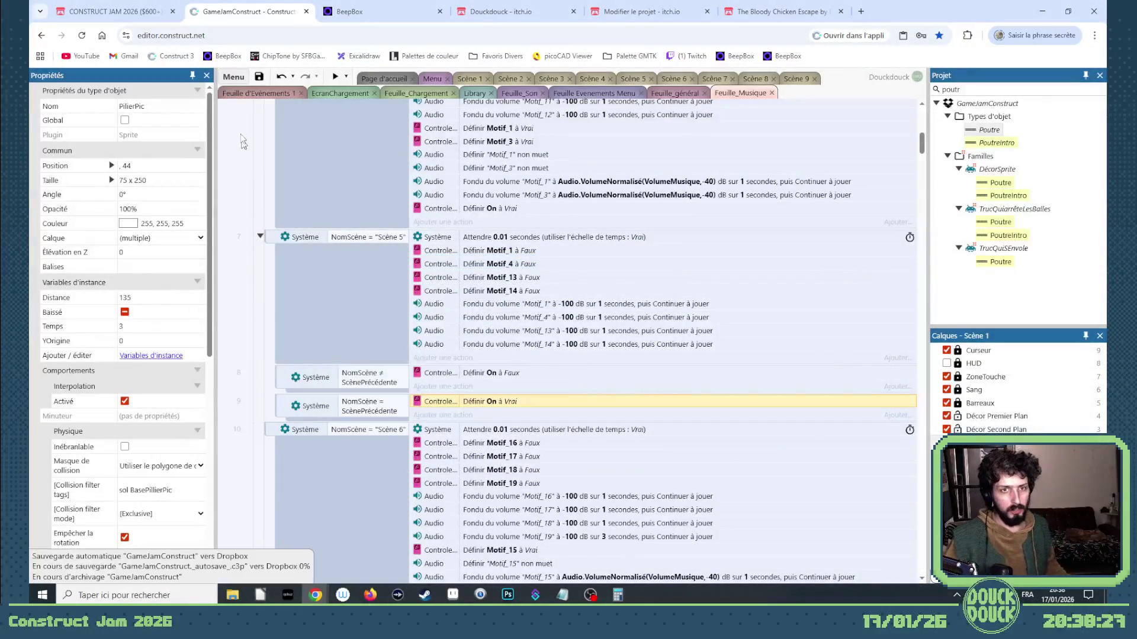
pyautogui.click(259, 77)
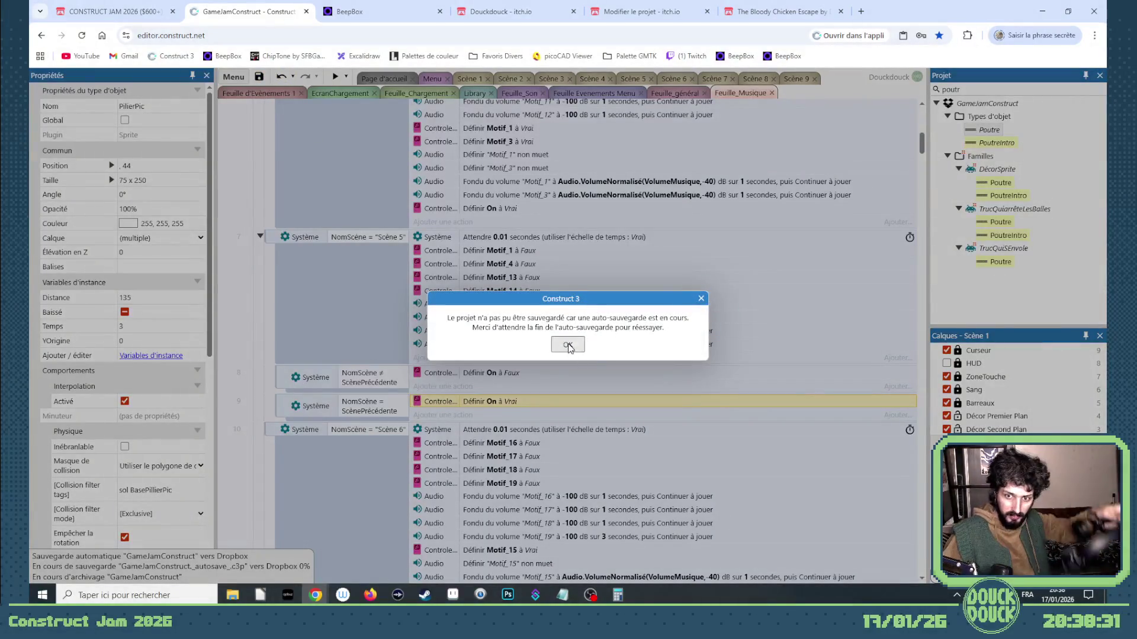
pyautogui.click(567, 342)
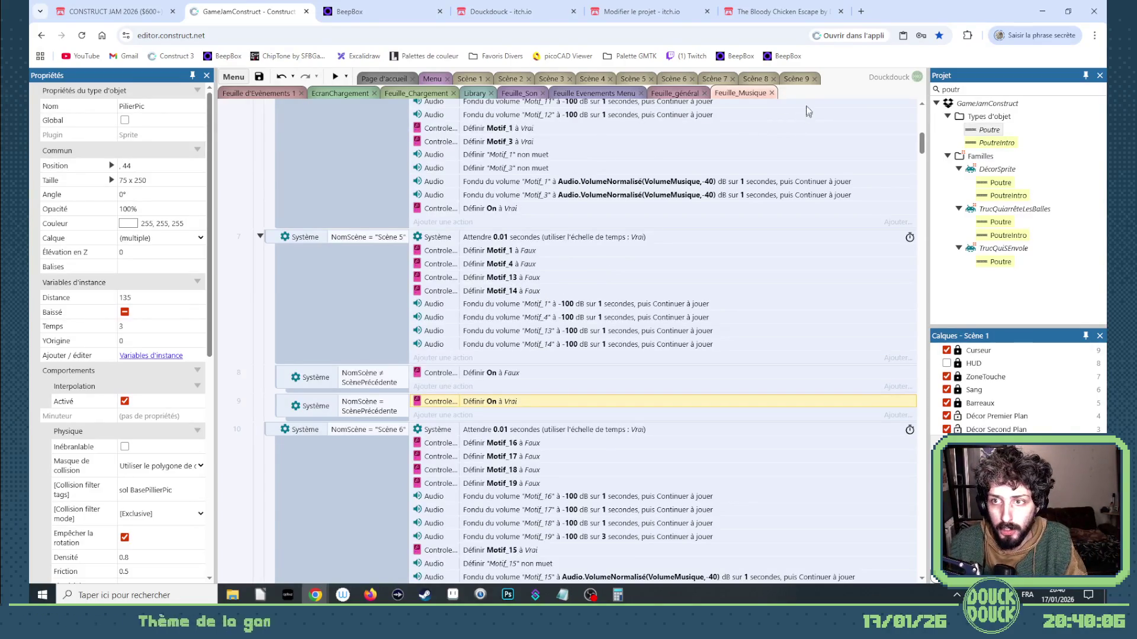
# Open the Scène 9 layout, zoom out, and clear the project search to list every scene
pyautogui.click(795, 79)
pyautogui.scroll(-5, 568, 323)
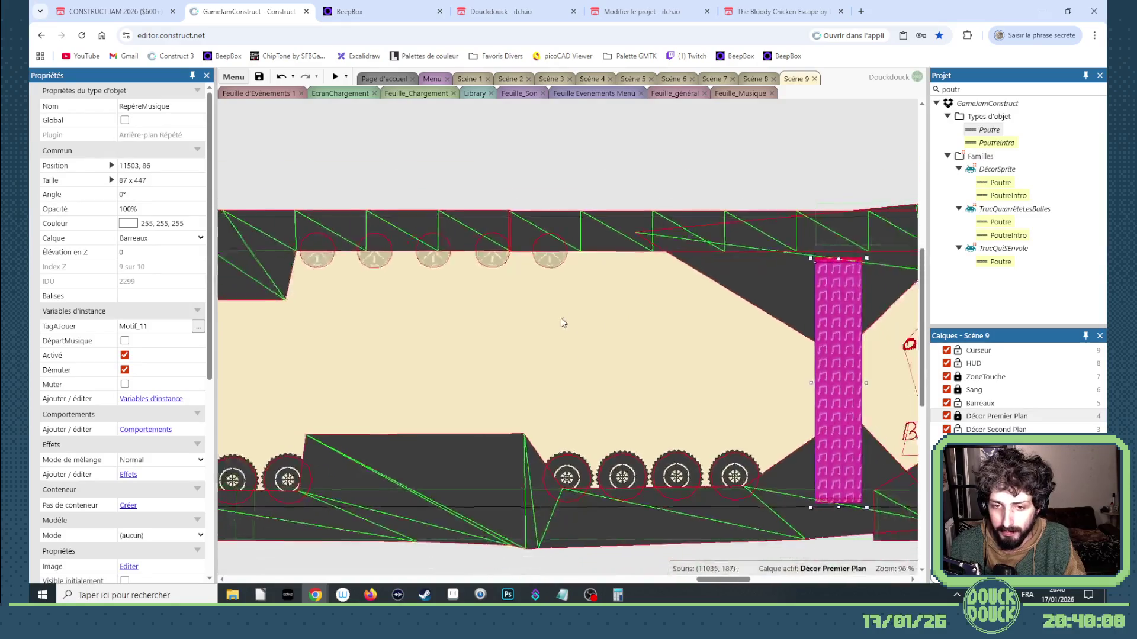
pyautogui.moveTo(720, 579); pyautogui.dragTo(334, 576)
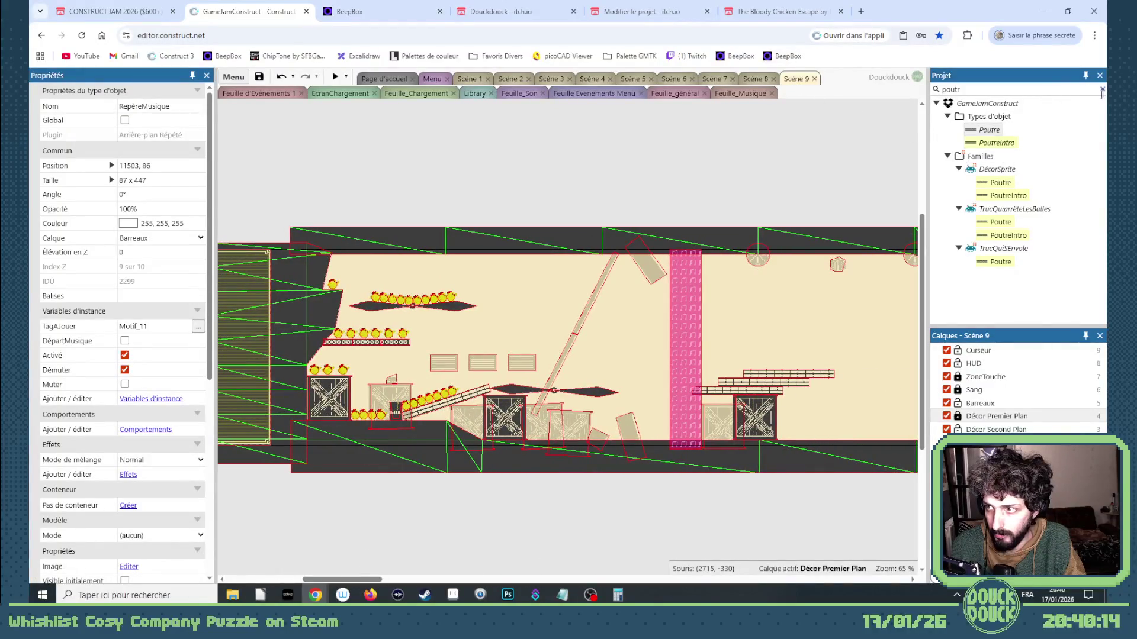
pyautogui.click(1102, 89)
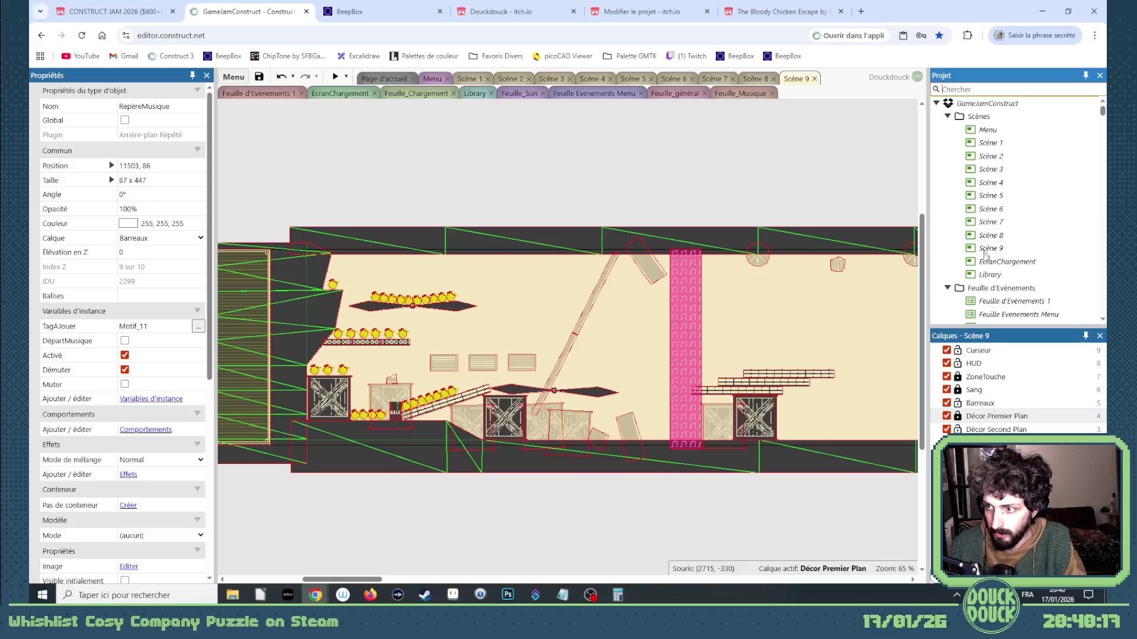
# Duplicate Scène 9 as Scène 10, place it right after Scène 9, then open and close it
pyautogui.click(986, 253)
pyautogui.rightClick(986, 256)
pyautogui.click(906, 314)
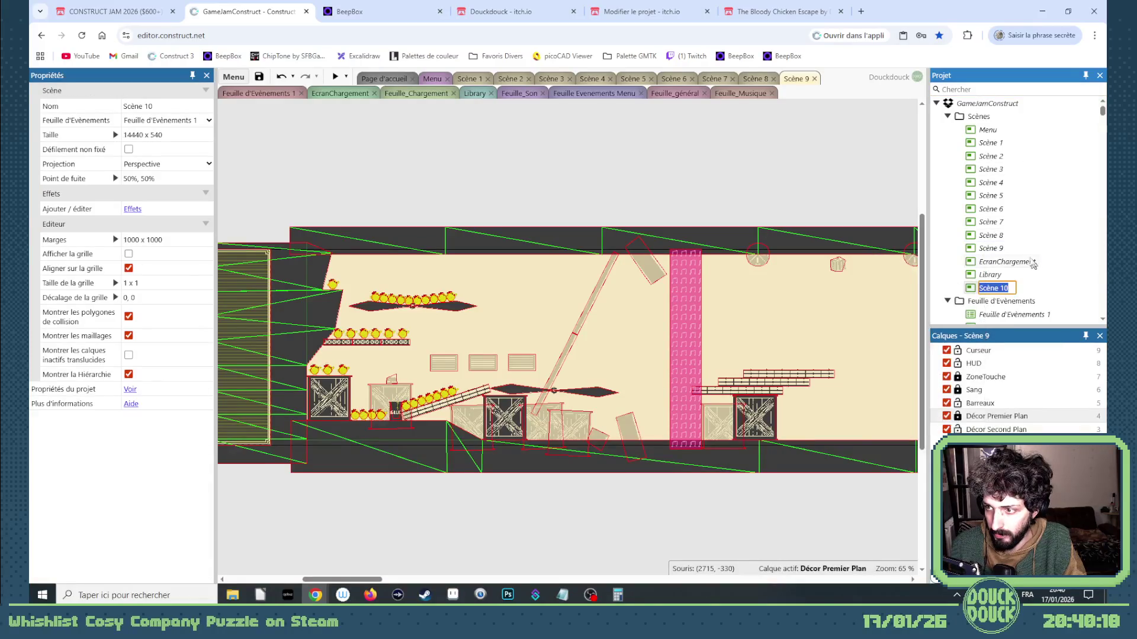
pyautogui.moveTo(1000, 290); pyautogui.dragTo(1004, 262)
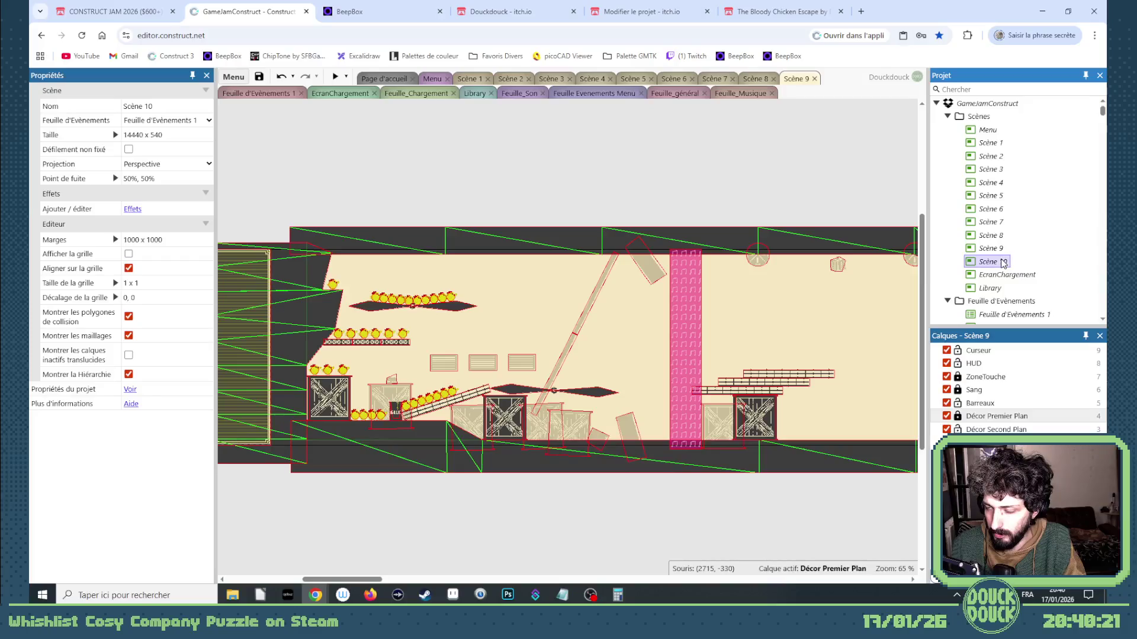
pyautogui.doubleClick(1003, 263)
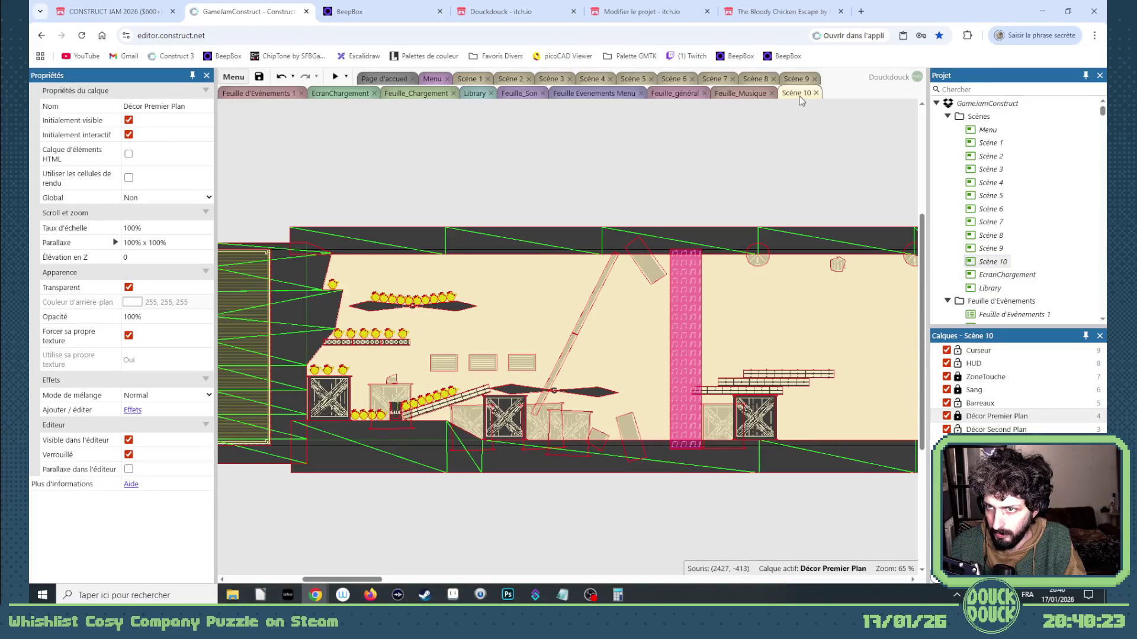
pyautogui.moveTo(797, 93)
pyautogui.mouseDown()
pyautogui.moveTo(356, 122)
pyautogui.moveTo(278, 106)
pyautogui.moveTo(604, 139)
pyautogui.moveTo(565, 149)
pyautogui.moveTo(666, 113)
pyautogui.moveTo(669, 125)
pyautogui.moveTo(662, 95)
pyautogui.moveTo(542, 140)
pyautogui.moveTo(736, 85)
pyautogui.moveTo(709, 106)
pyautogui.moveTo(610, 117)
pyautogui.moveTo(602, 94)
pyautogui.moveTo(632, 133)
pyautogui.moveTo(749, 146)
pyautogui.moveTo(586, 148)
pyautogui.mouseUp()
pyautogui.click(1061, 142)
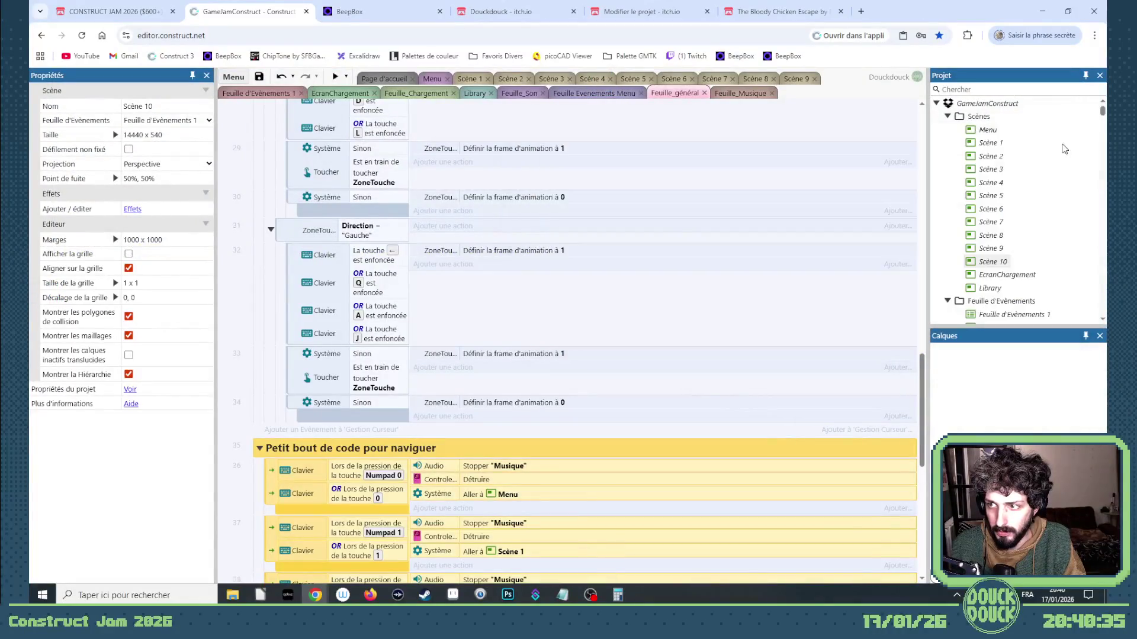
# Reopen the Scène 10 layout and dock its tab beside the other scene tabs
pyautogui.doubleClick(1007, 261)
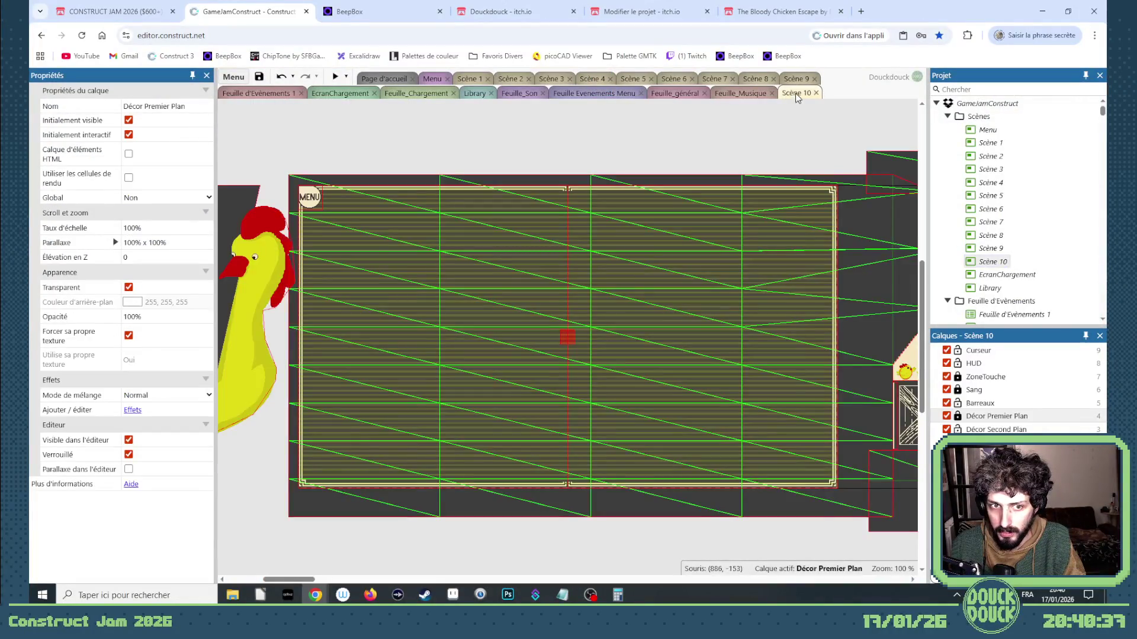
pyautogui.moveTo(797, 96); pyautogui.dragTo(838, 78)
pyautogui.moveTo(234, 97); pyautogui.dragTo(327, 98)
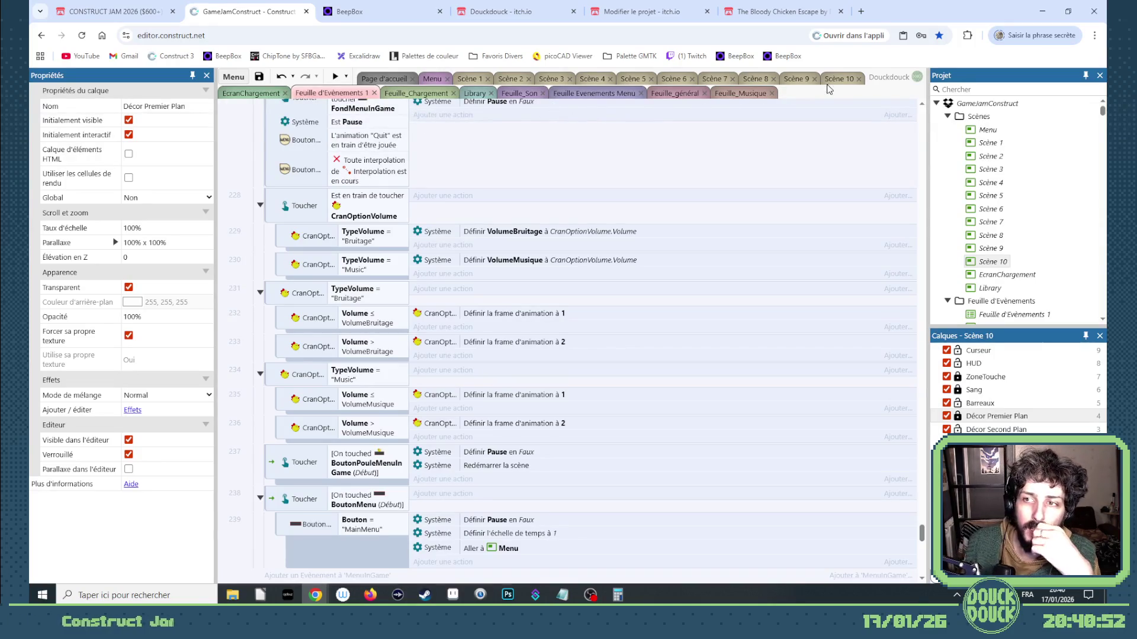
pyautogui.click(837, 79)
pyautogui.moveTo(304, 580); pyautogui.dragTo(345, 581)
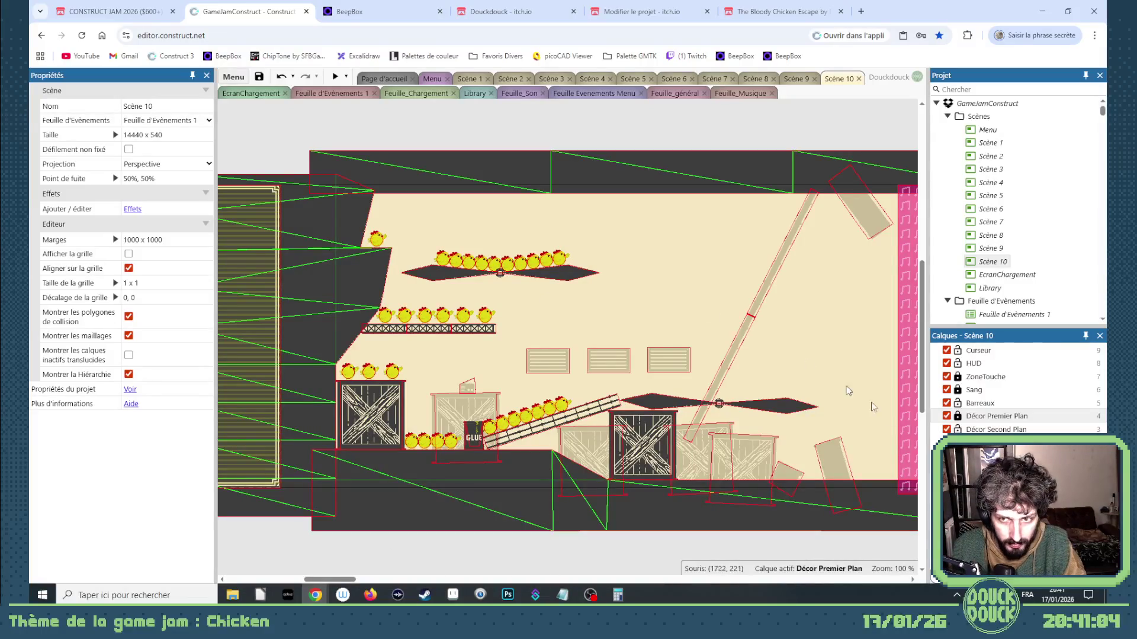
pyautogui.click(954, 421)
pyautogui.click(677, 511)
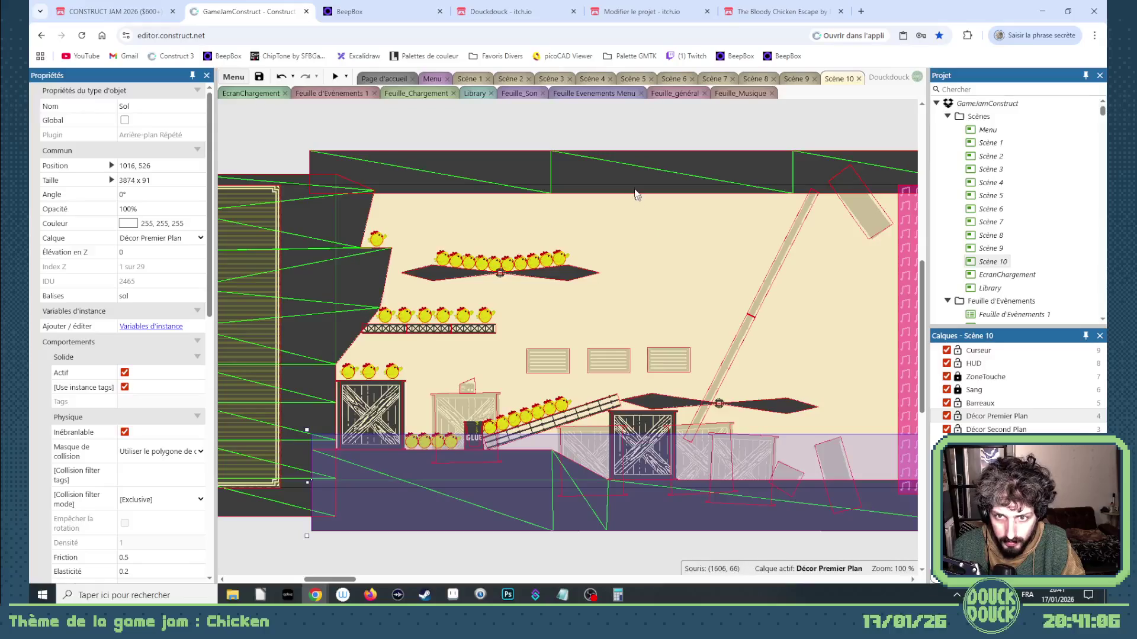
pyautogui.keyDown('shift'); pyautogui.click(635, 192); pyautogui.keyUp('shift')
pyautogui.moveTo(340, 579); pyautogui.dragTo(497, 584)
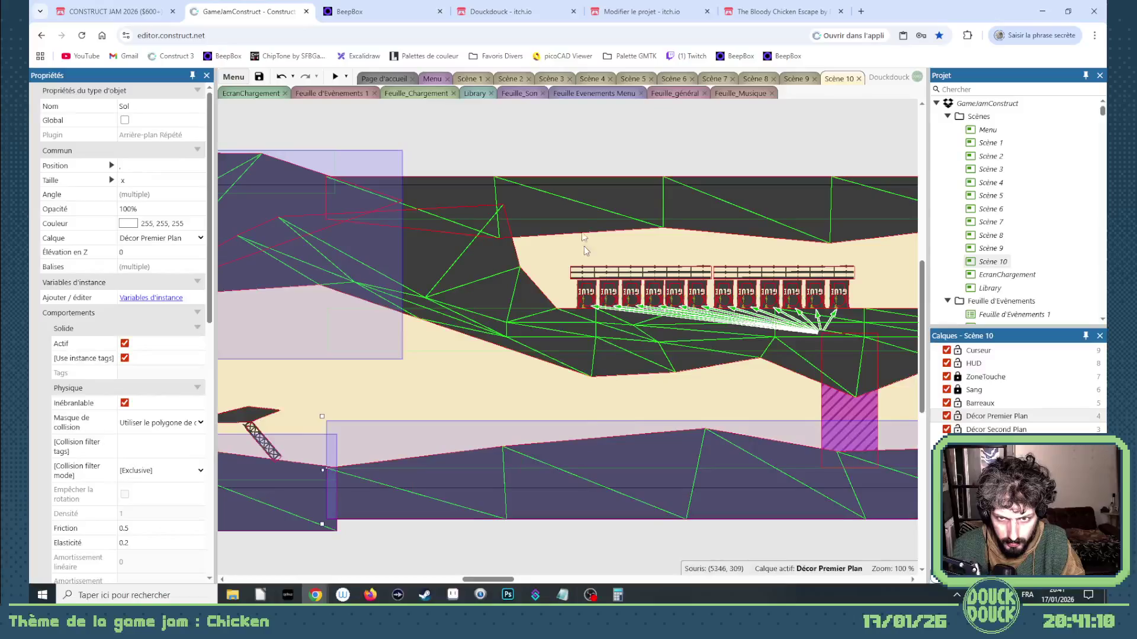
pyautogui.keyDown('shift'); pyautogui.click(568, 246); pyautogui.keyUp('shift')
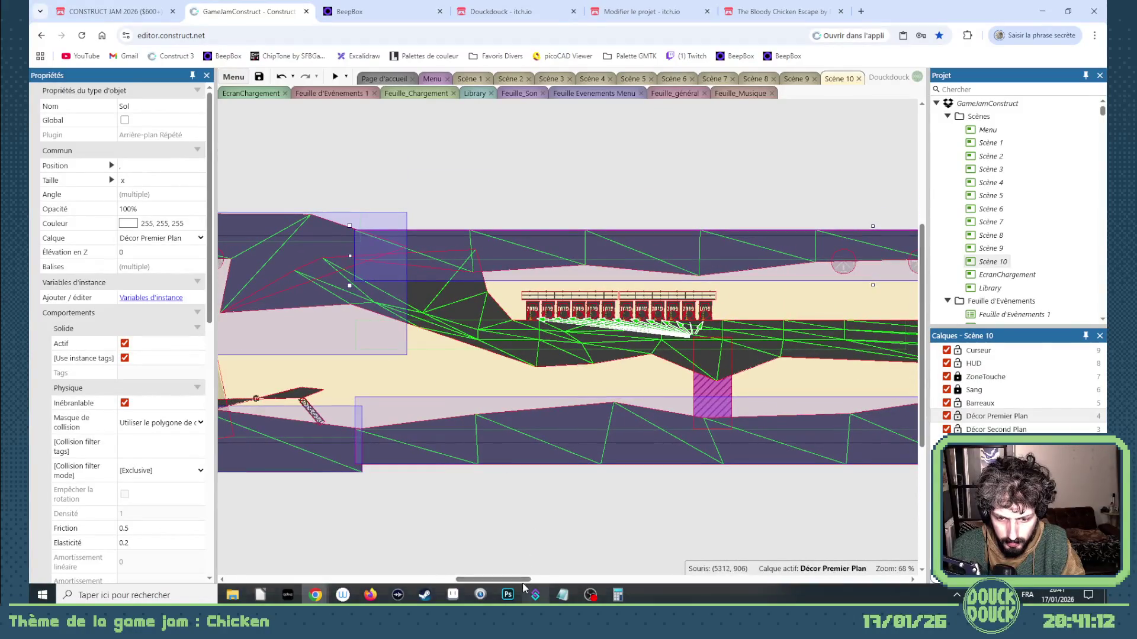
pyautogui.moveTo(523, 580); pyautogui.dragTo(589, 578)
pyautogui.moveTo(638, 572); pyautogui.dragTo(721, 577)
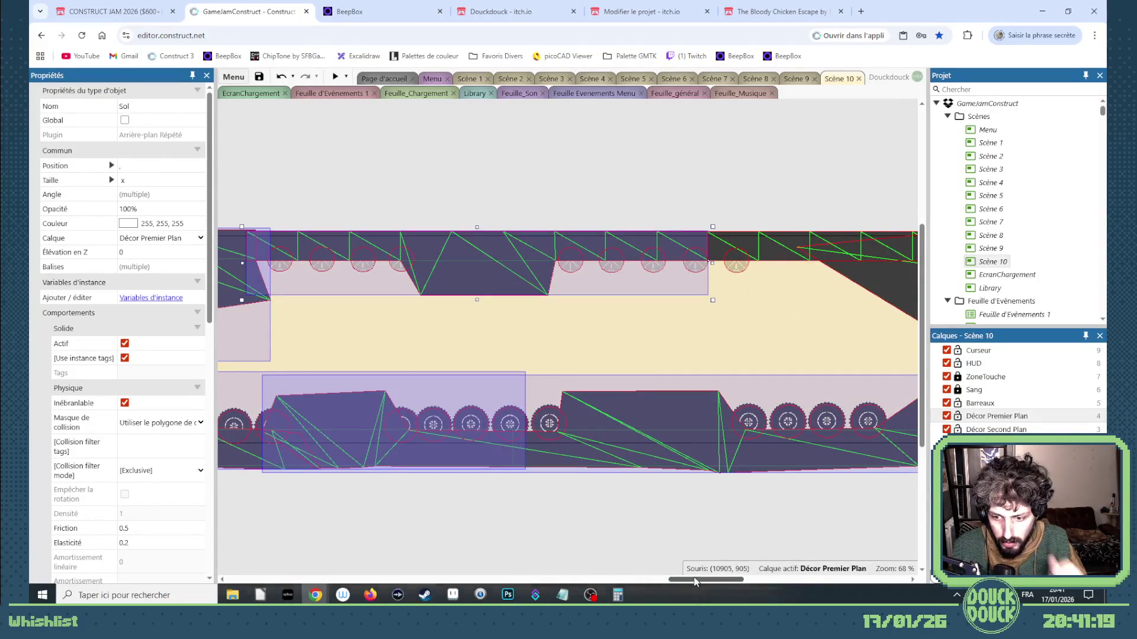
pyautogui.hscroll(5, 669, 491)
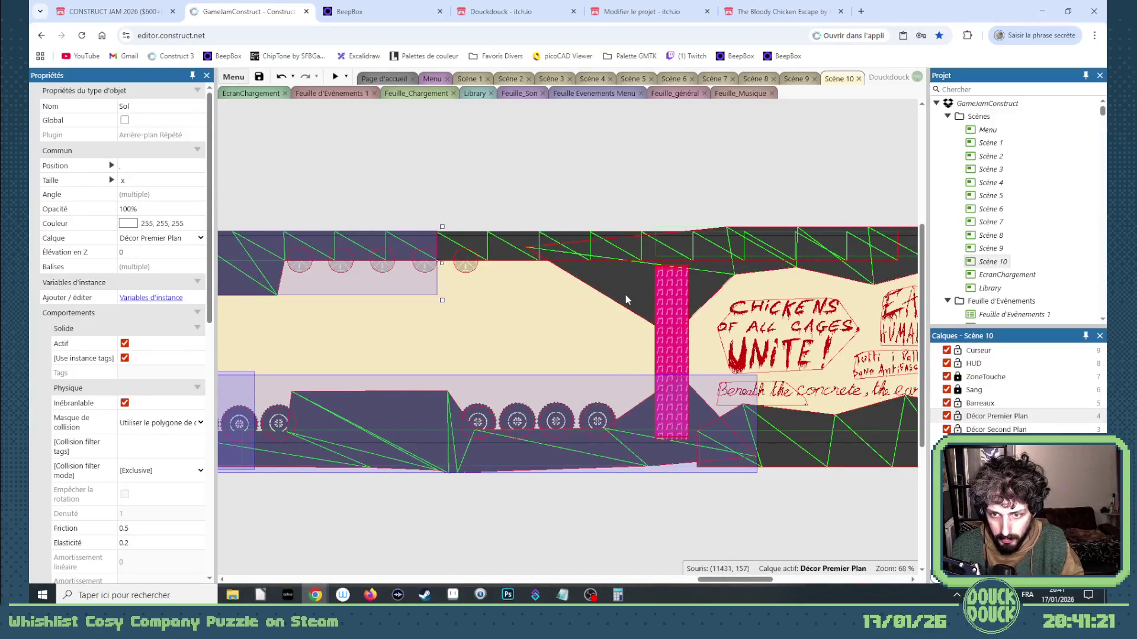
pyautogui.click(624, 293)
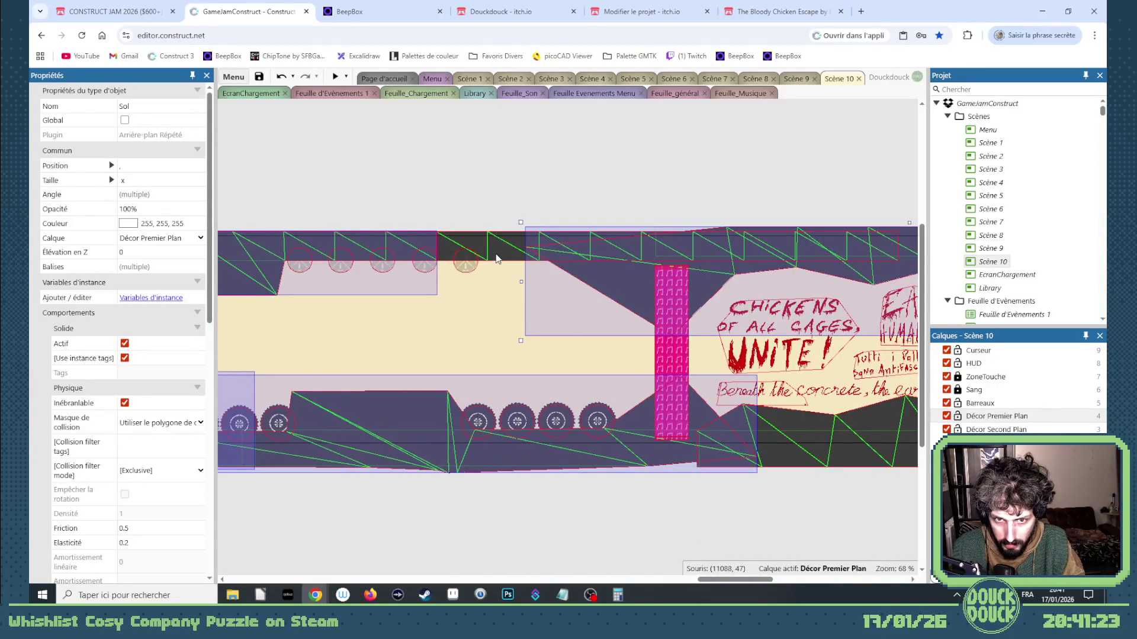
pyautogui.moveTo(737, 579)
pyautogui.mouseDown()
pyautogui.moveTo(808, 579)
pyautogui.moveTo(771, 579)
pyautogui.mouseUp()
pyautogui.rightClick(549, 452)
pyautogui.moveTo(609, 232)
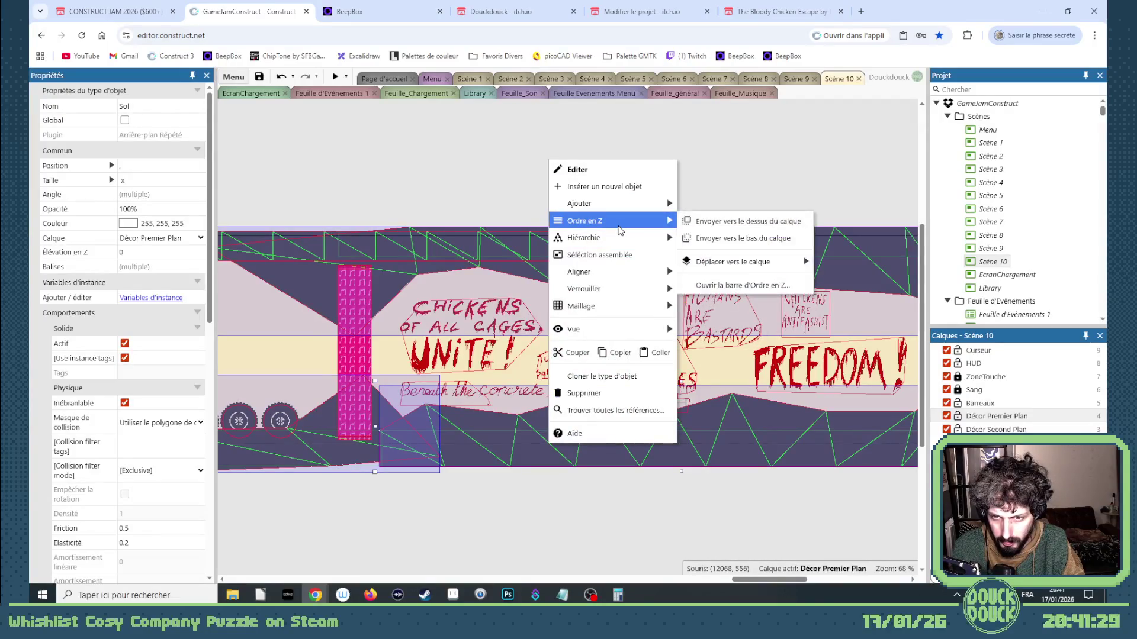
pyautogui.moveTo(604, 273)
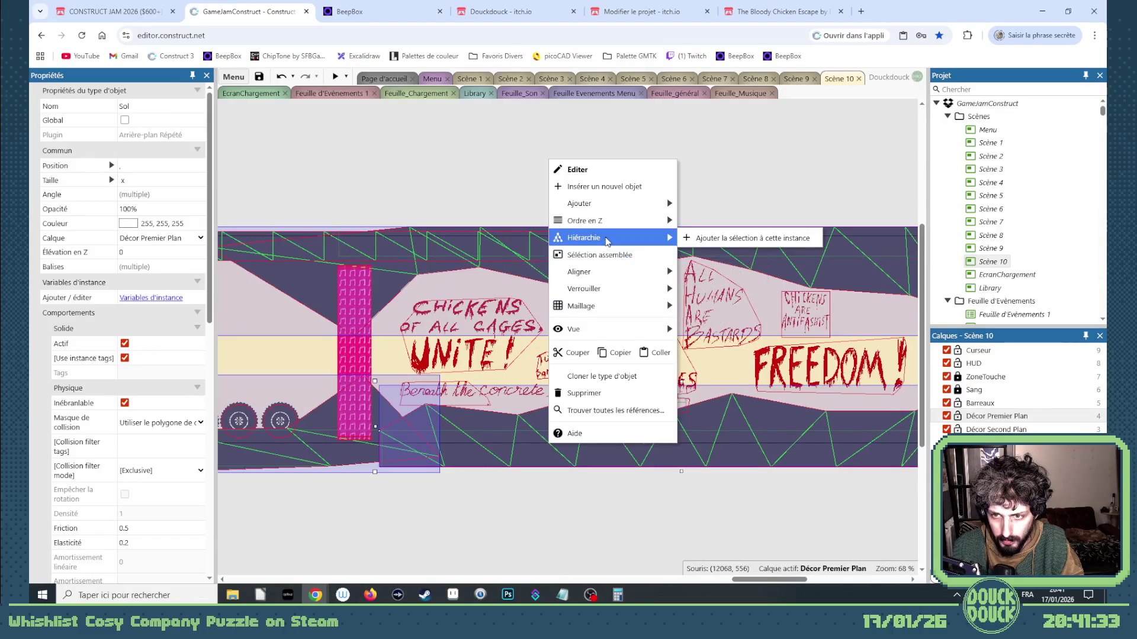
pyautogui.moveTo(651, 306)
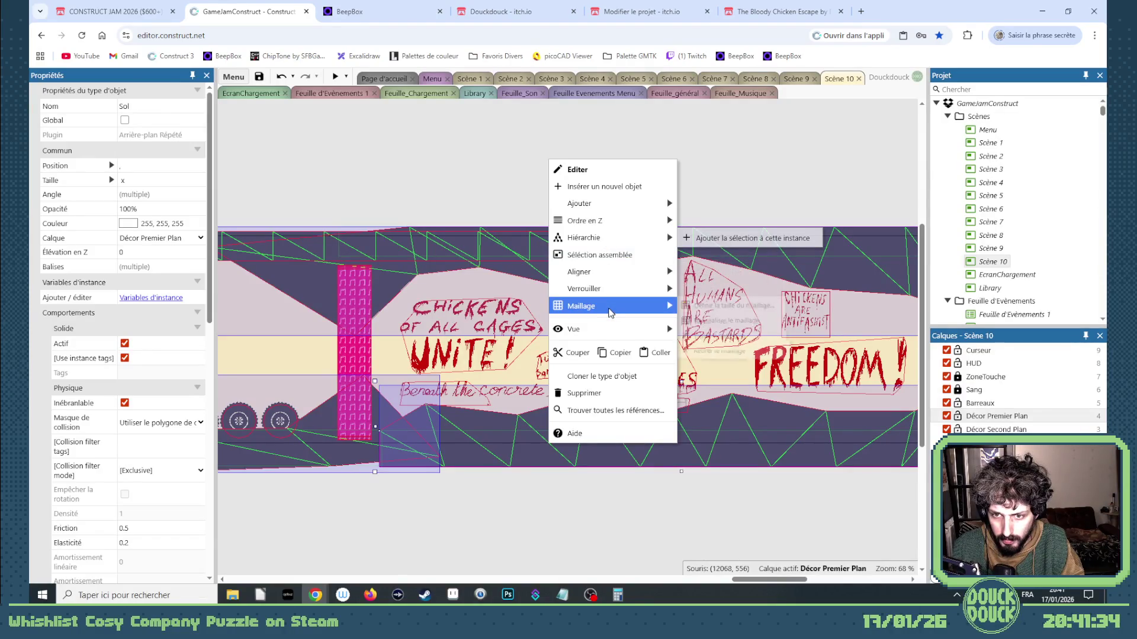
pyautogui.click(726, 325)
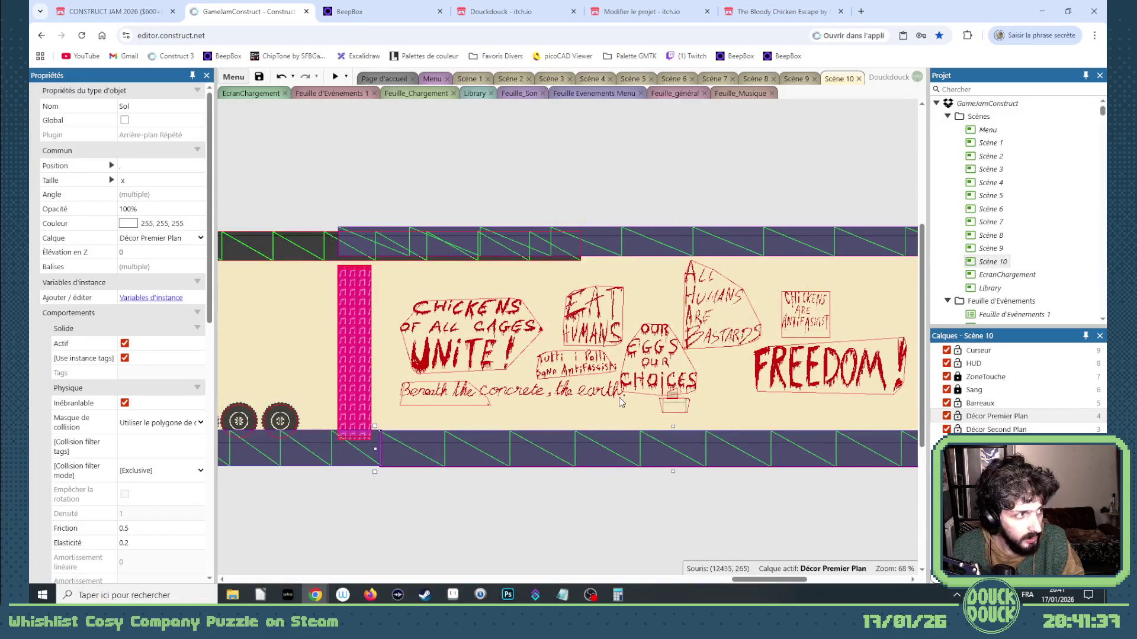
pyautogui.moveTo(760, 580)
pyautogui.mouseDown()
pyautogui.moveTo(709, 583)
pyautogui.moveTo(771, 582)
pyautogui.moveTo(756, 582)
pyautogui.mouseUp()
pyautogui.click(391, 325)
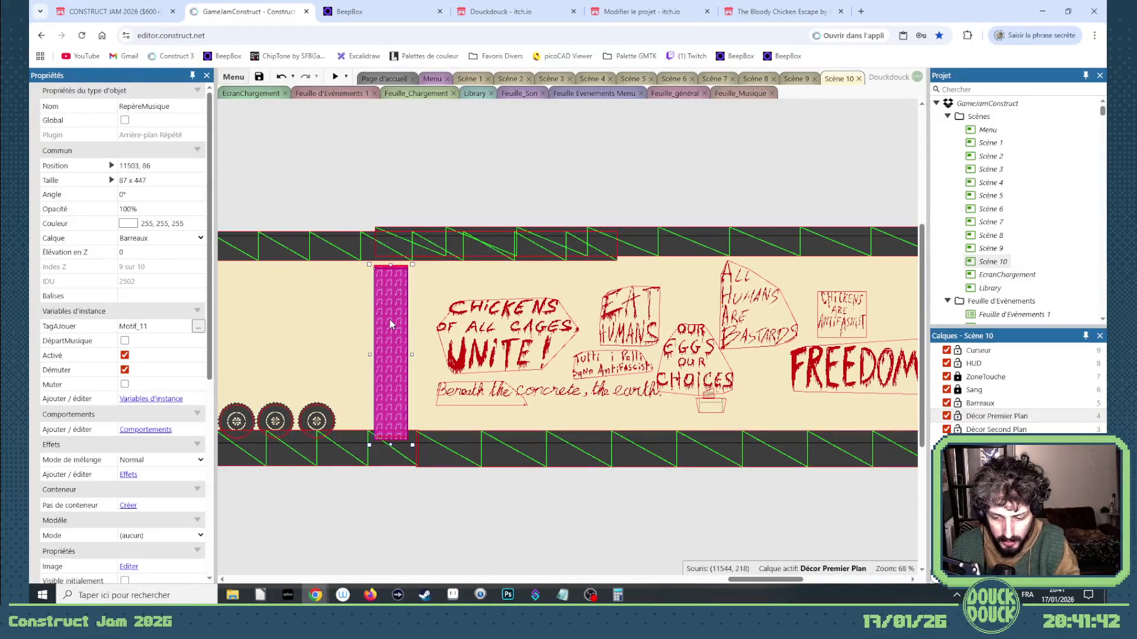
# Check the RepèreMusique music-note image, then delete the pink column from Scène 10
pyautogui.doubleClick(390, 315)
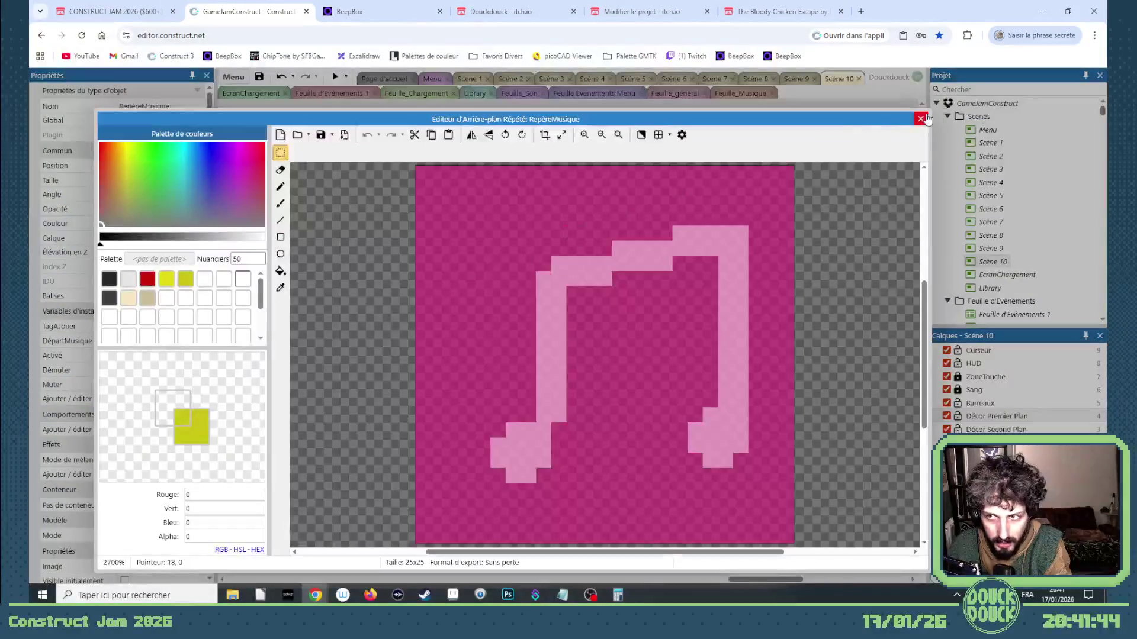
pyautogui.click(925, 119)
pyautogui.click(391, 336)
pyautogui.press('Delete')
pyautogui.moveTo(775, 579); pyautogui.dragTo(785, 581)
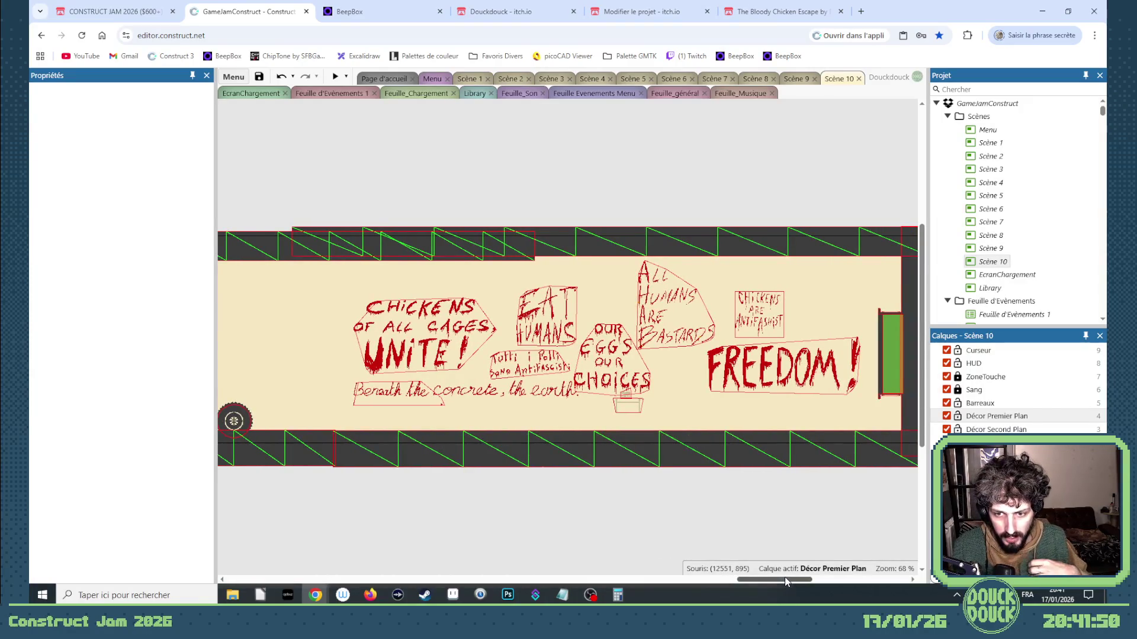
# Inspect the Radio prop's animation frames, then marquee-select the wall slogan drawings
pyautogui.moveTo(668, 504); pyautogui.dragTo(603, 388)
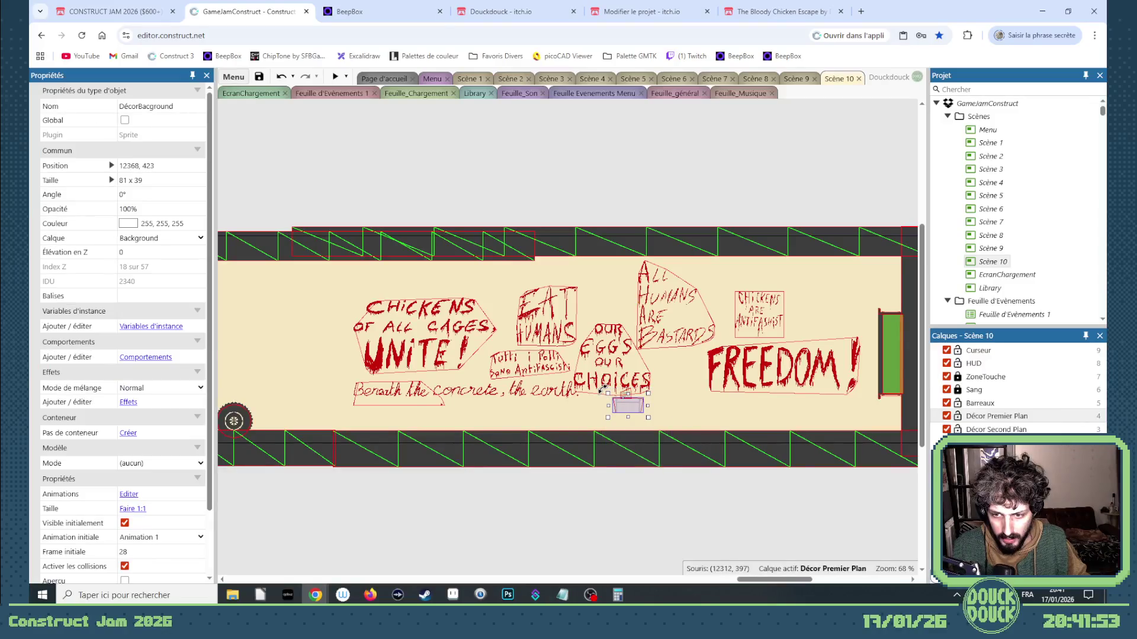
pyautogui.click(633, 409)
pyautogui.doubleClick(633, 410)
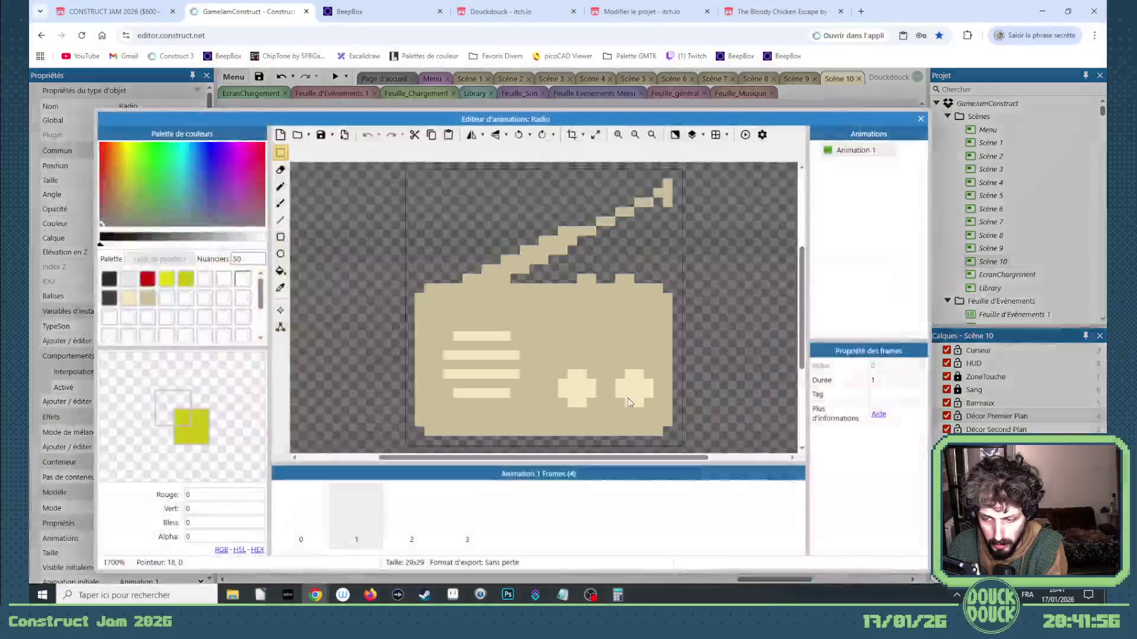
pyautogui.click(921, 119)
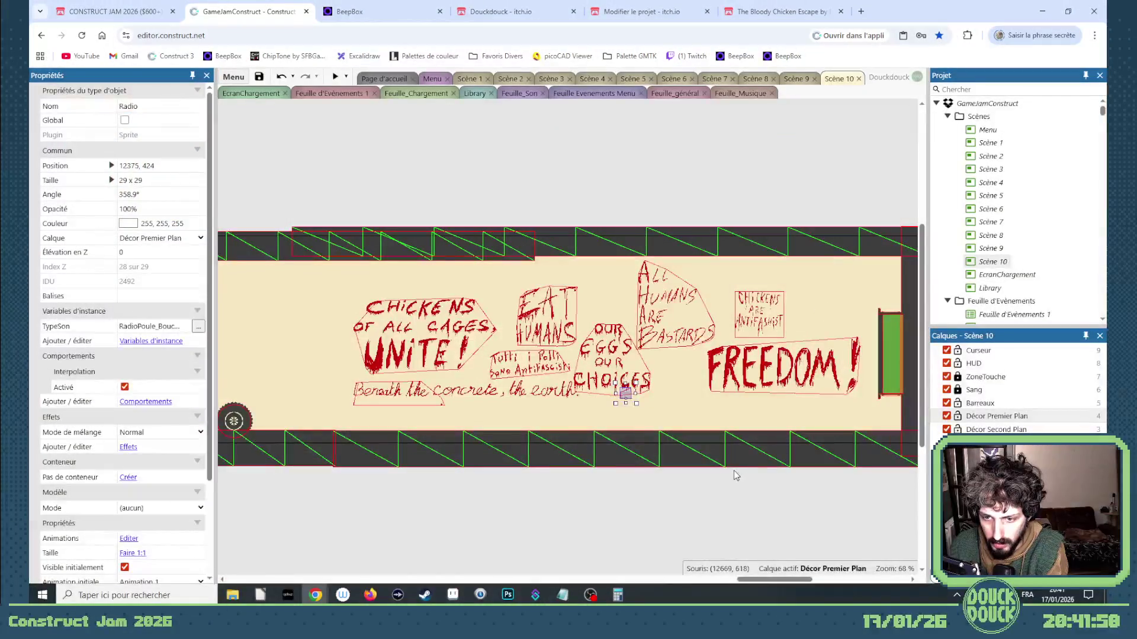
pyautogui.moveTo(871, 499)
pyautogui.mouseDown()
pyautogui.moveTo(380, 279)
pyautogui.moveTo(325, 266)
pyautogui.mouseUp()
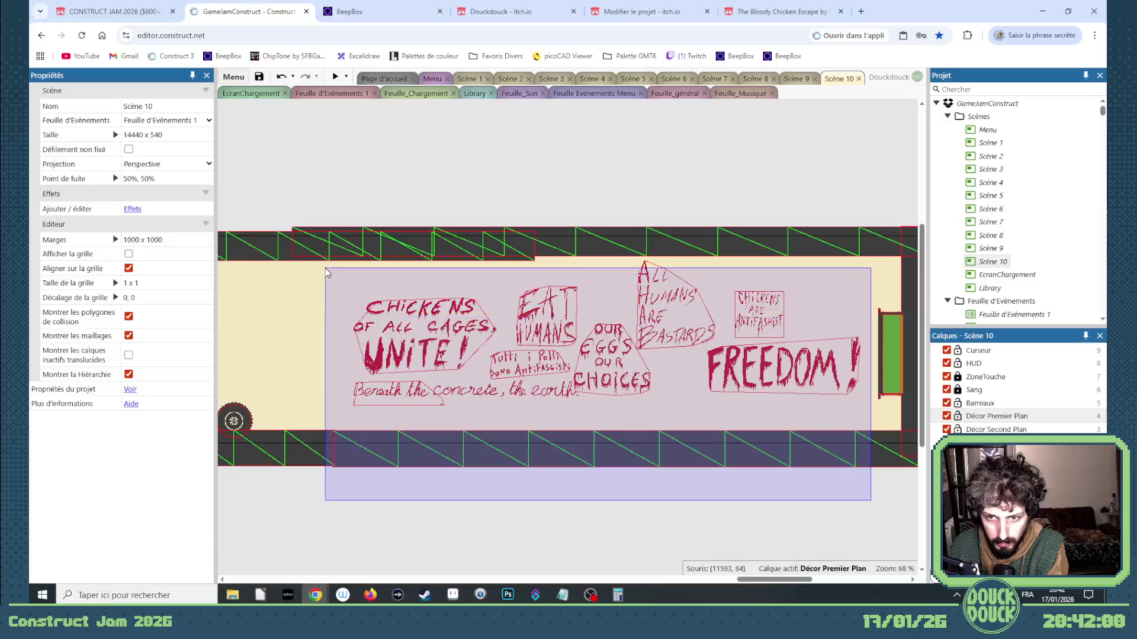
# Delete the wall slogan drawings, including the ALL HUMANS ARE BASTARDS slogan
pyautogui.press('Delete')
pyautogui.click(639, 312)
pyautogui.press('Delete')
pyautogui.moveTo(757, 579)
pyautogui.mouseDown()
pyautogui.moveTo(581, 580)
pyautogui.moveTo(605, 580)
pyautogui.mouseUp()
# Delete the crane pieces, cage sprites and pink block from the ceiling area
pyautogui.moveTo(566, 526)
pyautogui.mouseDown()
pyautogui.moveTo(414, 258)
pyautogui.moveTo(367, 225)
pyautogui.mouseUp()
pyautogui.press('Delete')
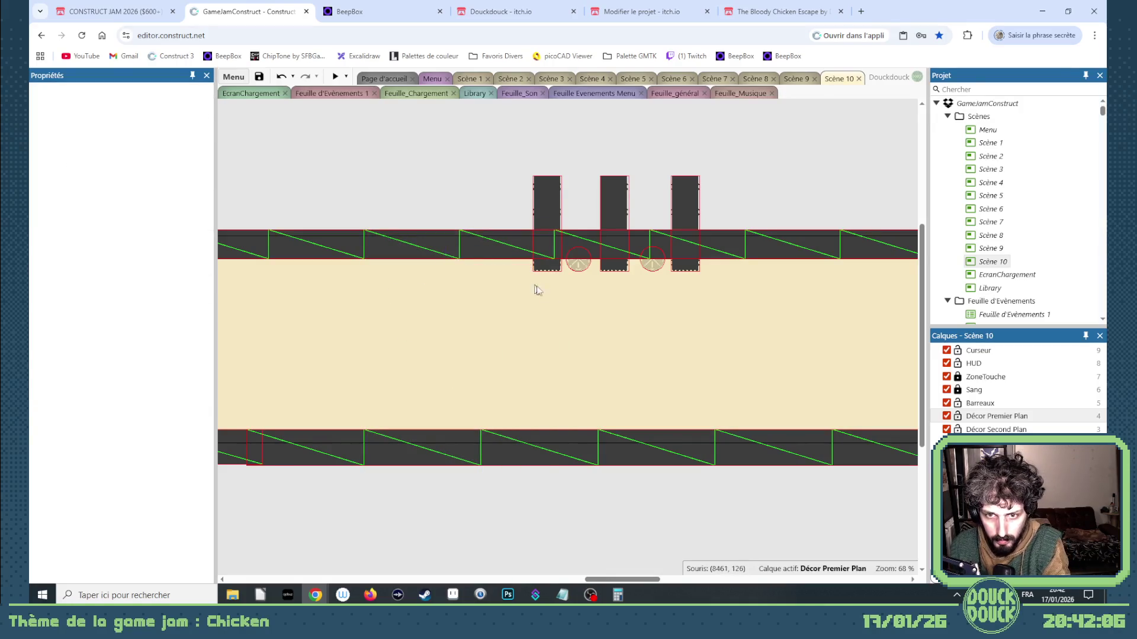
pyautogui.moveTo(634, 572); pyautogui.dragTo(520, 570)
pyautogui.moveTo(373, 197)
pyautogui.mouseDown()
pyautogui.moveTo(450, 261)
pyautogui.moveTo(645, 363)
pyautogui.mouseUp()
pyautogui.press('Delete')
pyautogui.click(581, 343)
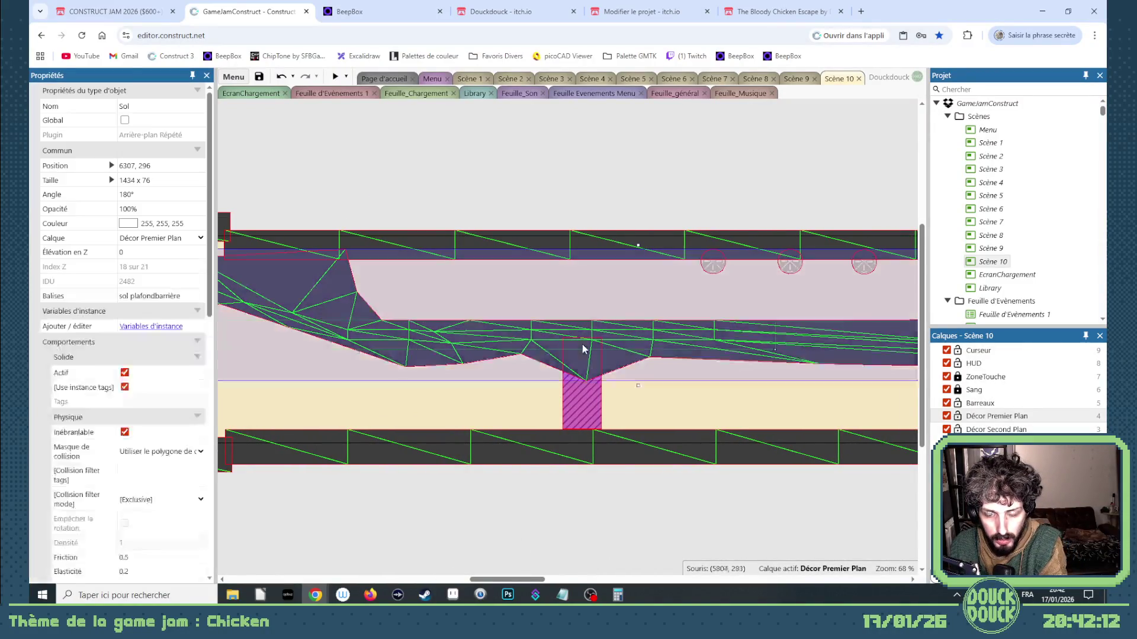
pyautogui.moveTo(519, 579)
pyautogui.mouseDown()
pyautogui.moveTo(498, 580)
pyautogui.moveTo(509, 580)
pyautogui.mouseUp()
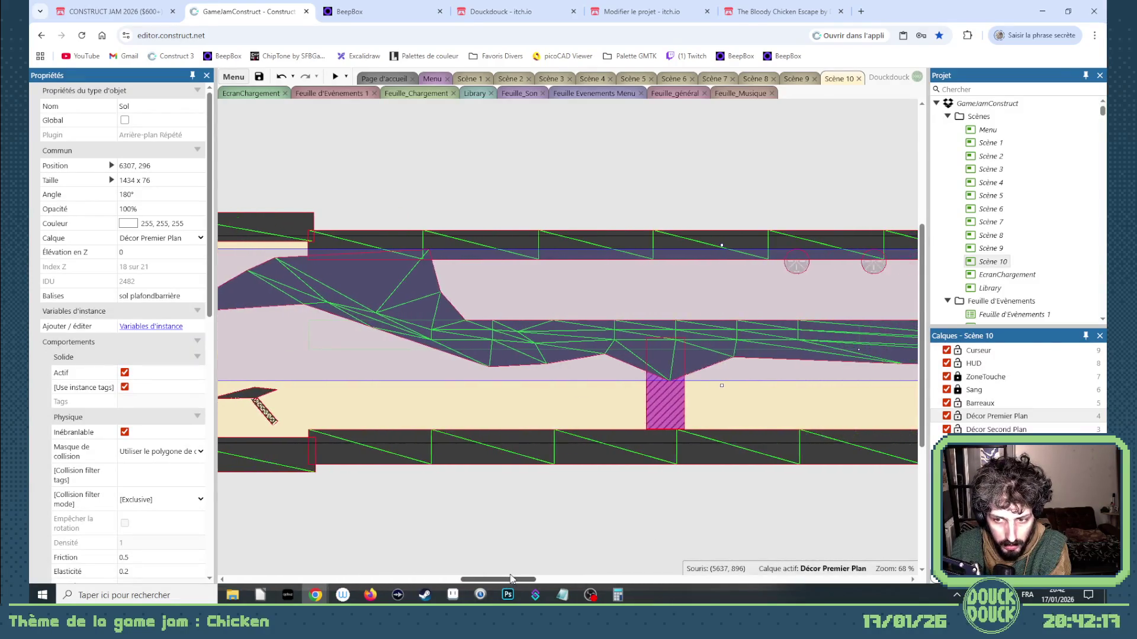
# Delete the ZoneTremble shake zone, a pink column and the props in the next section
pyautogui.click(664, 398)
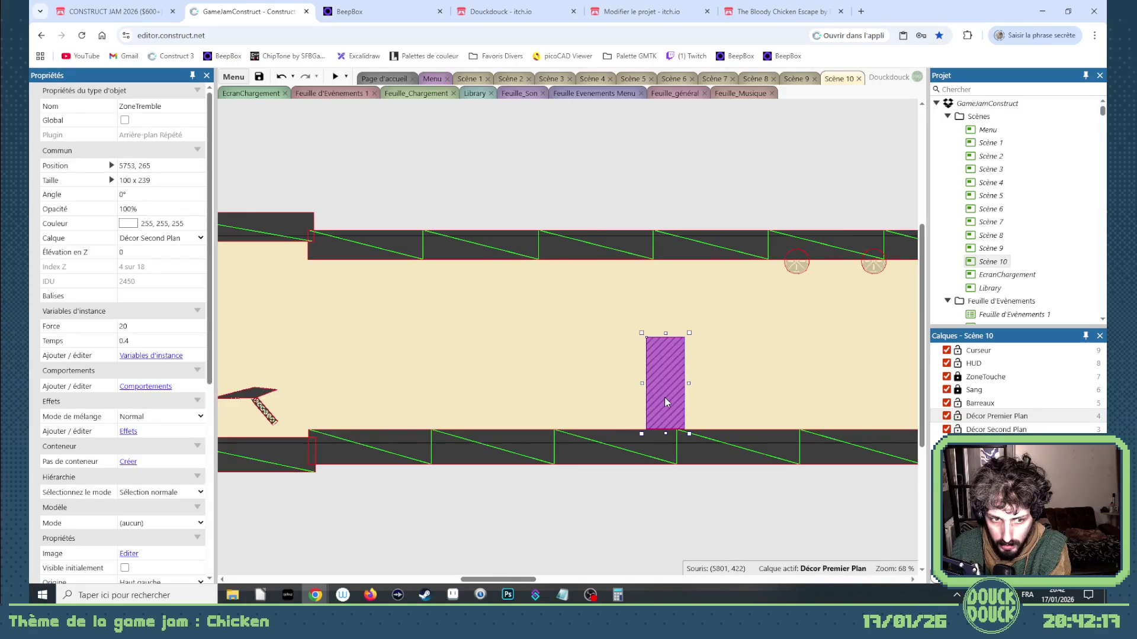
pyautogui.press('Delete')
pyautogui.moveTo(533, 581)
pyautogui.mouseDown()
pyautogui.moveTo(563, 577)
pyautogui.moveTo(385, 566)
pyautogui.moveTo(483, 562)
pyautogui.mouseUp()
pyautogui.click(744, 372)
pyautogui.press('Delete')
pyautogui.moveTo(671, 530)
pyautogui.mouseDown()
pyautogui.moveTo(296, 145)
pyautogui.moveTo(320, 185)
pyautogui.moveTo(279, 117)
pyautogui.mouseUp()
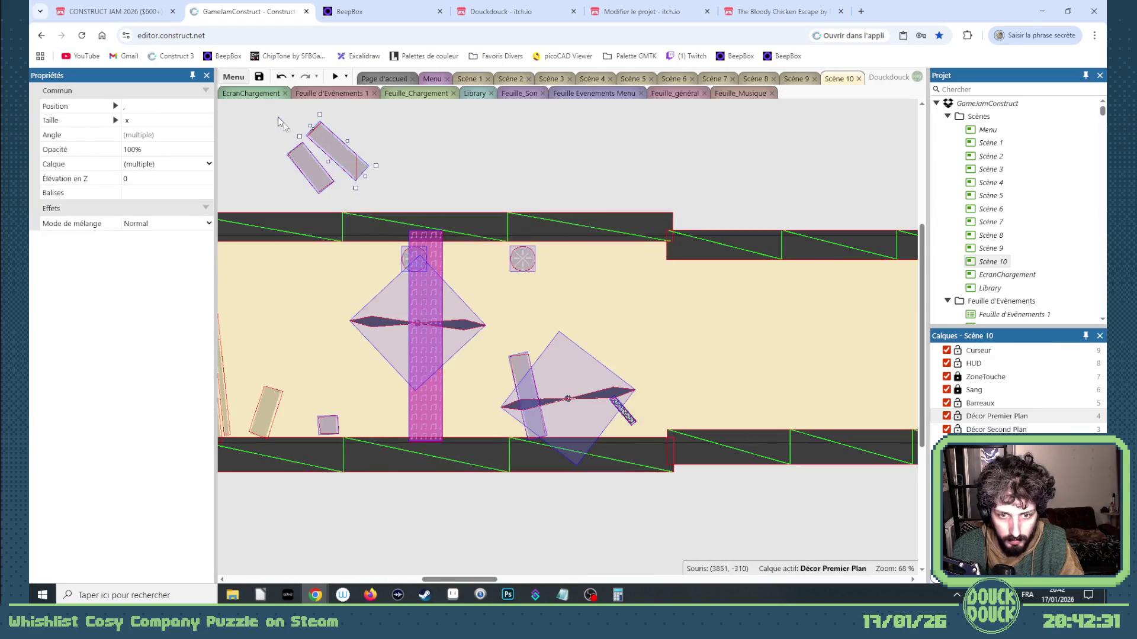
pyautogui.press('Delete')
pyautogui.moveTo(489, 579); pyautogui.dragTo(393, 570)
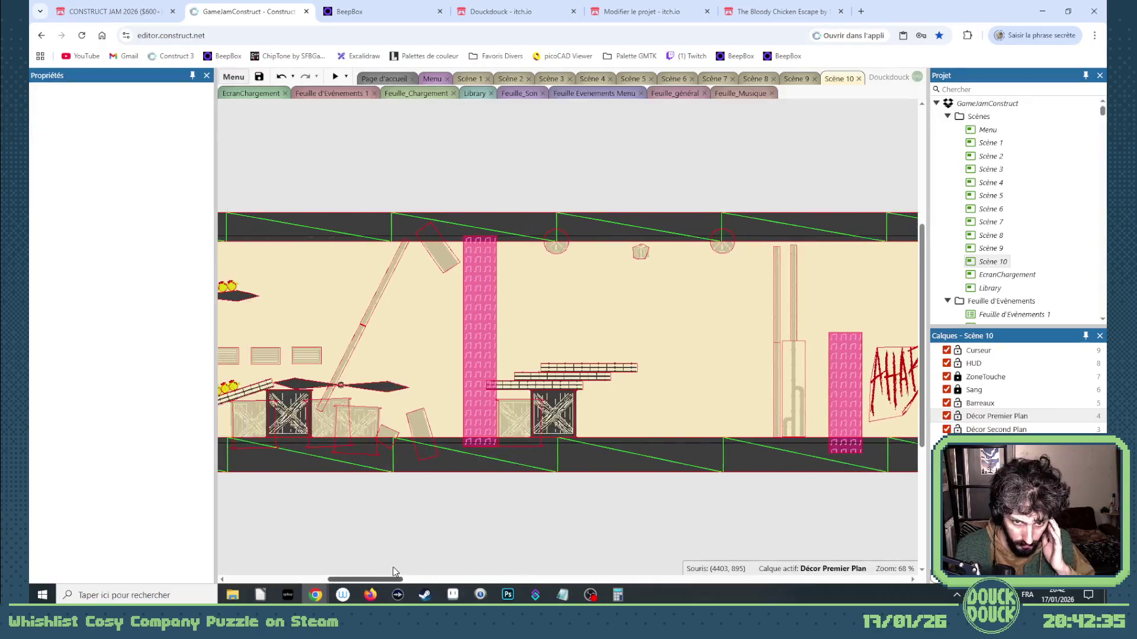
# Delete the stacked plank platforms with their crate and both pink RepèreMusique pillars
pyautogui.moveTo(679, 518)
pyautogui.mouseDown()
pyautogui.moveTo(562, 433)
pyautogui.moveTo(484, 352)
pyautogui.mouseUp()
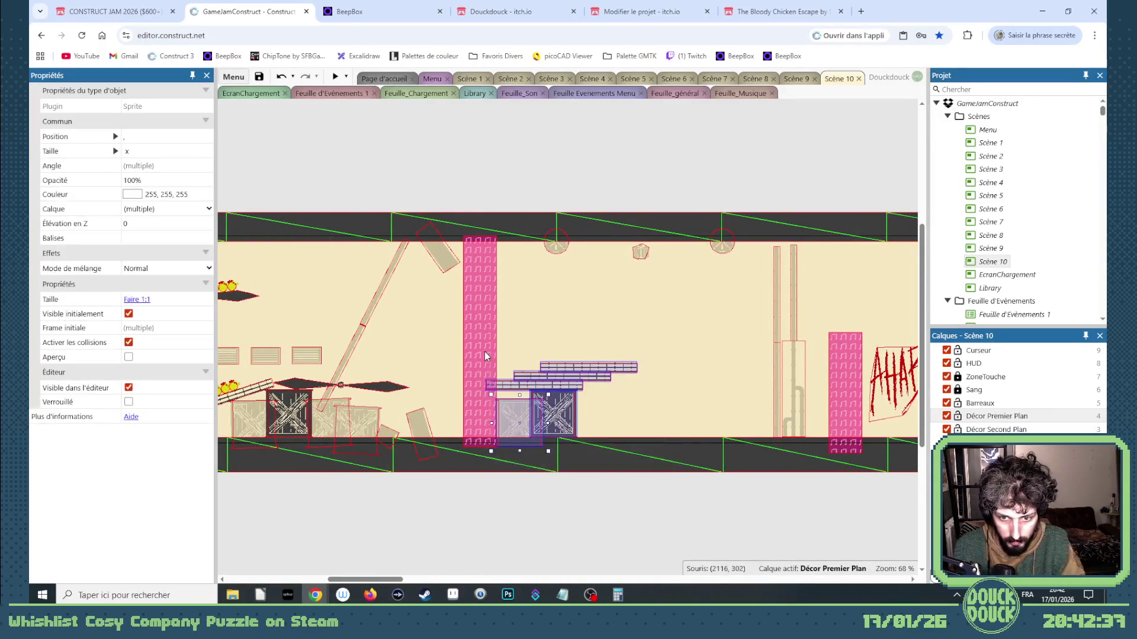
pyautogui.press('Delete')
pyautogui.click(485, 363)
pyautogui.press('Delete')
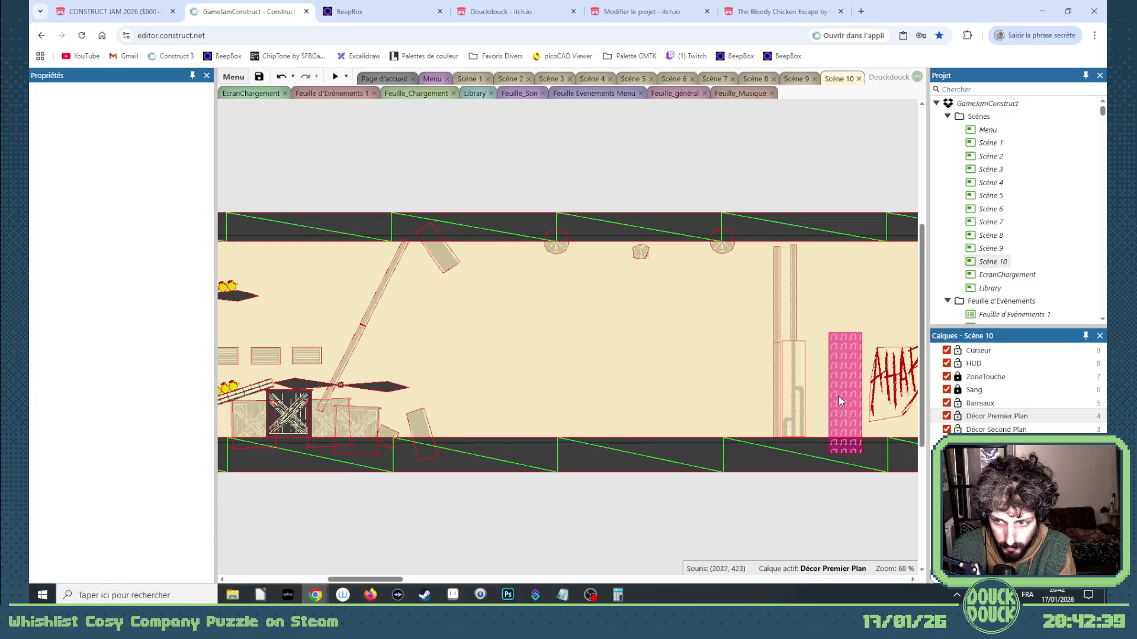
pyautogui.click(839, 396)
pyautogui.press('Delete')
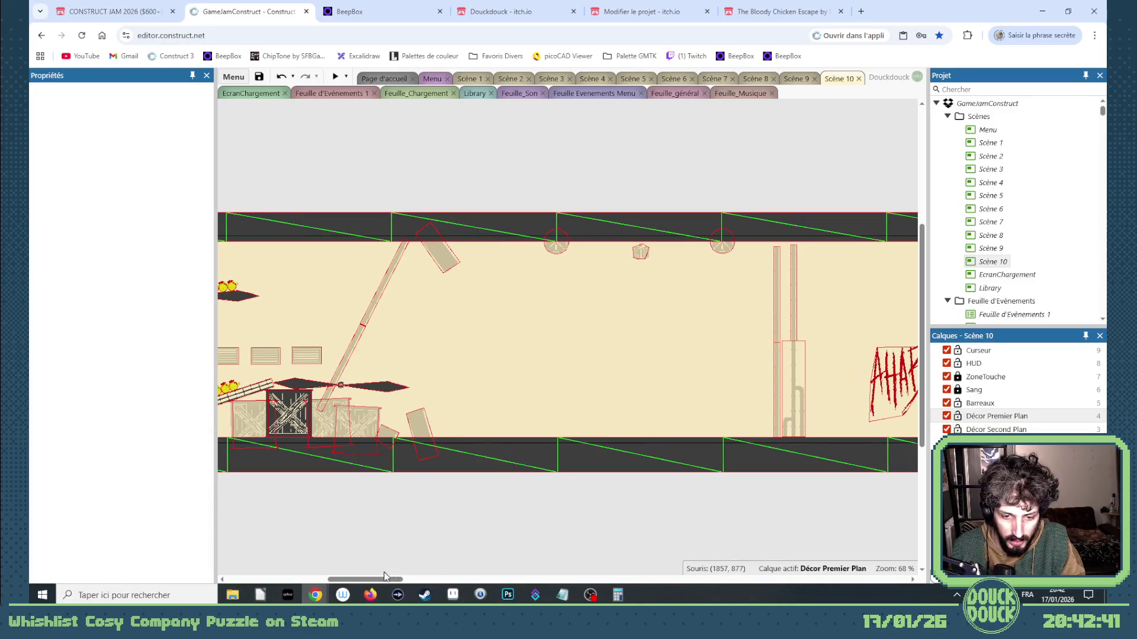
pyautogui.moveTo(385, 576); pyautogui.dragTo(356, 579)
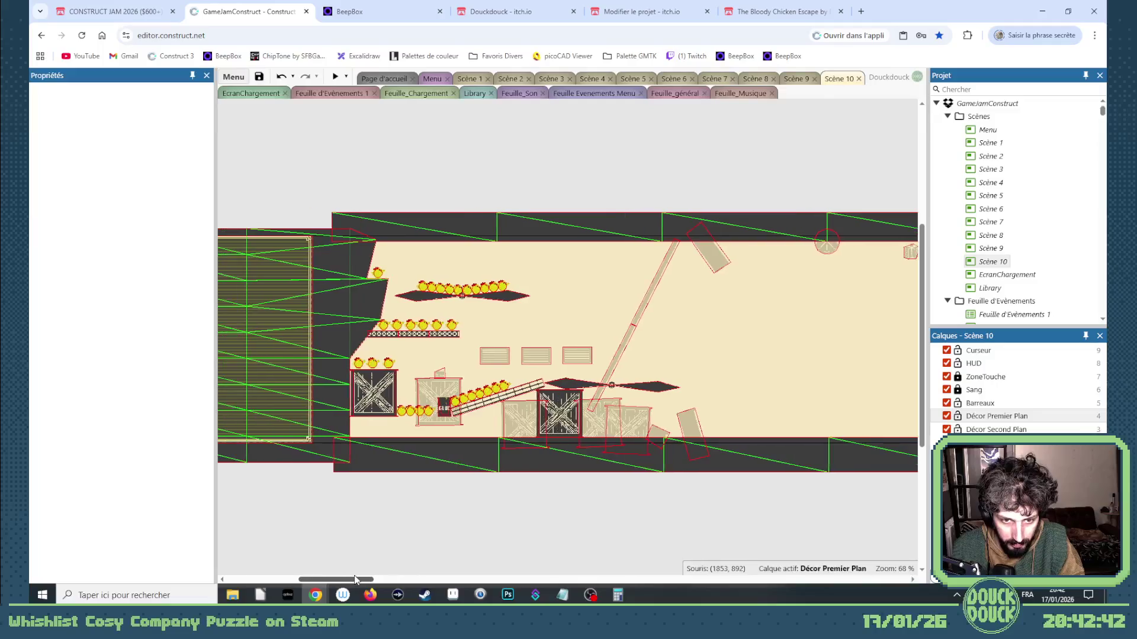
# Delete the left crate, the dark crate and the dark diamond platform, then go to the itch.io page
pyautogui.click(366, 399)
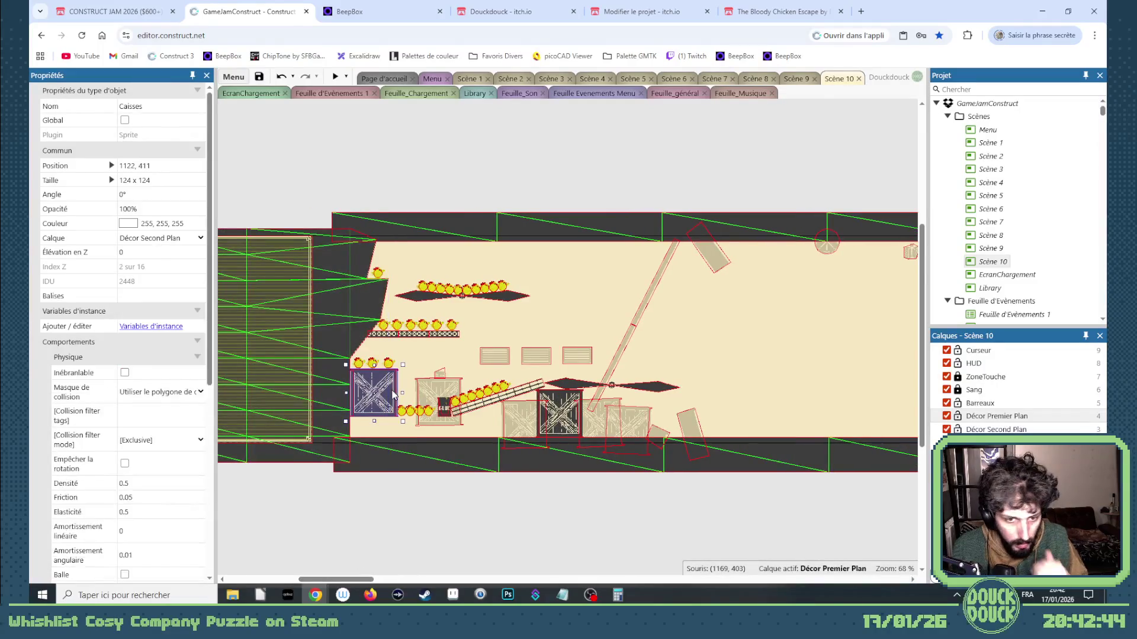
pyautogui.press('Delete')
pyautogui.click(550, 402)
pyautogui.press('Delete')
pyautogui.click(558, 388)
pyautogui.press('Delete')
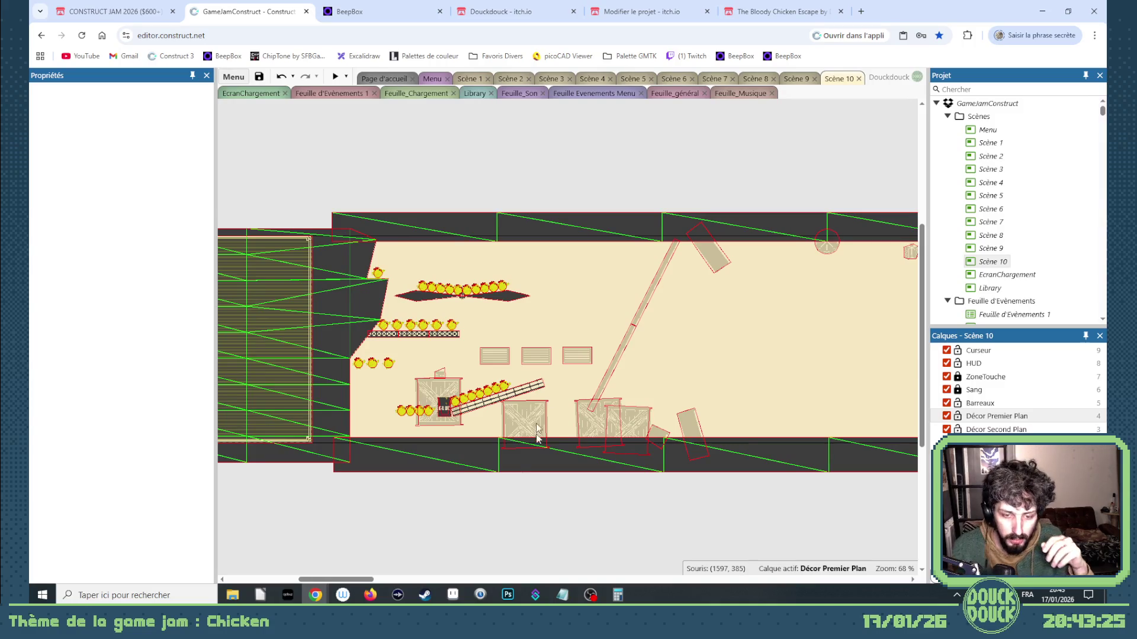
pyautogui.moveTo(370, 579)
pyautogui.mouseDown()
pyautogui.moveTo(442, 579)
pyautogui.moveTo(358, 567)
pyautogui.moveTo(370, 567)
pyautogui.mouseUp()
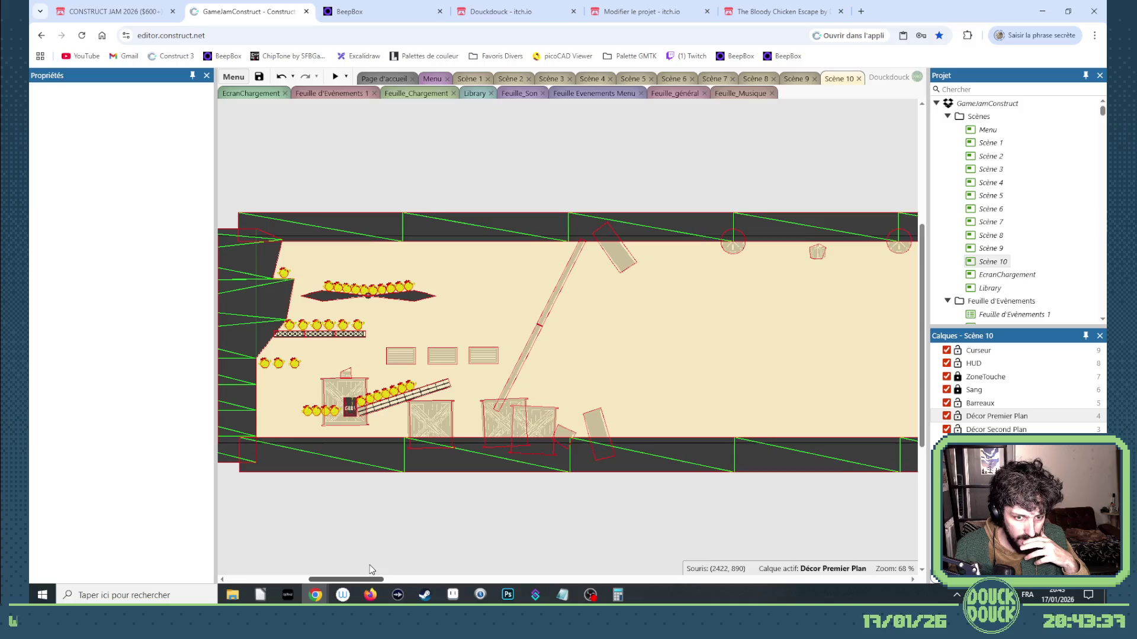
pyautogui.moveTo(369, 565); pyautogui.dragTo(363, 565)
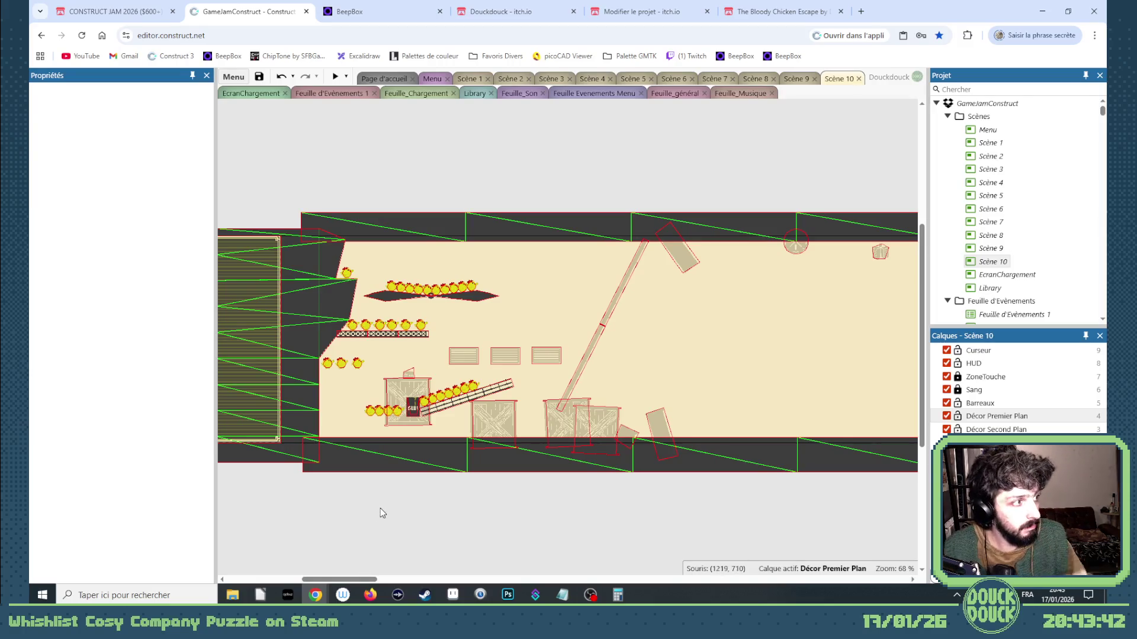
pyautogui.click(769, 12)
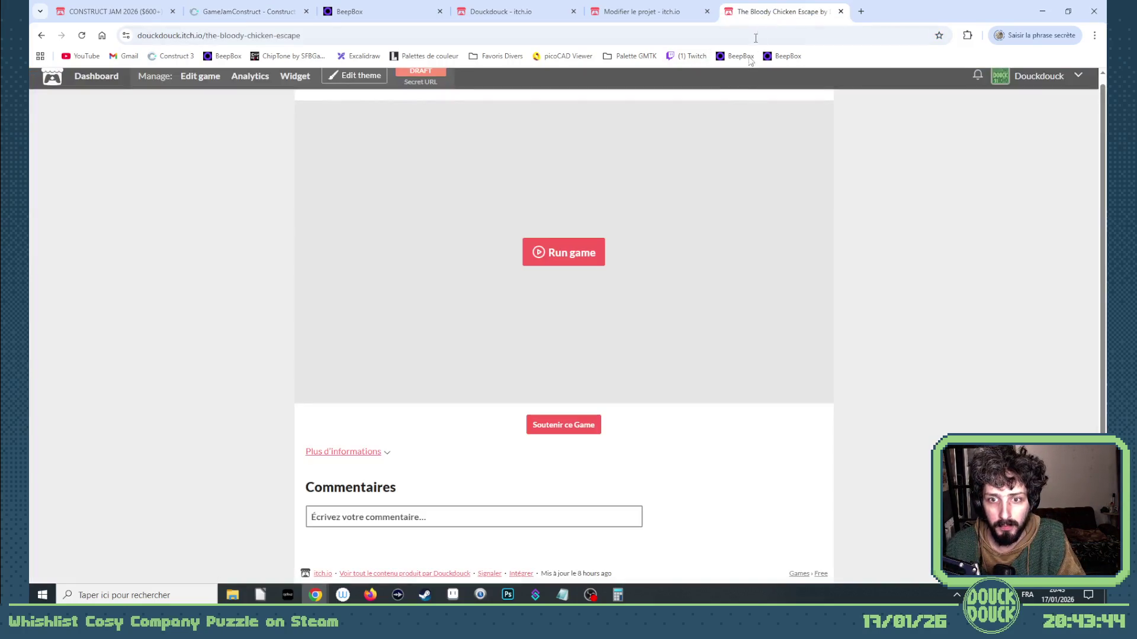
# Reload The Bloody Chicken Escape page and open the itch.io creator dashboard
pyautogui.click(82, 35)
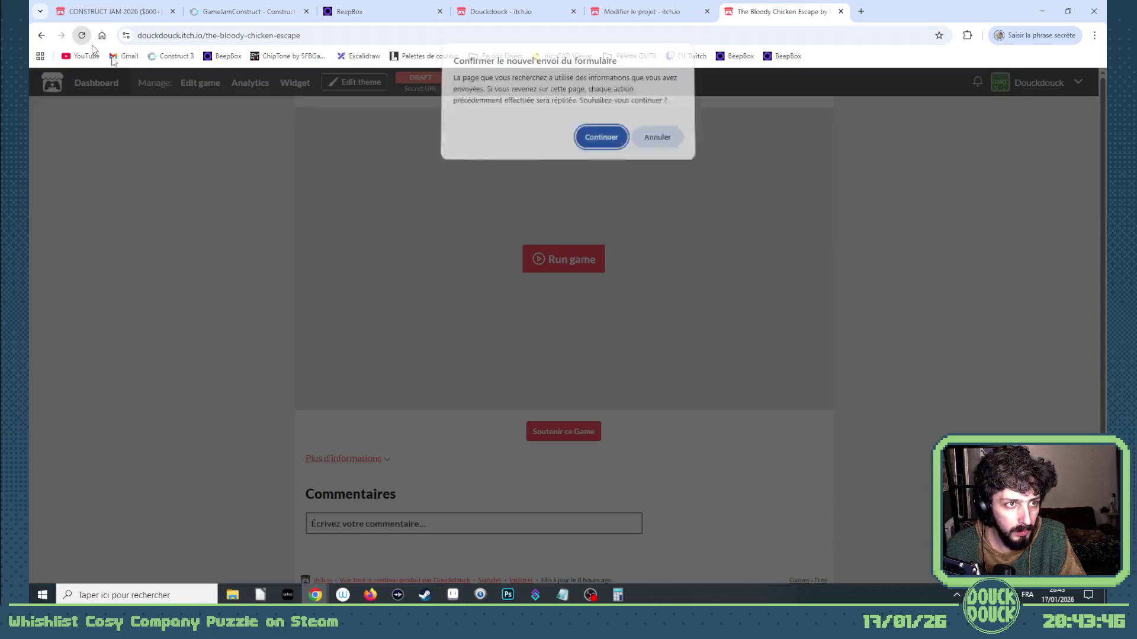
pyautogui.click(601, 139)
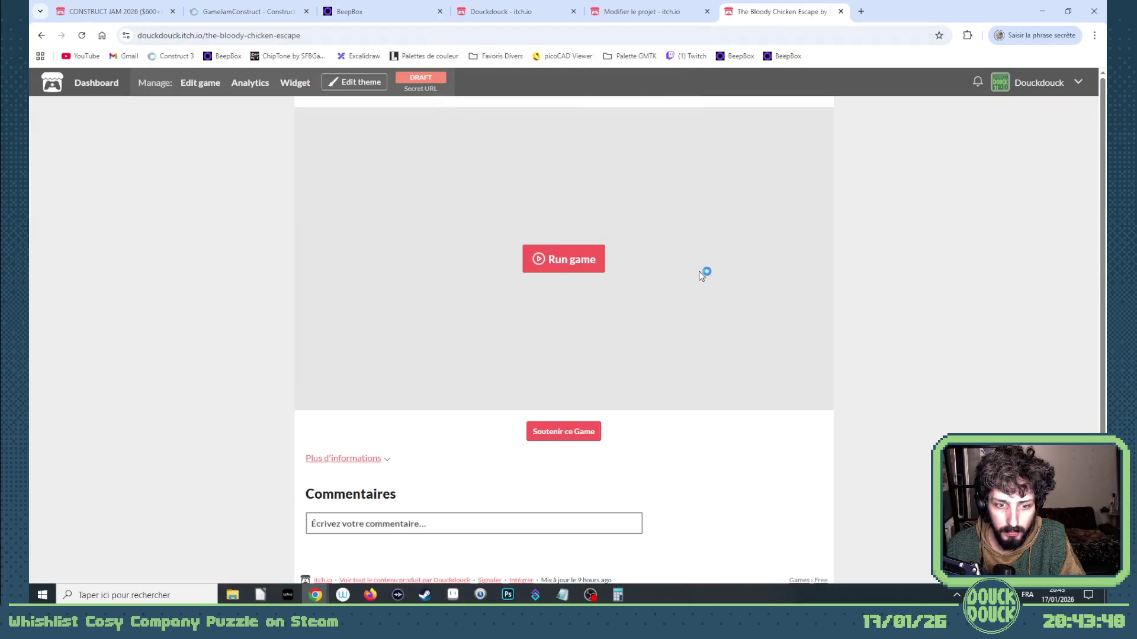
pyautogui.click(503, 12)
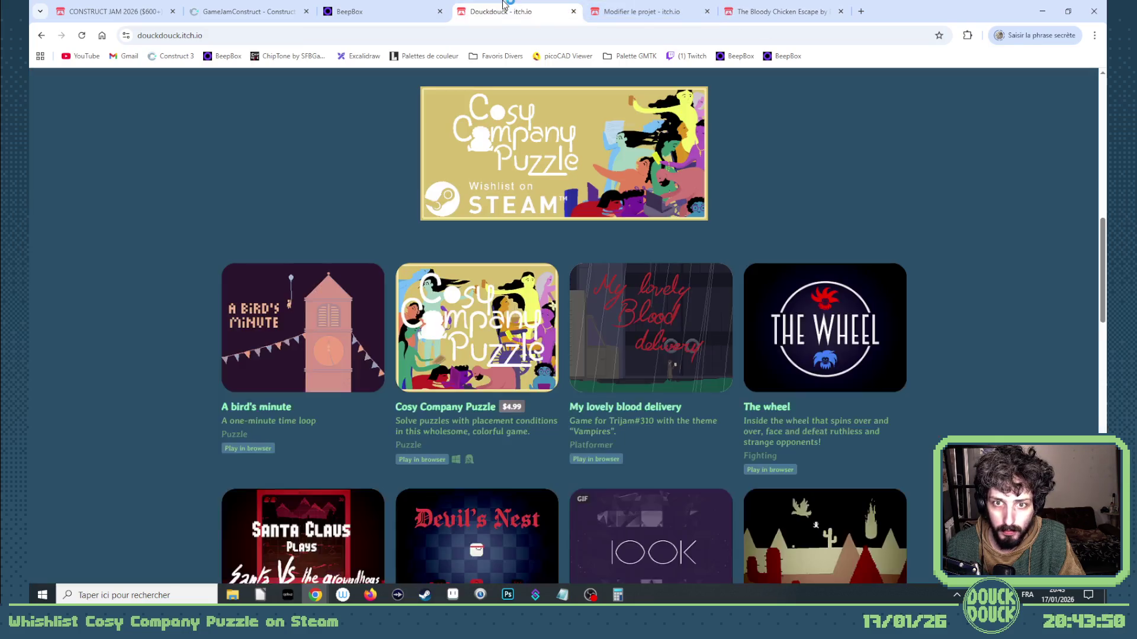
pyautogui.click(793, 4)
pyautogui.click(1078, 82)
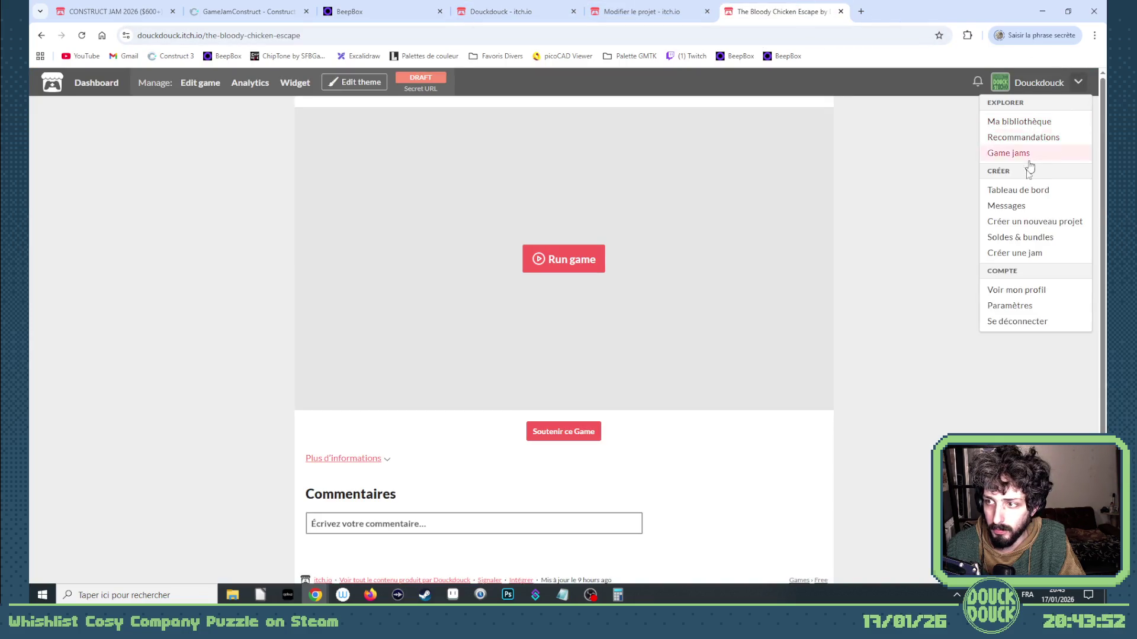
pyautogui.click(1026, 190)
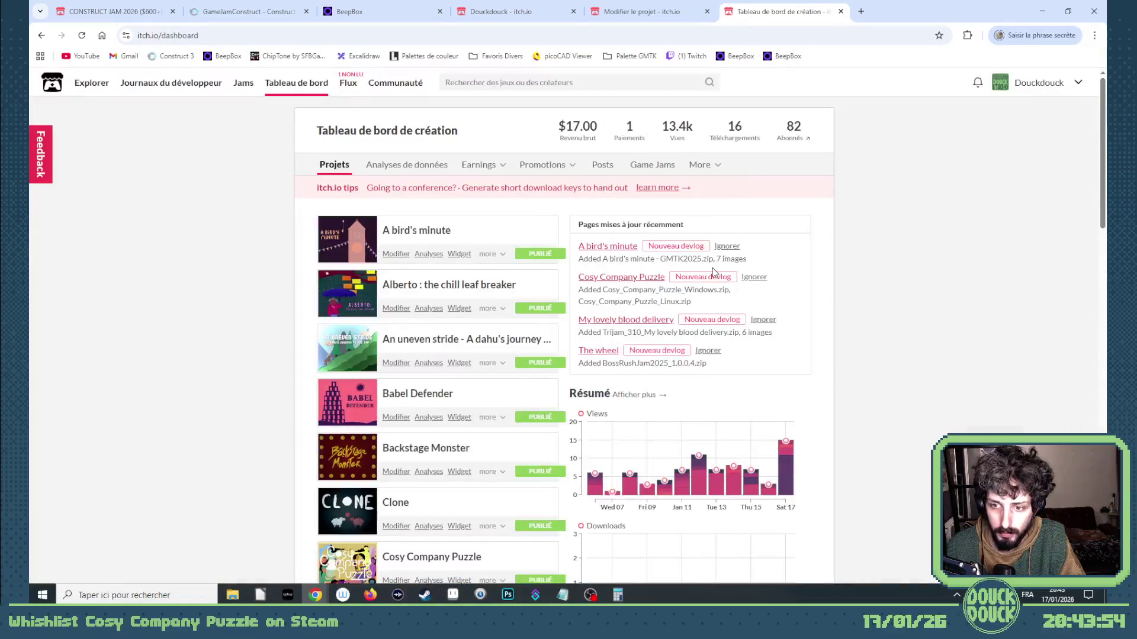
# Review the dashboard's analytics charts, then return to the Construct project tab
pyautogui.moveTo(786, 477)
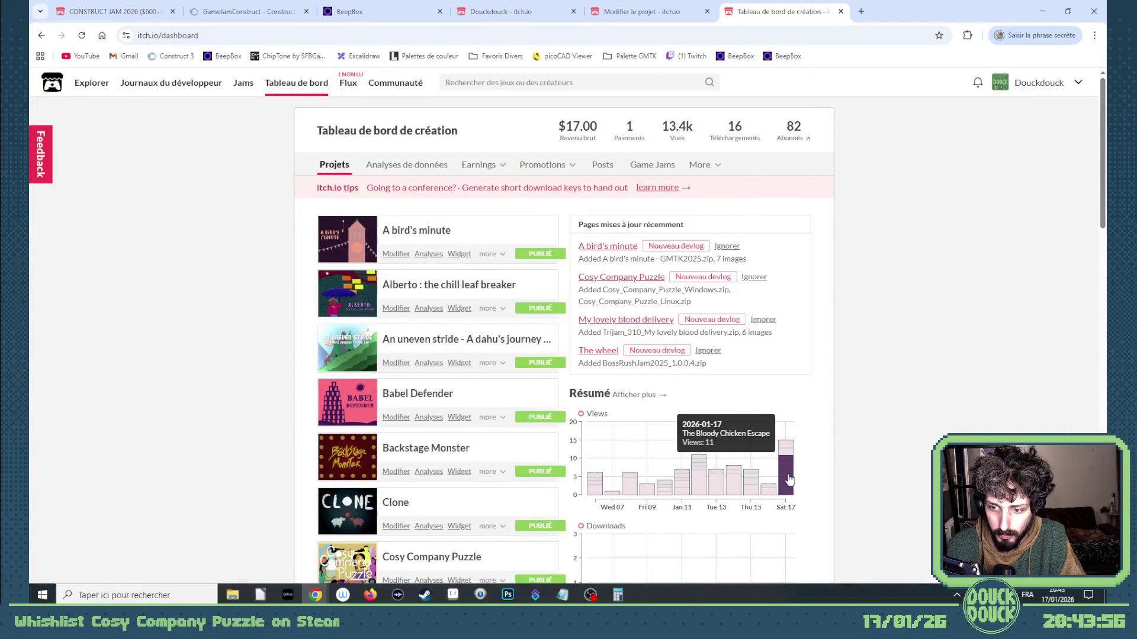
pyautogui.scroll(-3, 786, 477)
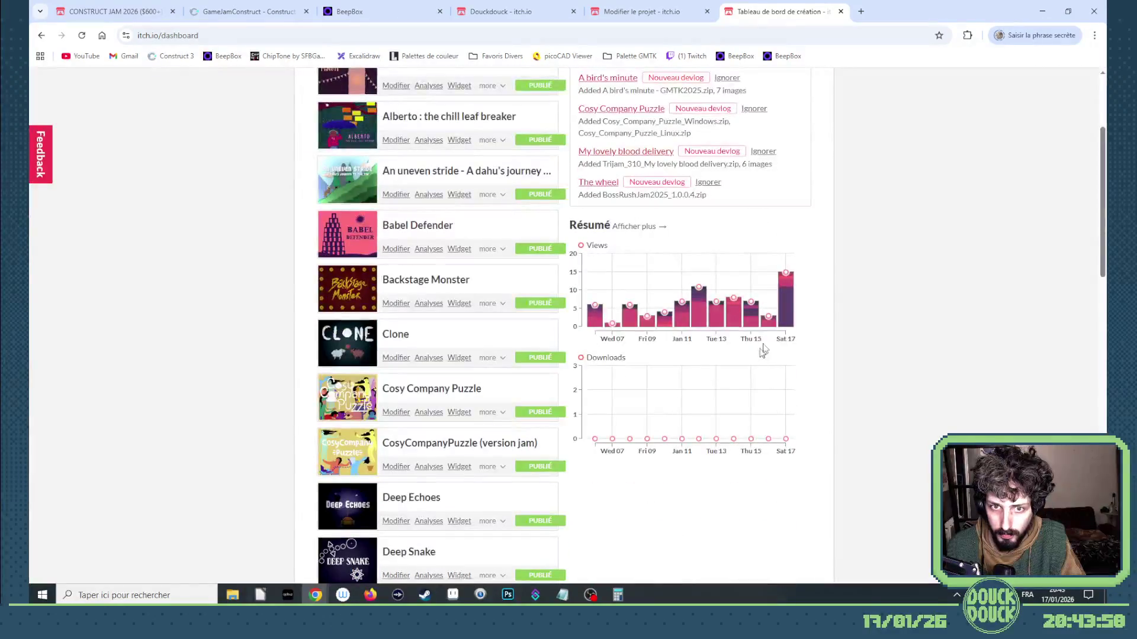
pyautogui.scroll(3, 764, 350)
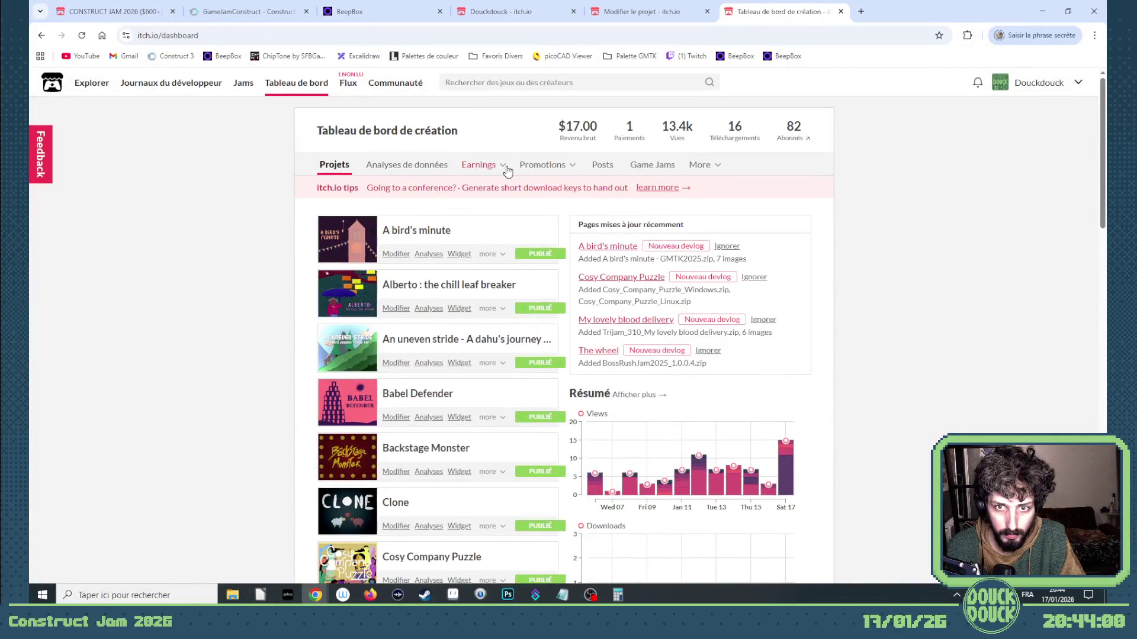
pyautogui.click(426, 171)
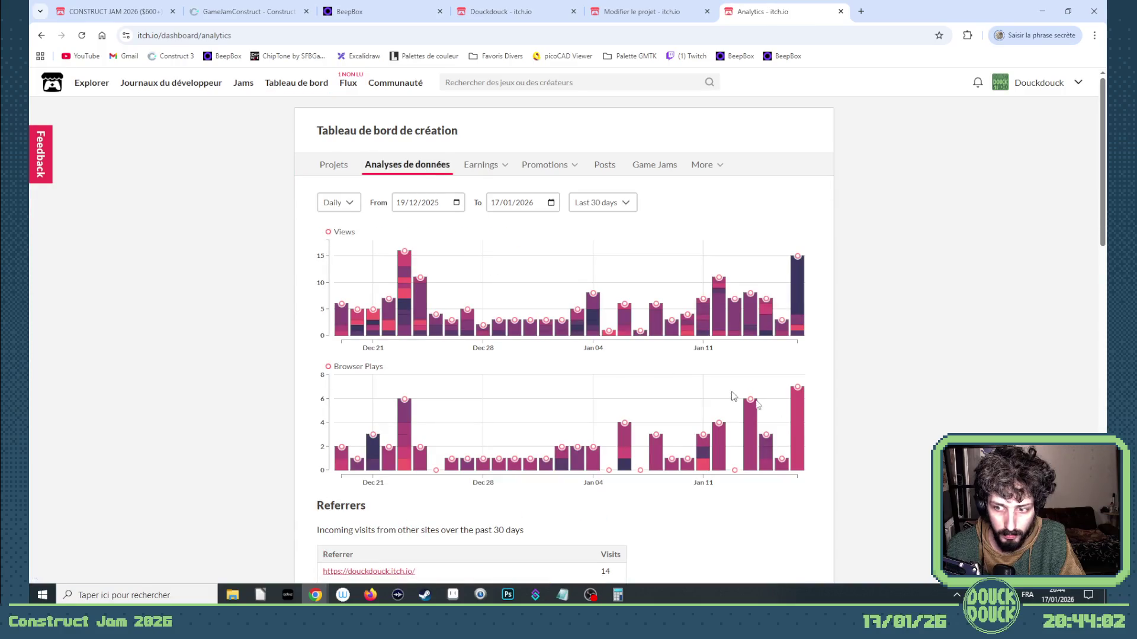
pyautogui.moveTo(795, 418)
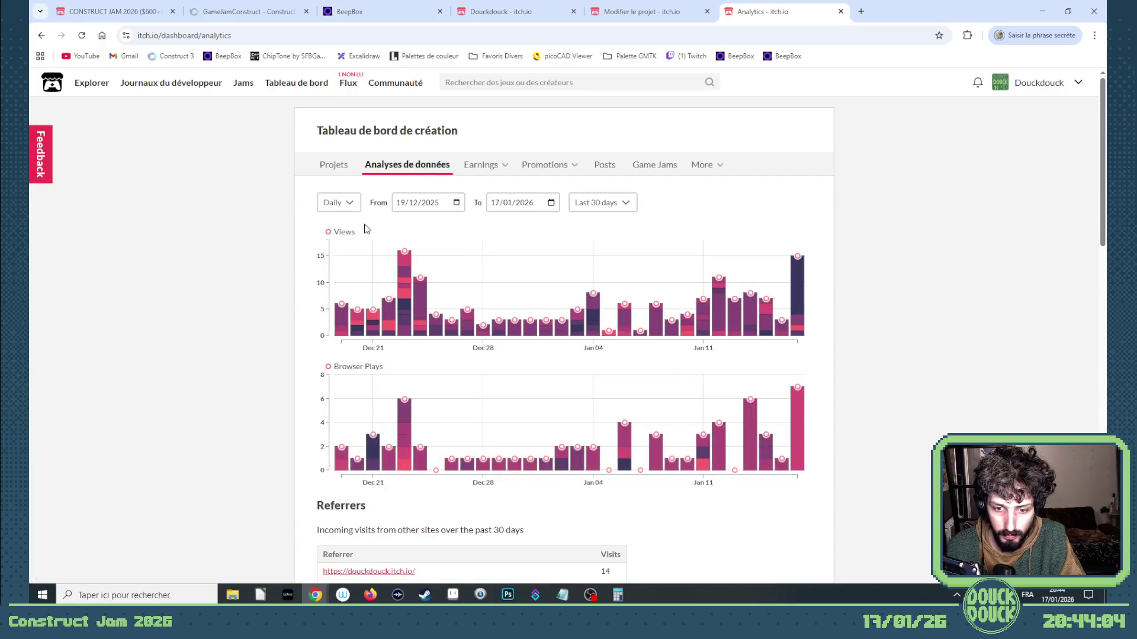
pyautogui.click(357, 7)
pyautogui.click(249, 11)
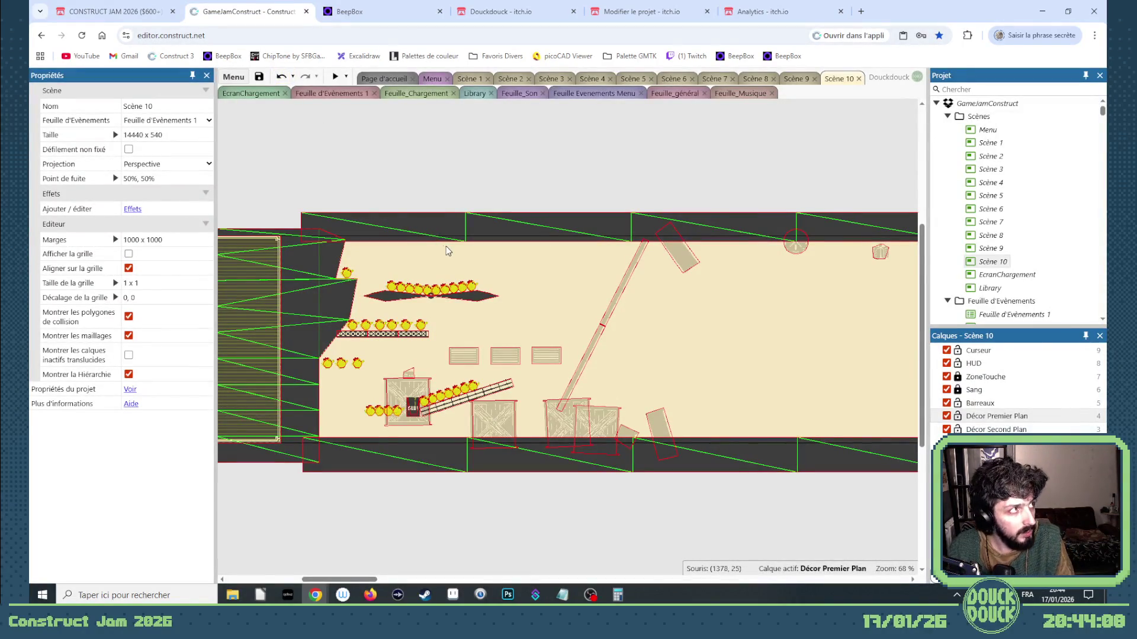
# Delete the CageABalance plank and the chicken groups near the crate
pyautogui.click(467, 407)
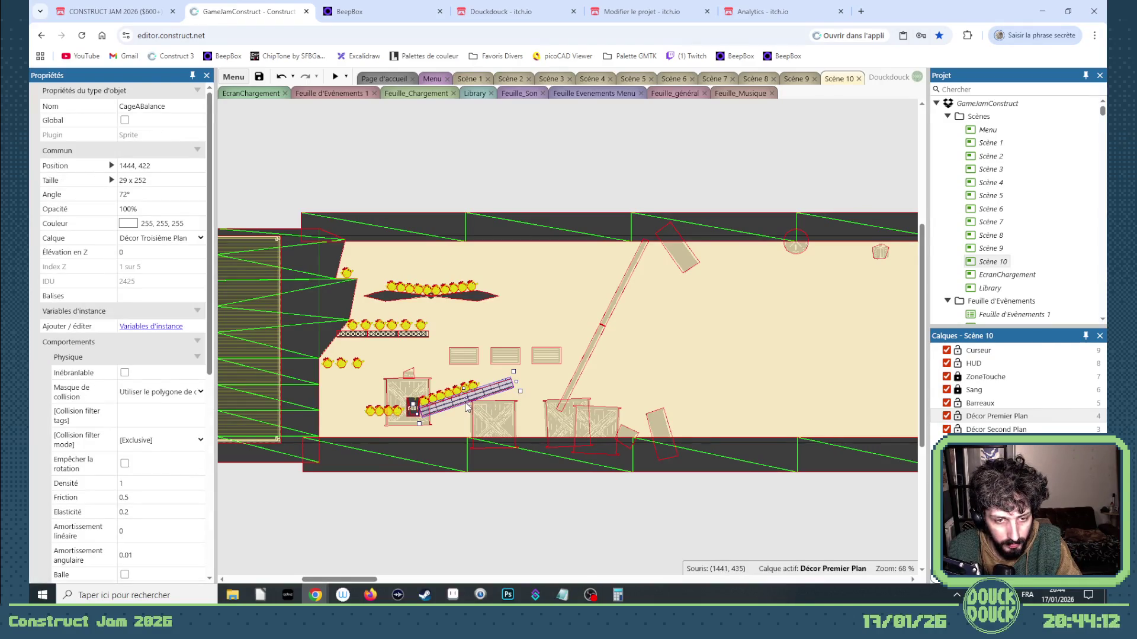
pyautogui.click(330, 370)
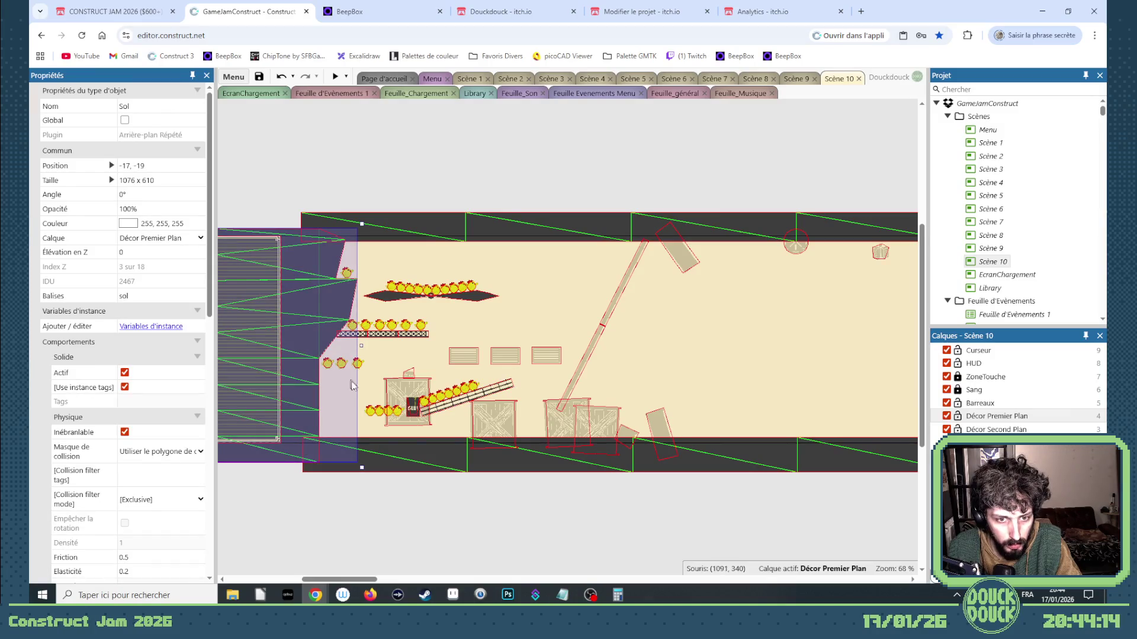
pyautogui.click(456, 411)
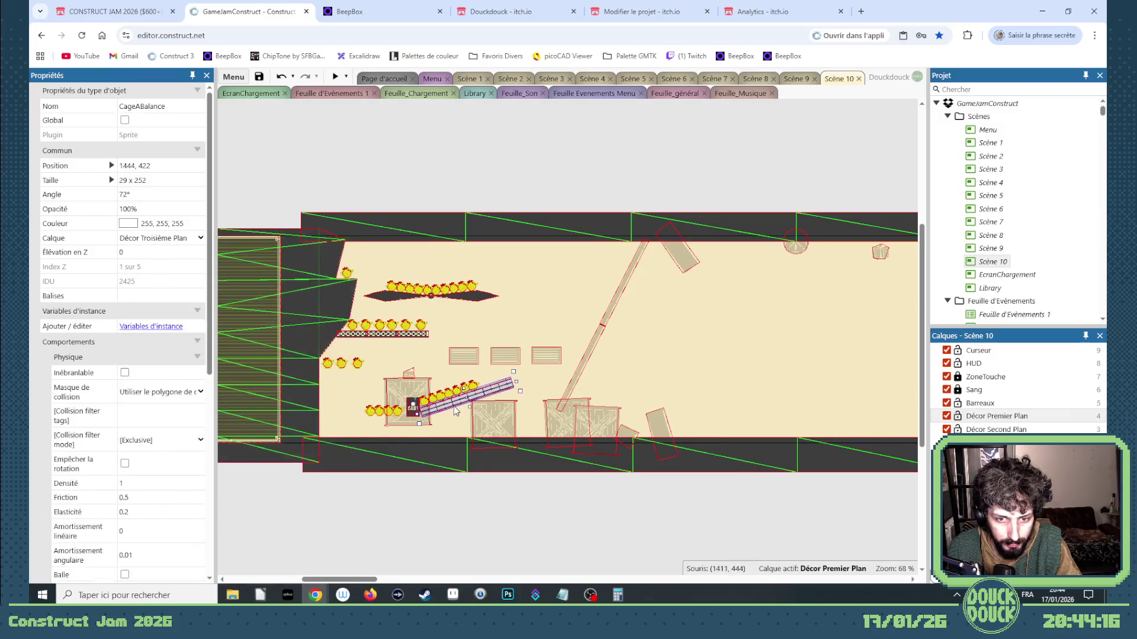
pyautogui.press('Delete')
pyautogui.click(411, 407)
pyautogui.moveTo(425, 477); pyautogui.dragTo(350, 396)
pyautogui.press('Delete')
pyautogui.moveTo(495, 501); pyautogui.dragTo(409, 379)
pyautogui.press('Delete')
pyautogui.click(474, 388)
pyautogui.press('Delete')
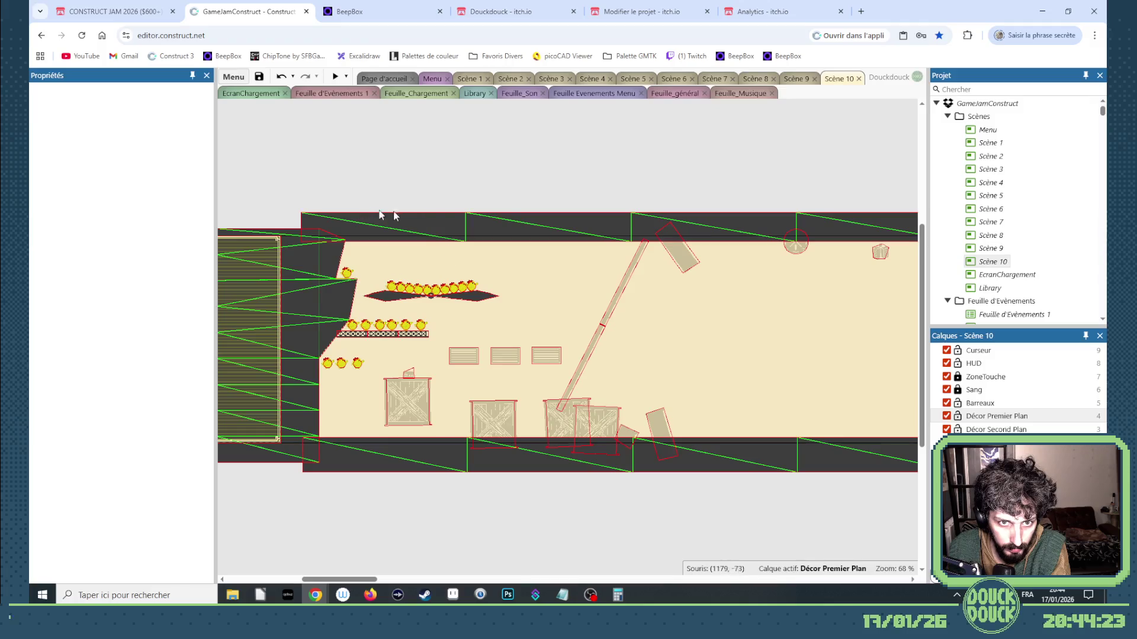
# Remove the upper chicken rows and spiked shapes, restoring the accidentally deleted left wall objects
pyautogui.moveTo(549, 200); pyautogui.dragTo(314, 316)
pyautogui.press('Delete')
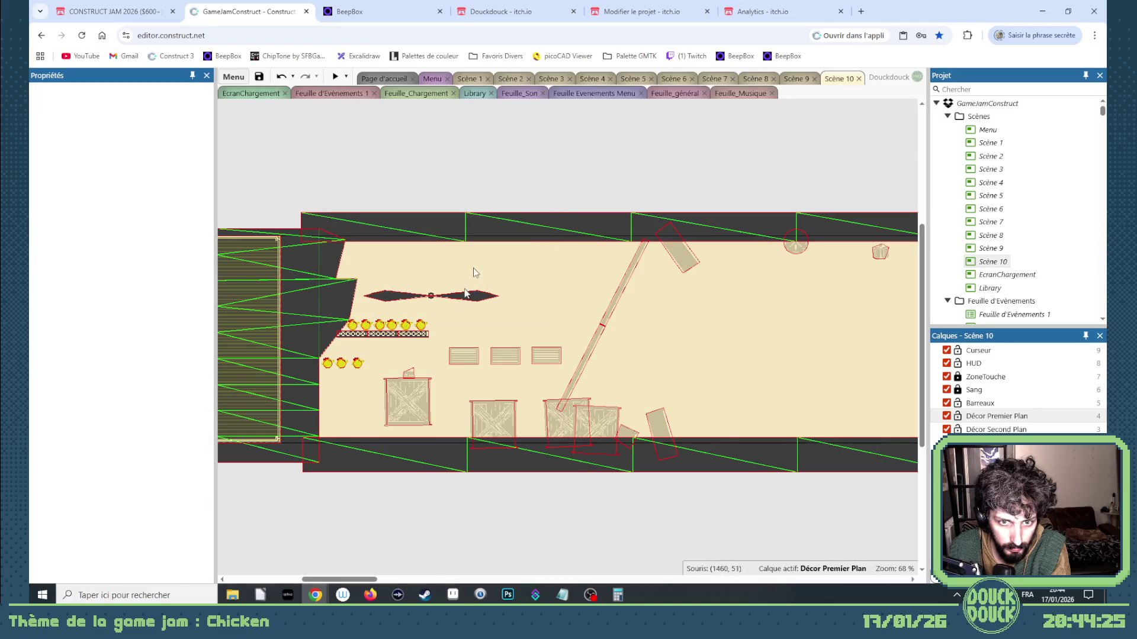
pyautogui.click(463, 300)
pyautogui.press('Delete')
pyautogui.moveTo(435, 326); pyautogui.dragTo(327, 309)
pyautogui.press('Delete')
pyautogui.click(350, 368)
pyautogui.press('Delete')
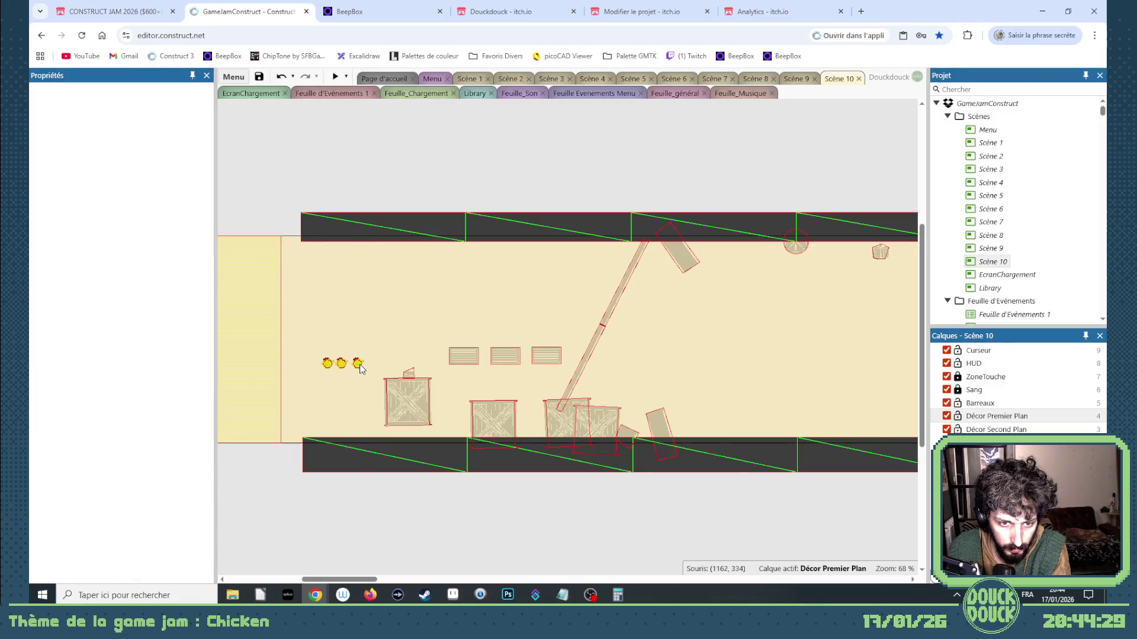
pyautogui.hotkey('ctrl', 'z')
# Reset the Sol floor's mesh, delete the middle chicken and move the last one right
pyautogui.click(299, 324)
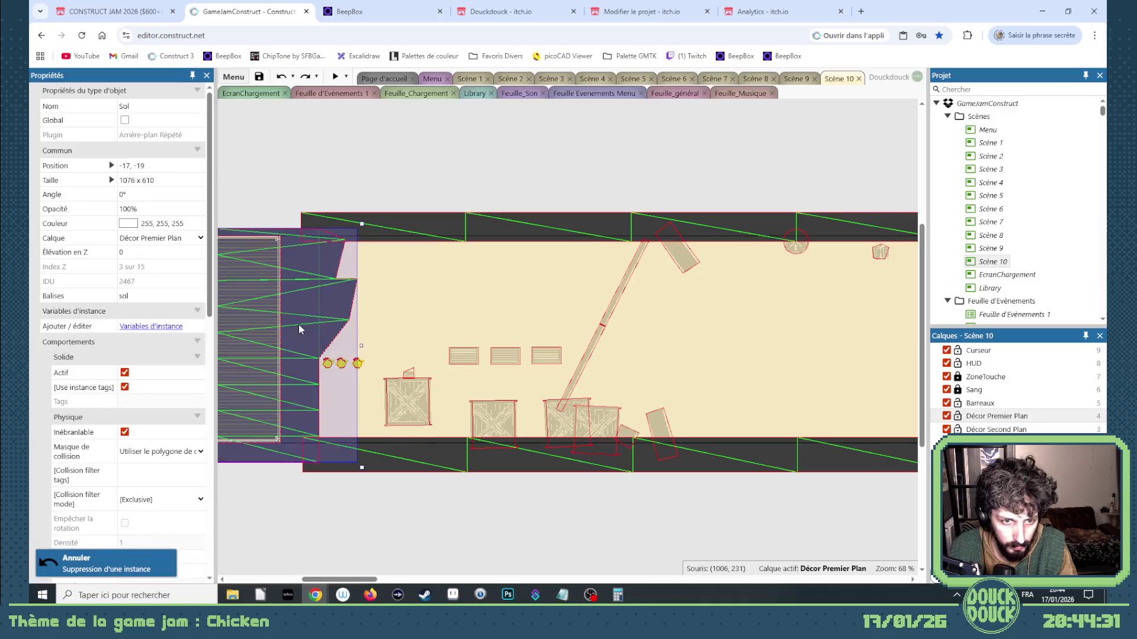
pyautogui.rightClick(299, 324)
pyautogui.moveTo(374, 420)
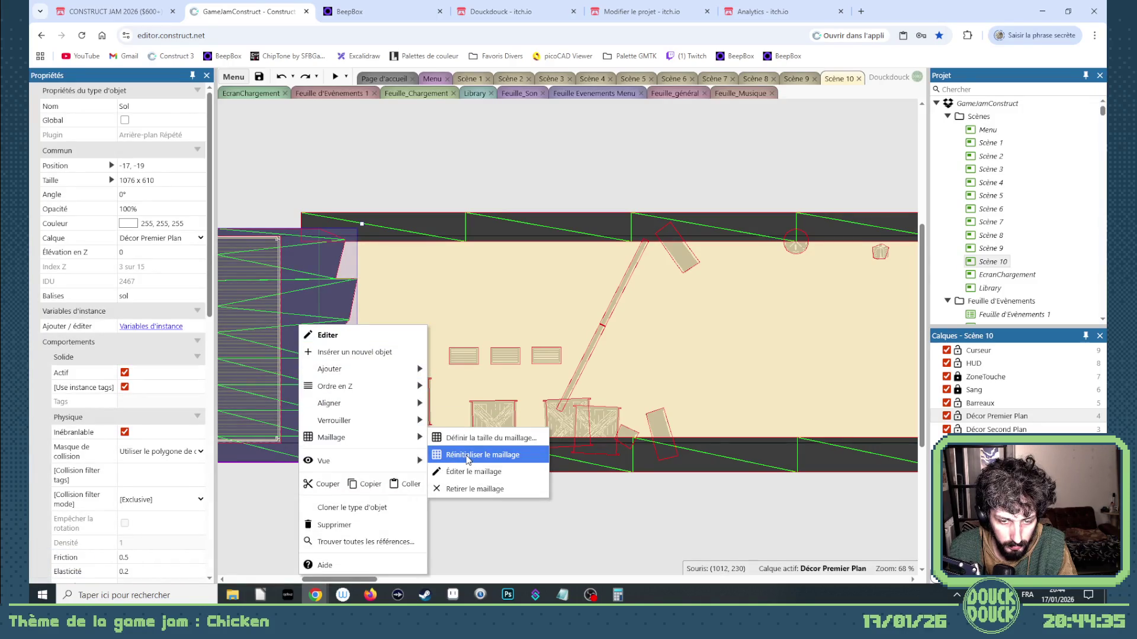
pyautogui.click(468, 455)
pyautogui.click(342, 364)
pyautogui.press('Delete')
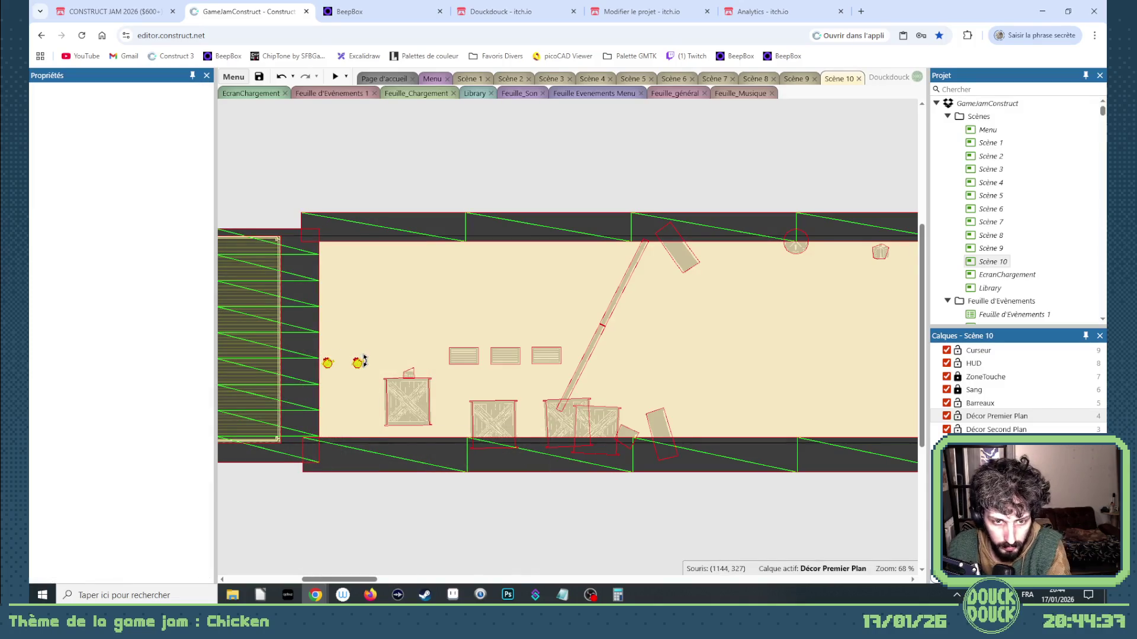
pyautogui.moveTo(329, 366); pyautogui.dragTo(365, 384)
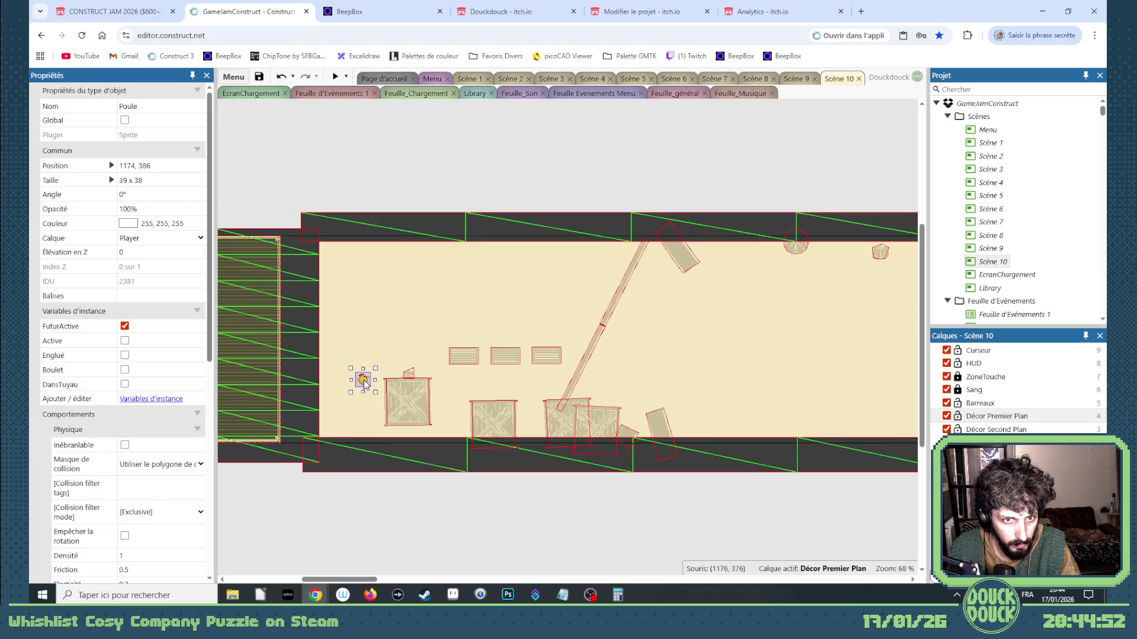
# Nudge the chicken up-right and delete the vents and crates in the middle
pyautogui.moveTo(364, 381); pyautogui.dragTo(387, 350)
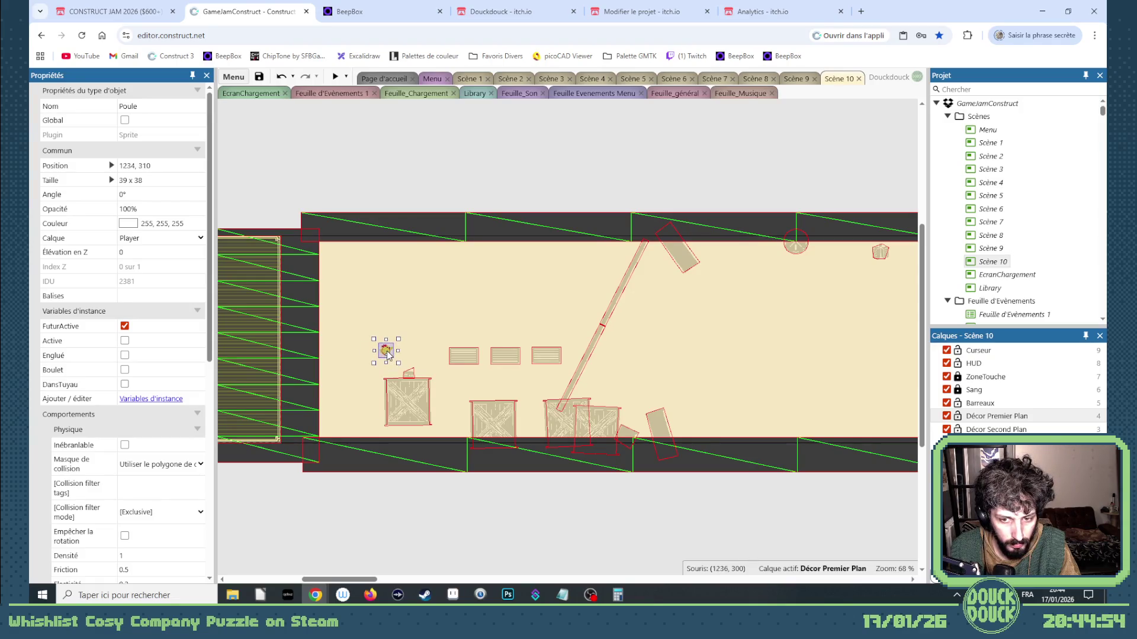
pyautogui.moveTo(704, 517); pyautogui.dragTo(442, 335)
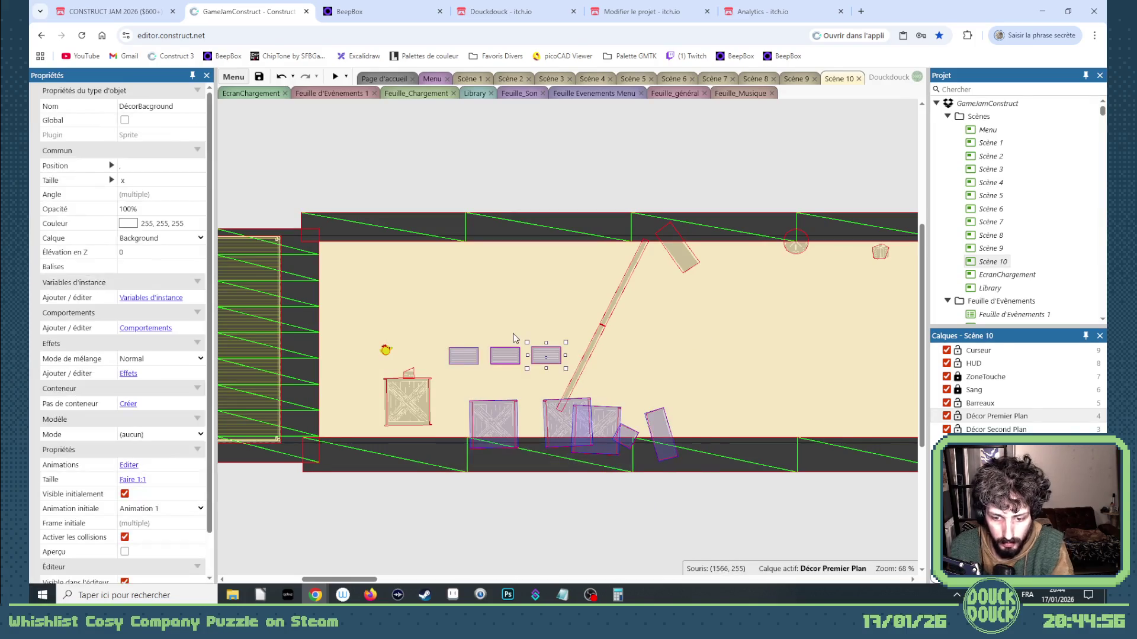
pyautogui.press('Delete')
# Delete the upper, diagonal and tilted upper planks
pyautogui.click(646, 237)
pyautogui.press('Delete')
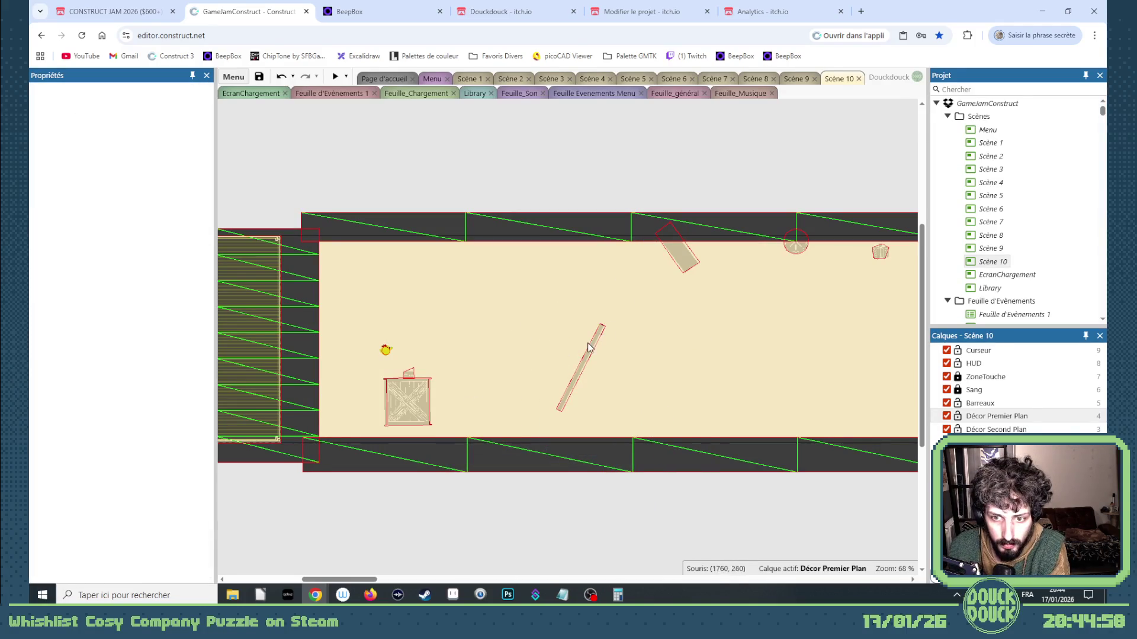
pyautogui.click(590, 350)
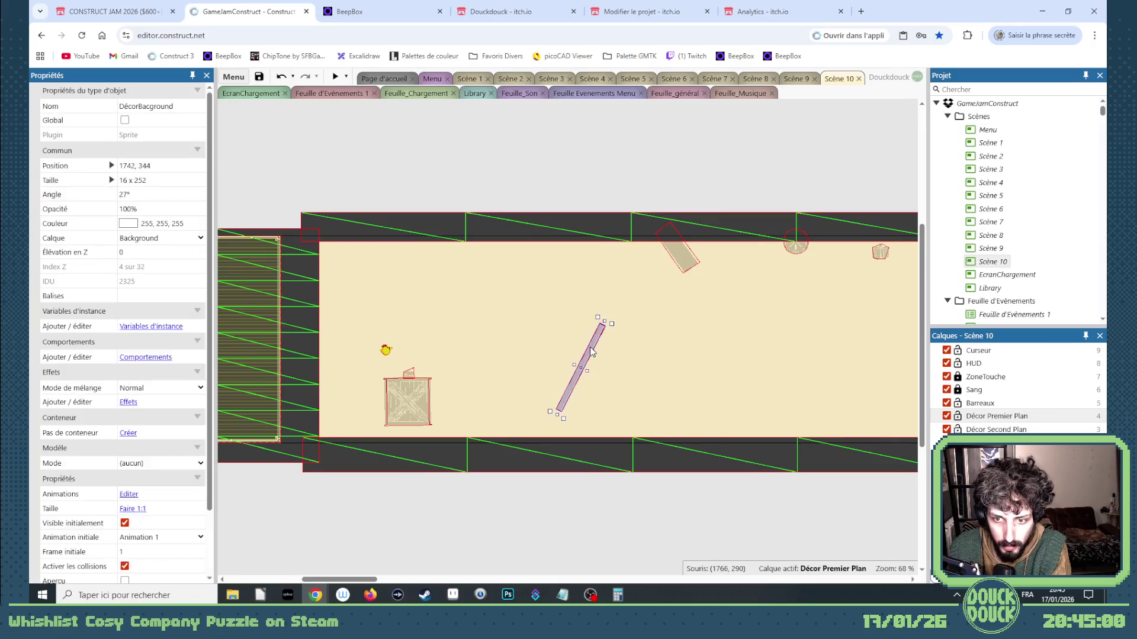
pyautogui.press('Delete')
pyautogui.click(687, 266)
pyautogui.press('Delete')
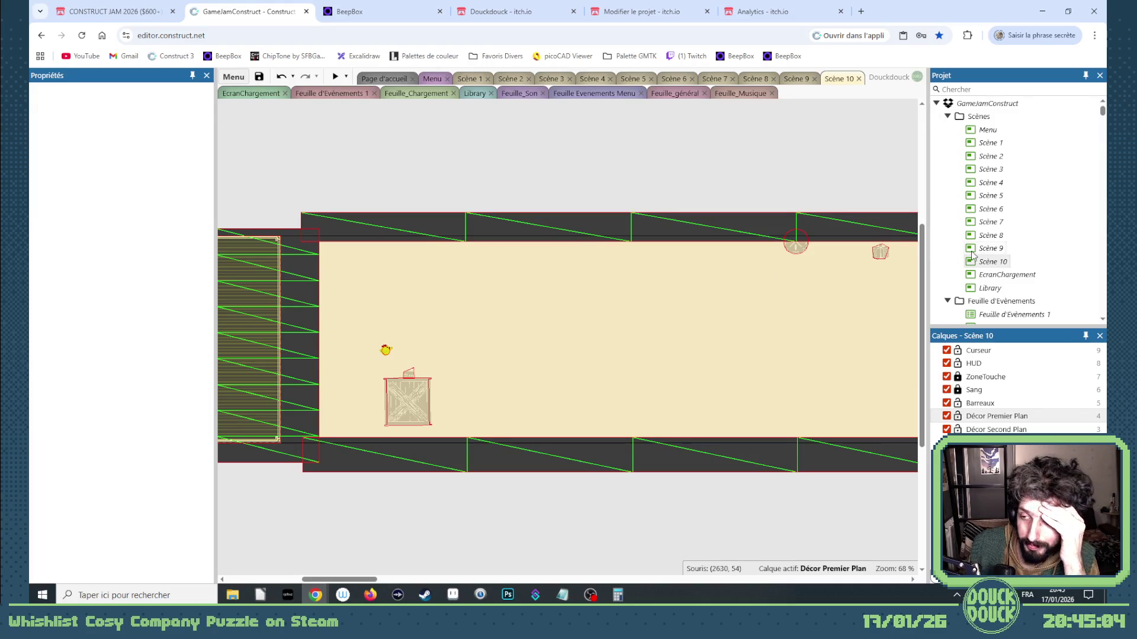
pyautogui.moveTo(355, 579)
pyautogui.mouseDown()
pyautogui.moveTo(627, 563)
pyautogui.moveTo(370, 555)
pyautogui.moveTo(321, 542)
pyautogui.moveTo(380, 543)
pyautogui.mouseUp()
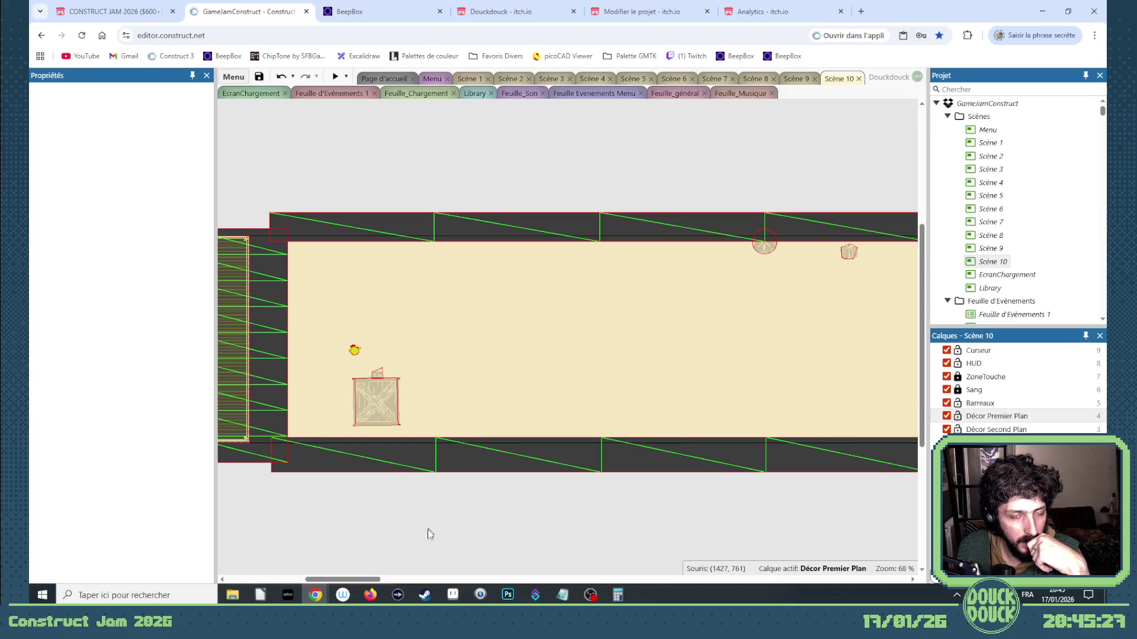
# Save the GameJamConstruct project from the toolbar
pyautogui.click(259, 77)
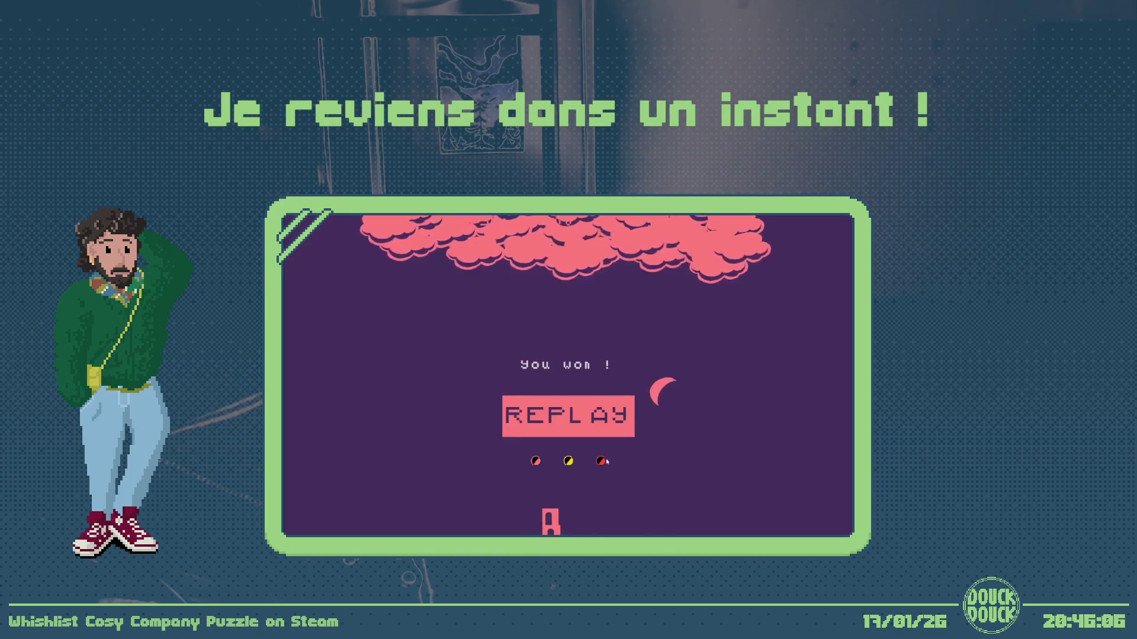
# Cycle the mini game's palettes to the red background, replay it and clear Stage 1
pyautogui.click(600, 461)
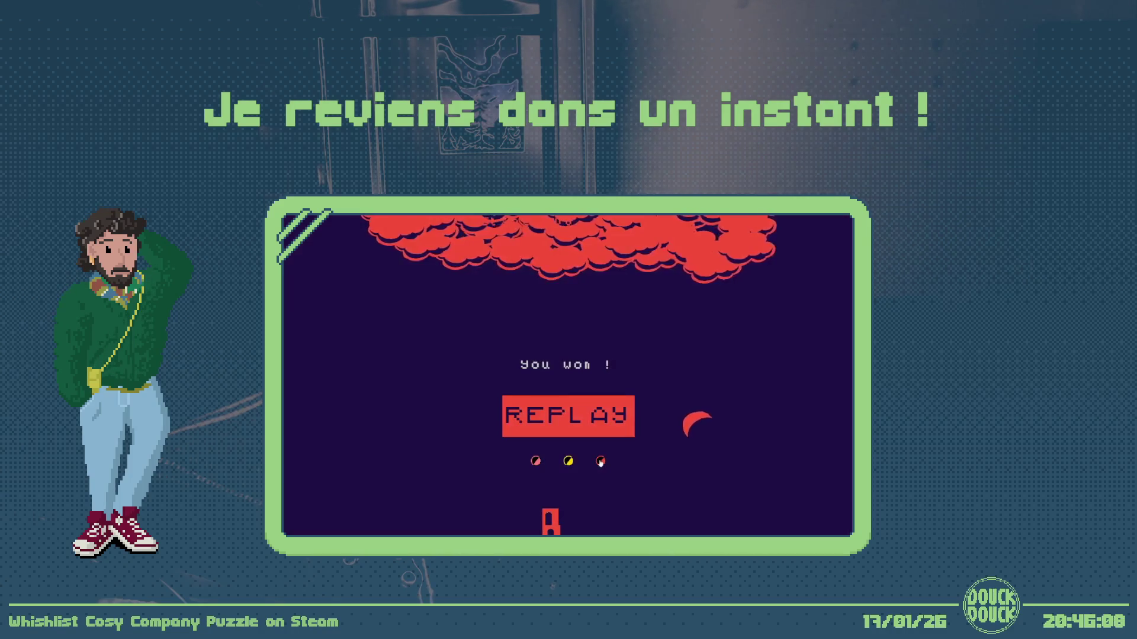
pyautogui.click(569, 463)
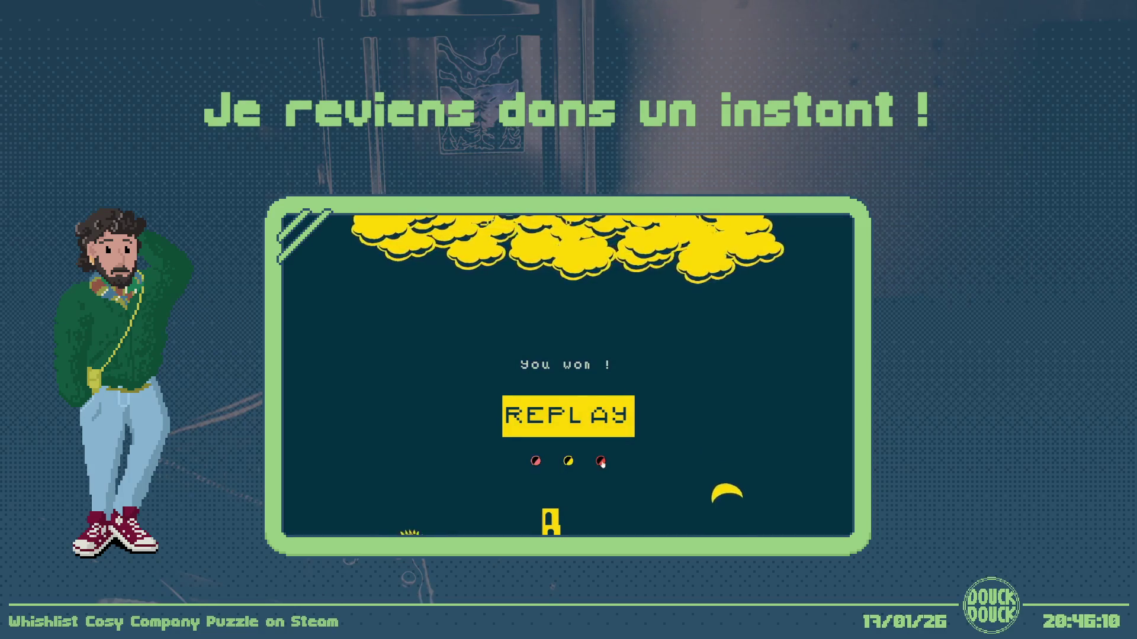
pyautogui.click(602, 464)
pyautogui.click(602, 463)
pyautogui.click(574, 418)
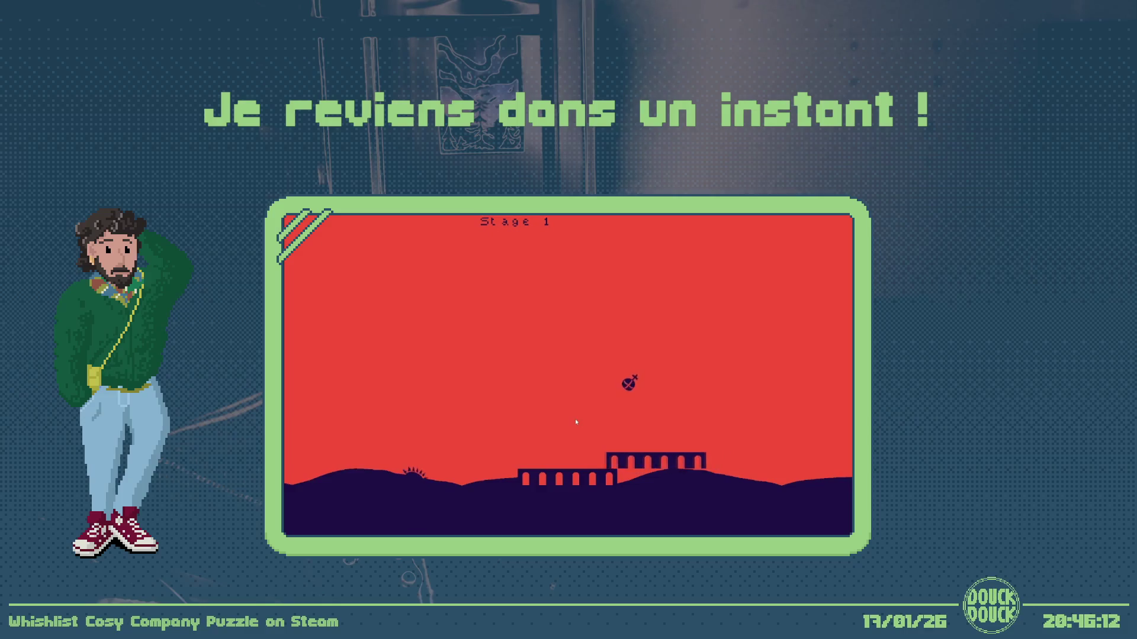
pyautogui.click(631, 409)
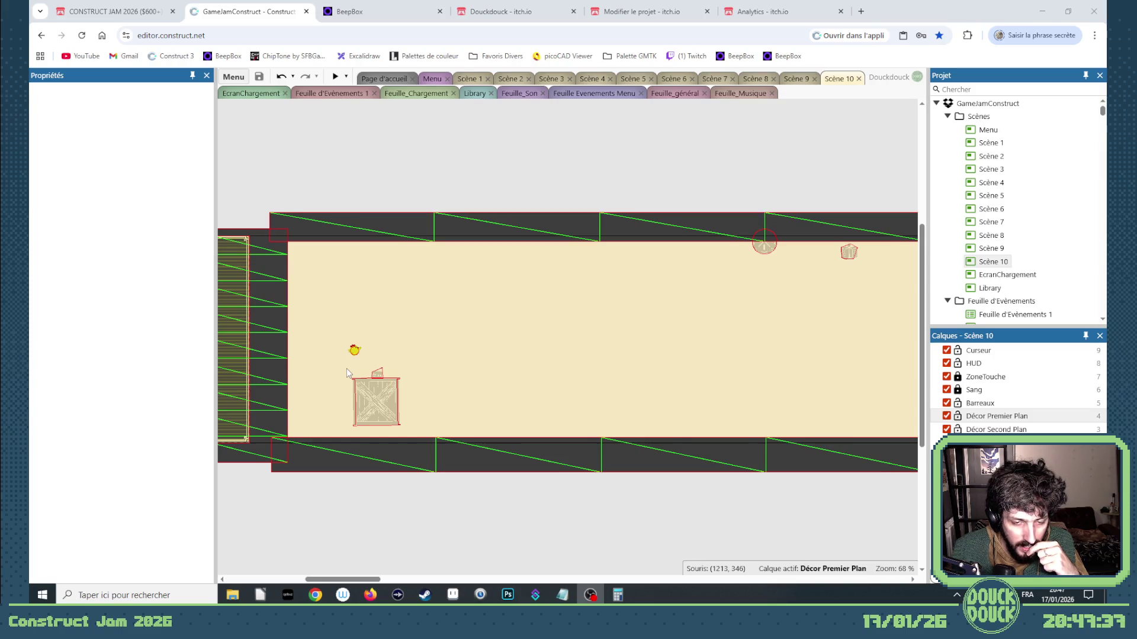
# Slide the Poule chicken left toward Scène 10's left wall, then switch to the Scène 9 layout
pyautogui.moveTo(355, 356); pyautogui.dragTo(312, 357)
pyautogui.click(354, 331)
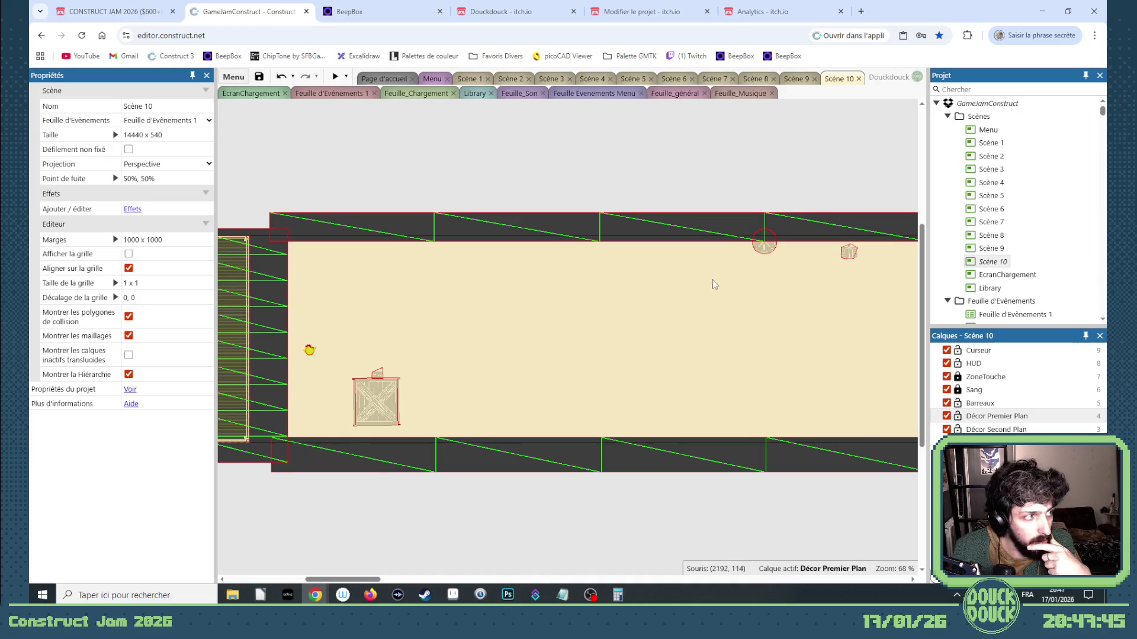
pyautogui.rightClick(549, 323)
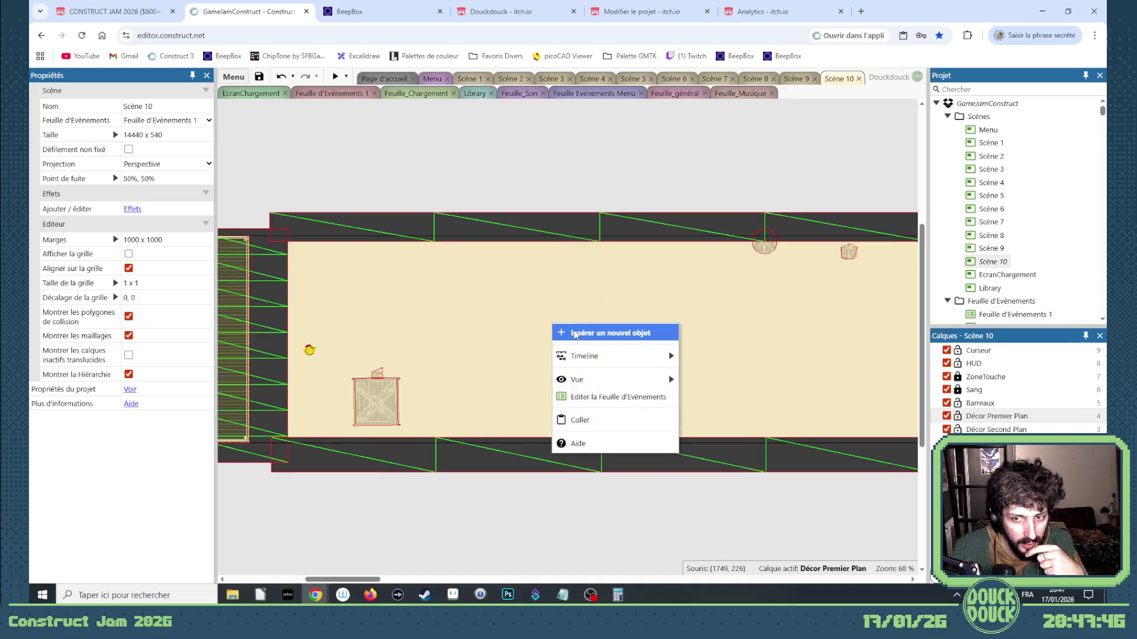
pyautogui.click(575, 315)
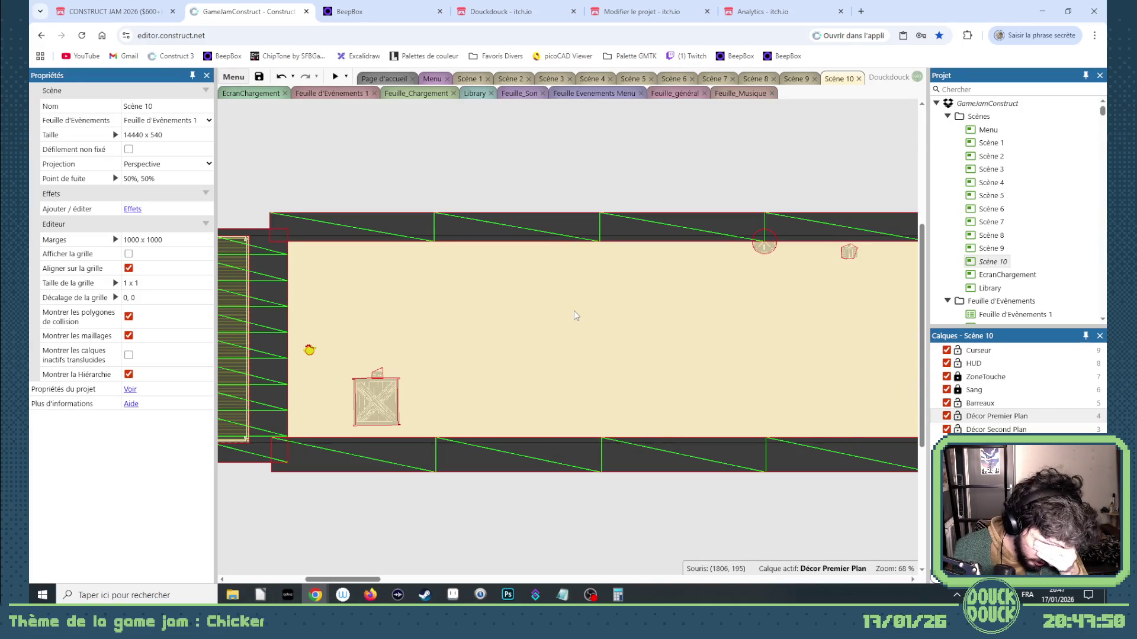
pyautogui.rightClick(541, 323)
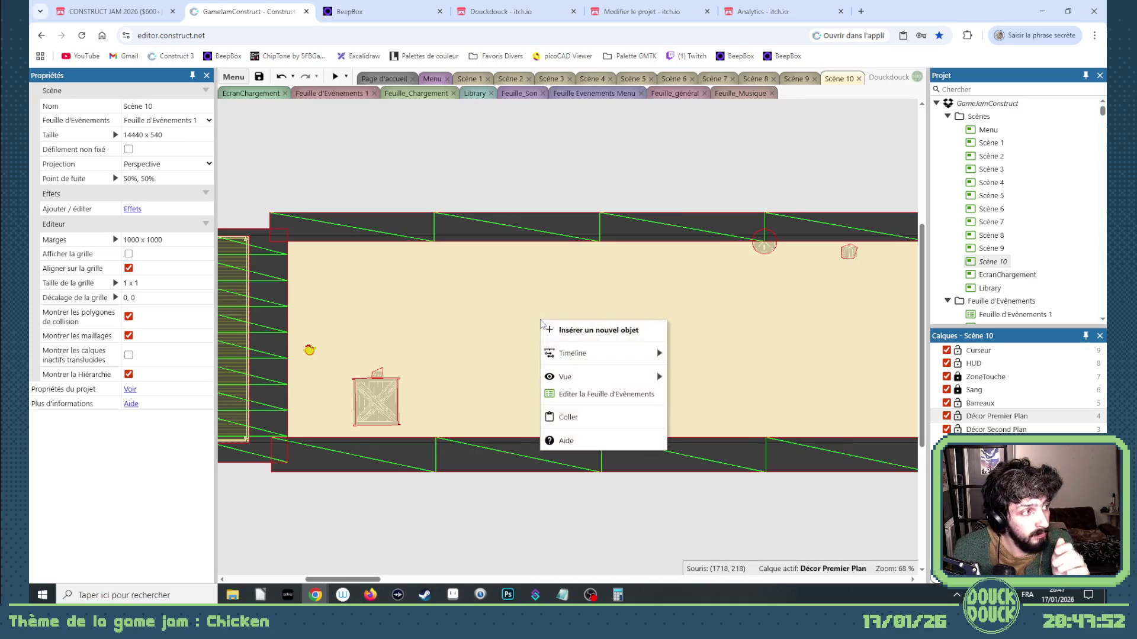
pyautogui.click(623, 161)
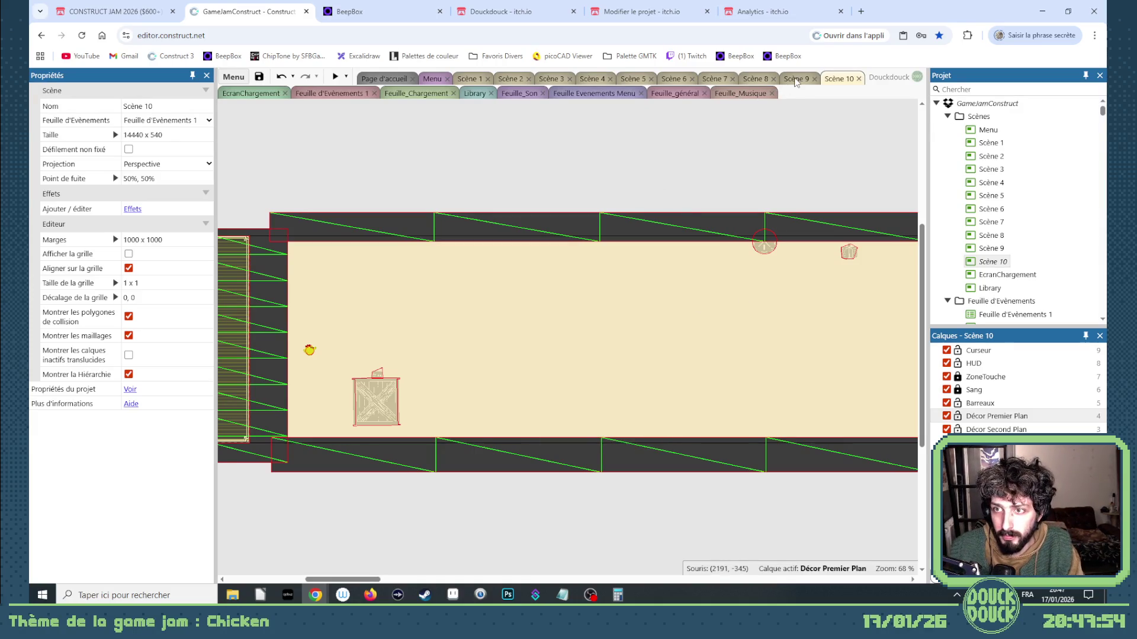
pyautogui.click(796, 81)
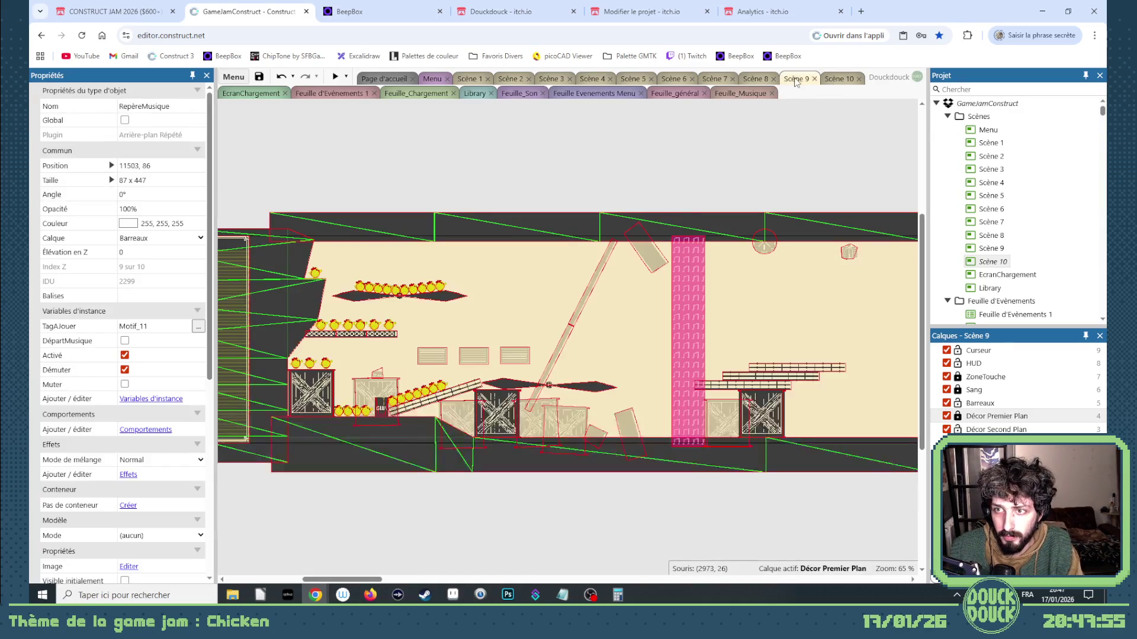
# Inspect Scène 9's music marker, Roue wheel, a chicken and the CageABalance platform
pyautogui.click(473, 388)
pyautogui.click(381, 343)
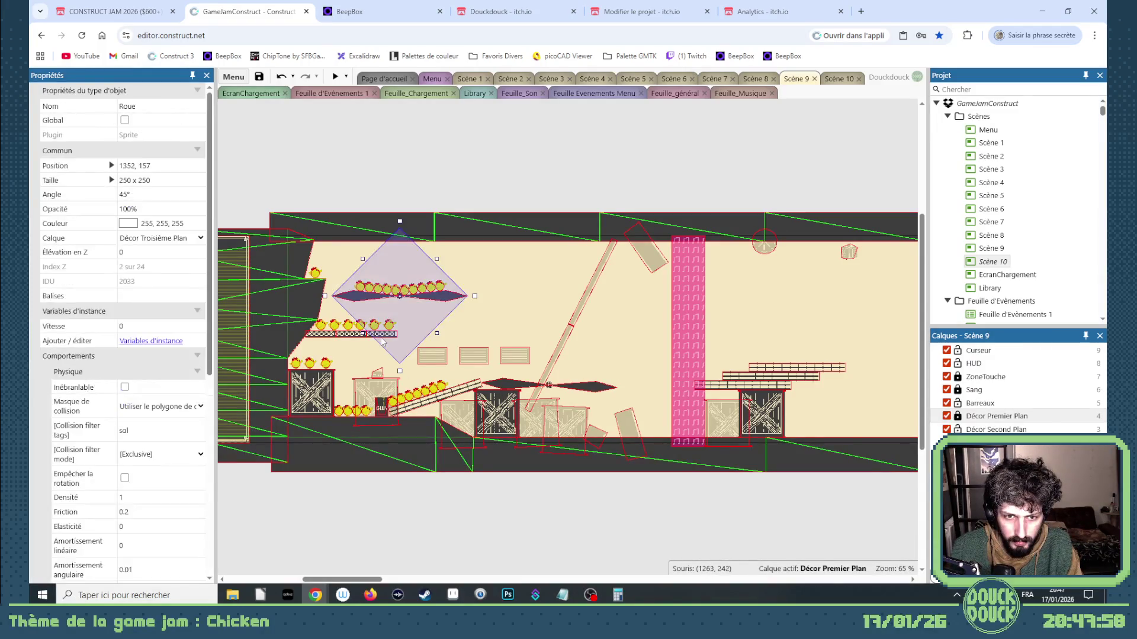
pyautogui.click(351, 335)
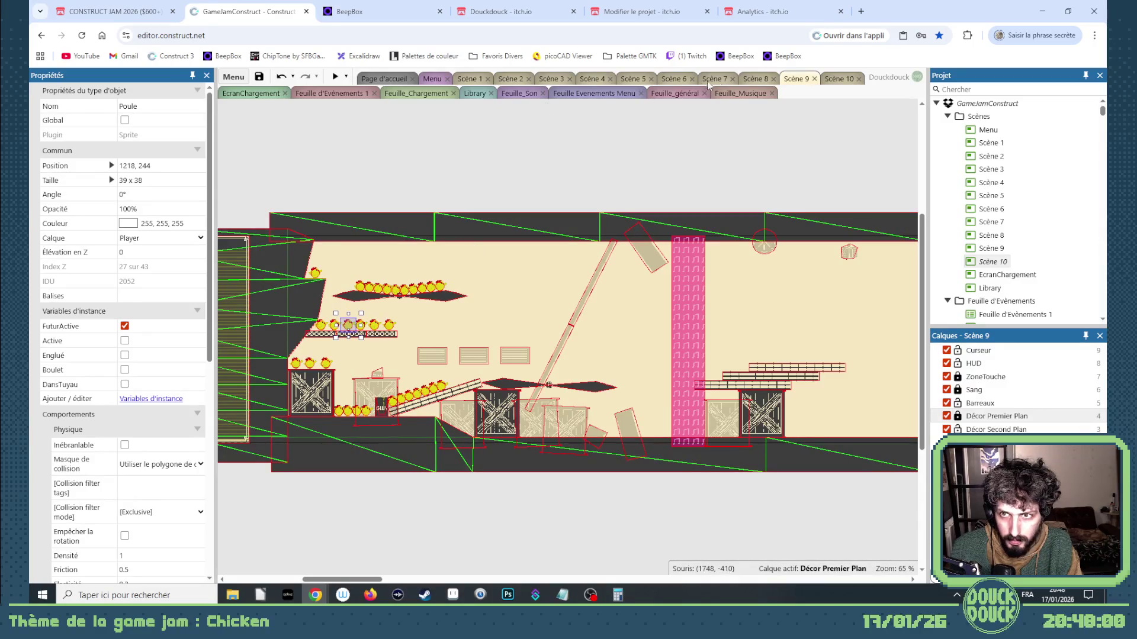
pyautogui.click(774, 374)
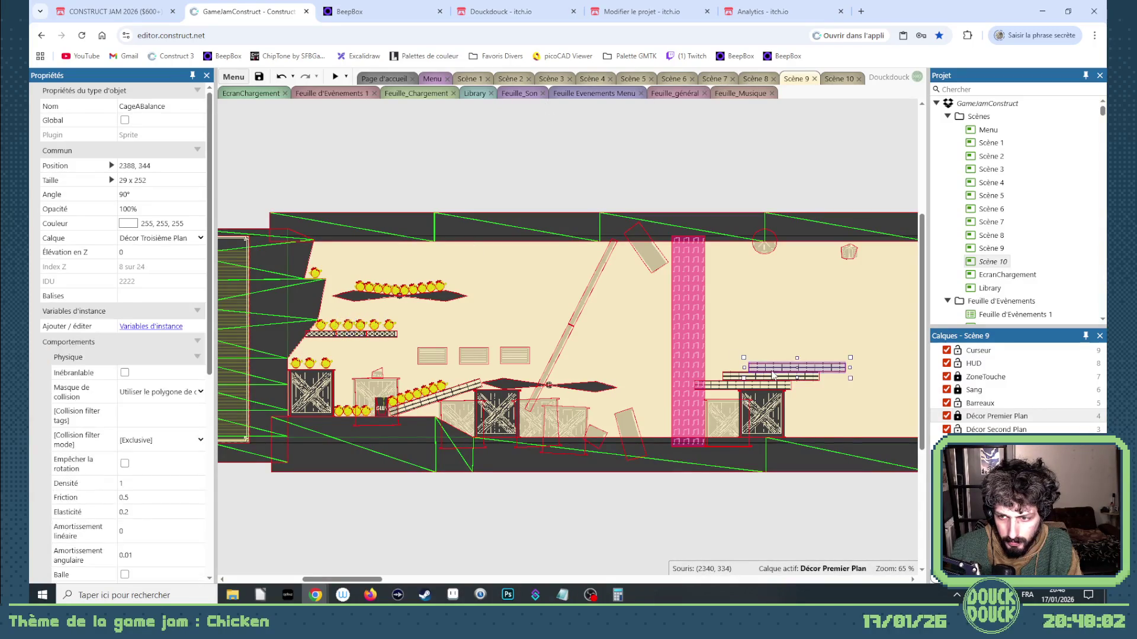
# Page through the Scène 5, 6 and 7 layouts and settle on Scène 8
pyautogui.click(591, 78)
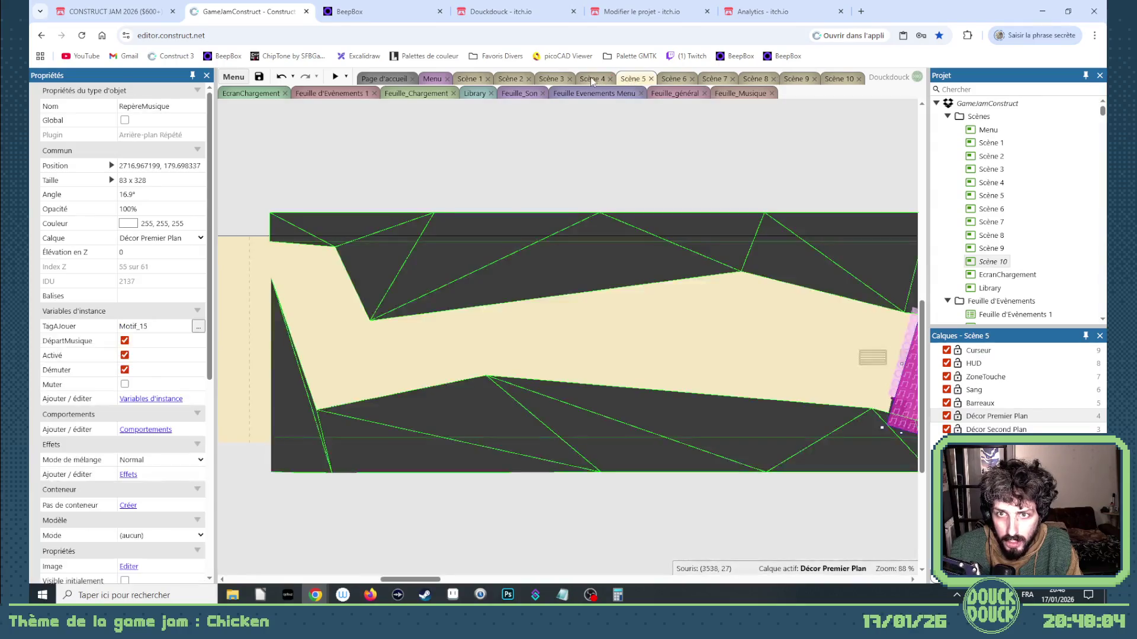
pyautogui.click(672, 81)
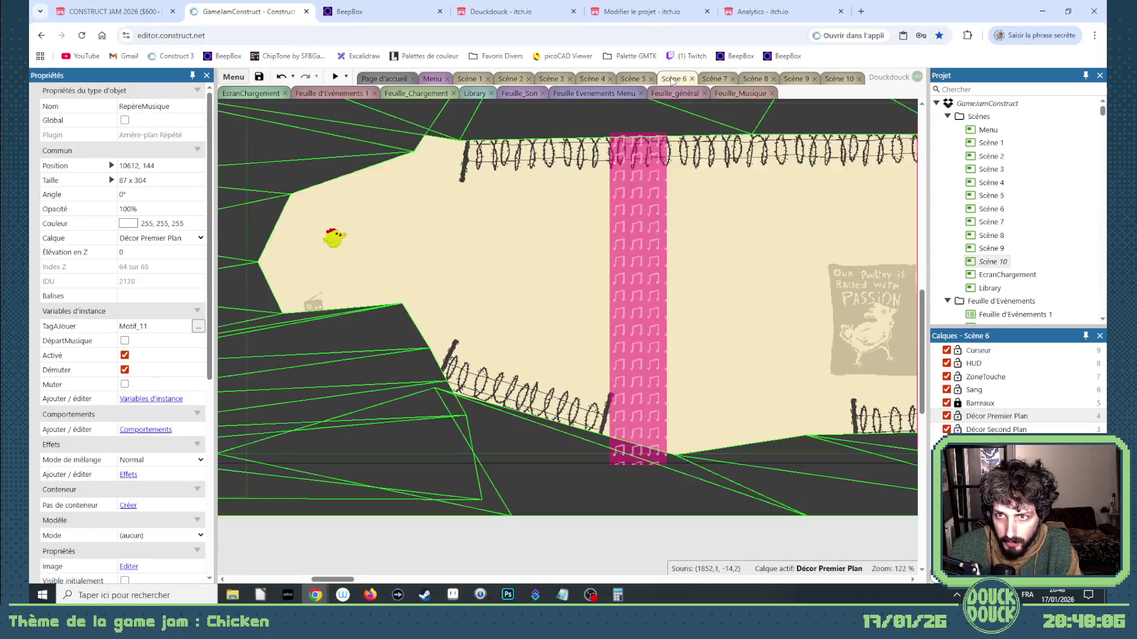
pyautogui.click(706, 82)
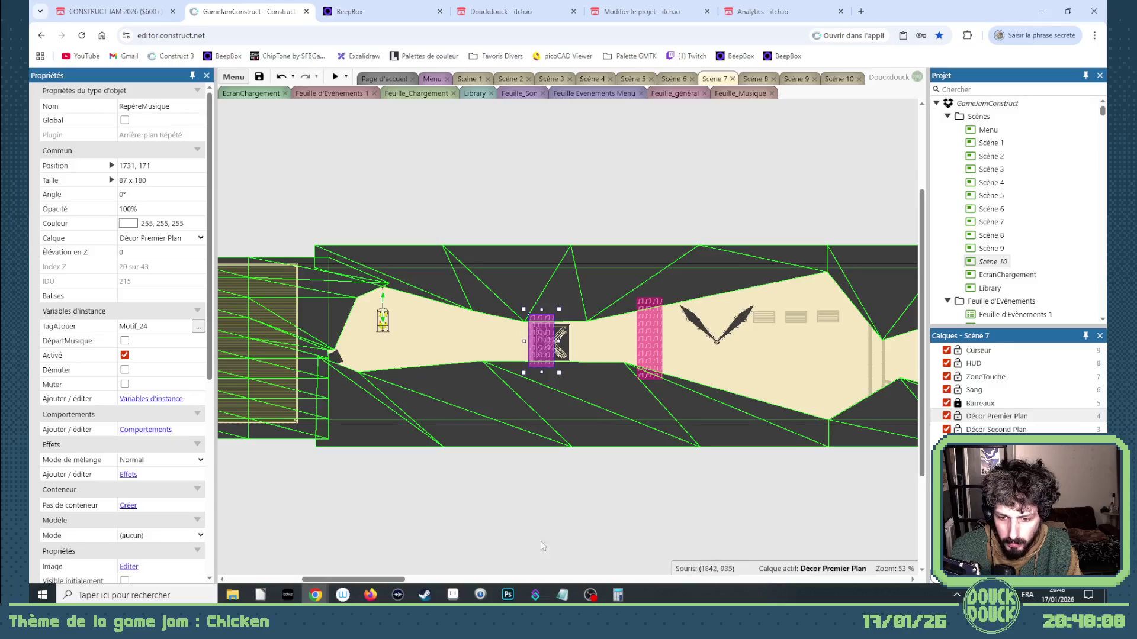
pyautogui.click(763, 82)
pyautogui.moveTo(611, 573); pyautogui.dragTo(481, 563)
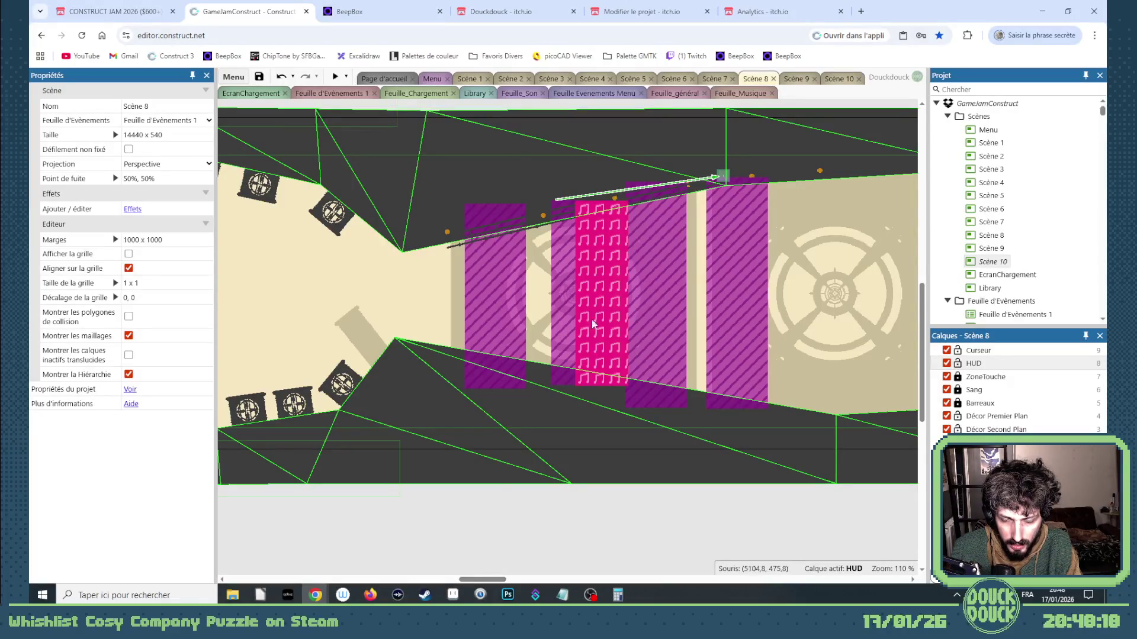
# Place a SciCirculaire saw, found by searching 'ci', at the diagonal rail's upper end
pyautogui.click(461, 245)
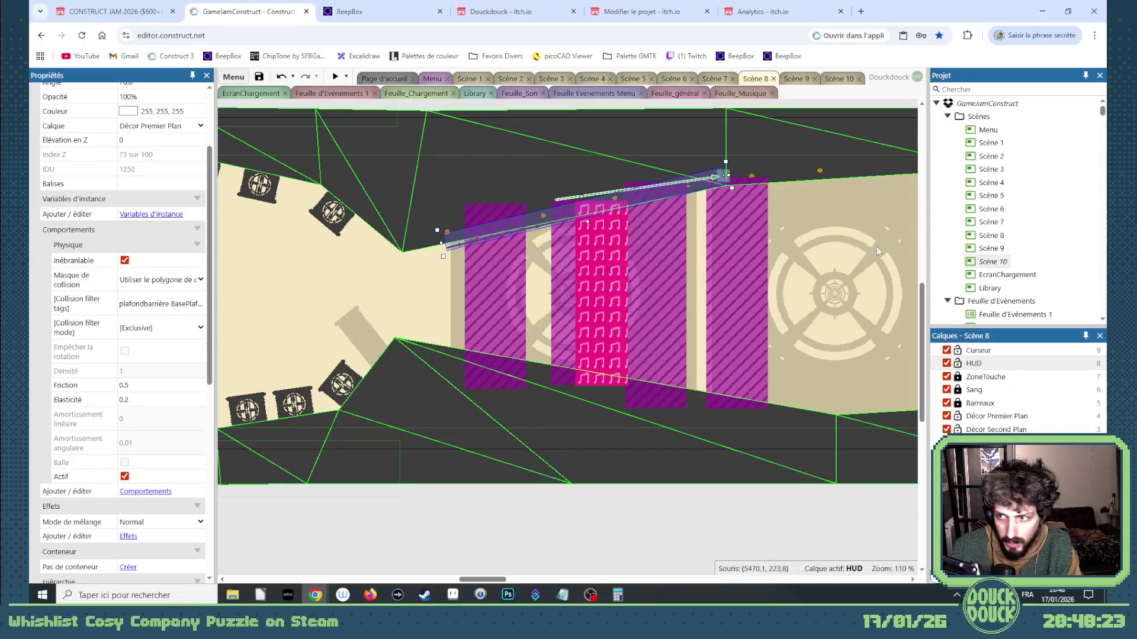
pyautogui.click(953, 90)
pyautogui.write('c')
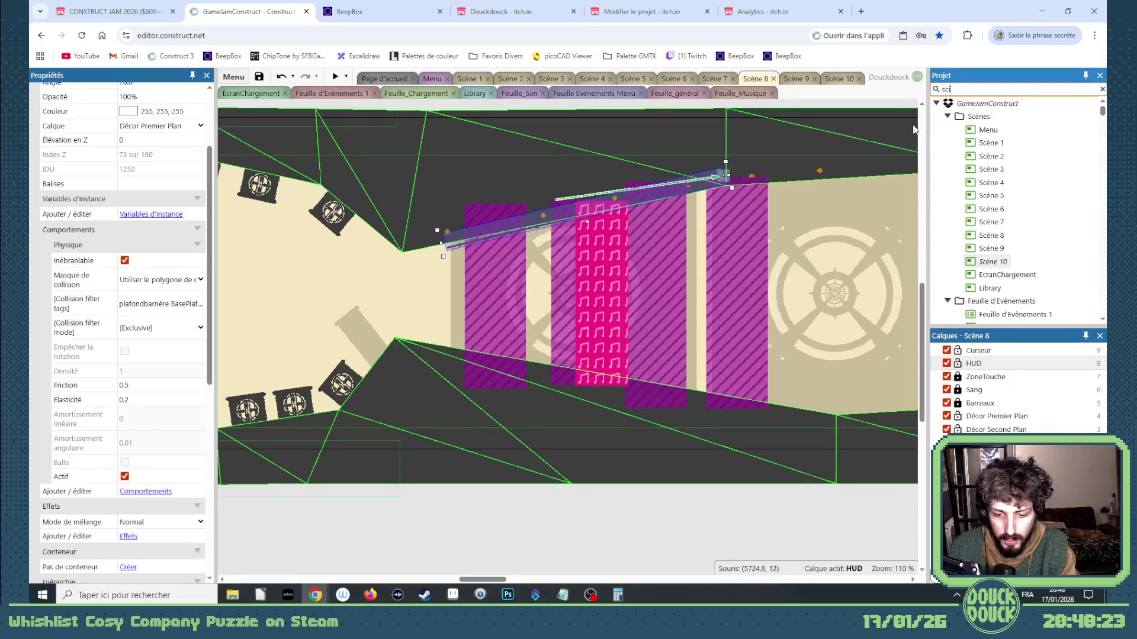
pyautogui.write('i')
pyautogui.click(994, 131)
pyautogui.moveTo(992, 133)
pyautogui.mouseDown()
pyautogui.moveTo(829, 255)
pyautogui.moveTo(794, 248)
pyautogui.moveTo(732, 190)
pyautogui.mouseUp()
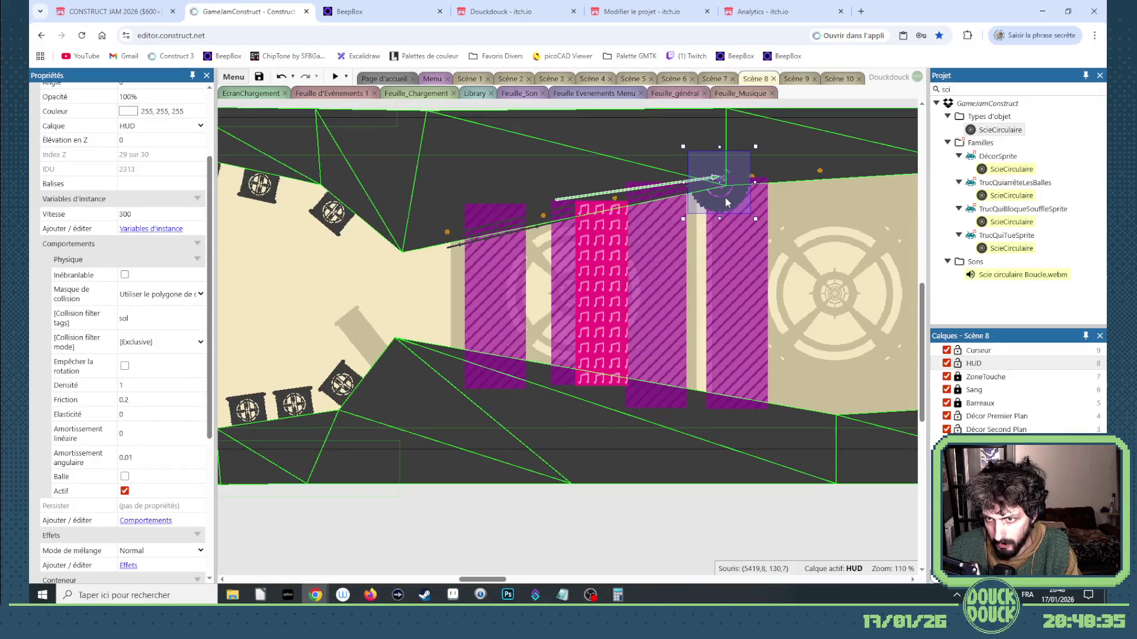
pyautogui.moveTo(727, 202); pyautogui.dragTo(714, 205)
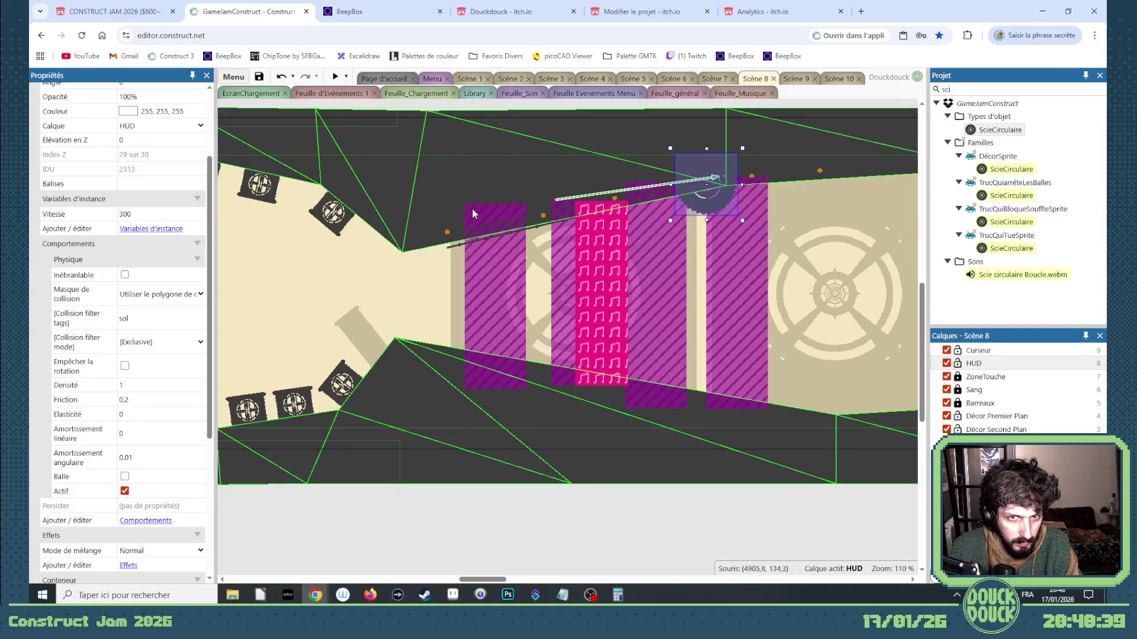
# Copy the rail's plafondbarrière tag into the saw's Balises
pyautogui.click(450, 247)
pyautogui.click(143, 298)
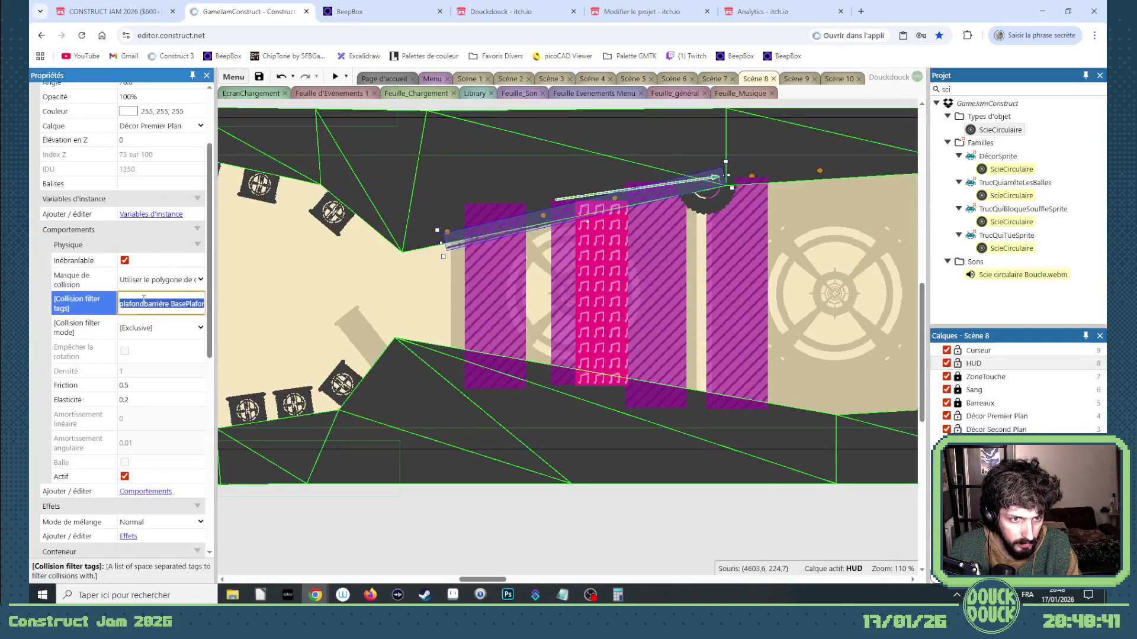
pyautogui.doubleClick(140, 300)
pyautogui.hotkey('ctrl', 'c')
pyautogui.click(693, 203)
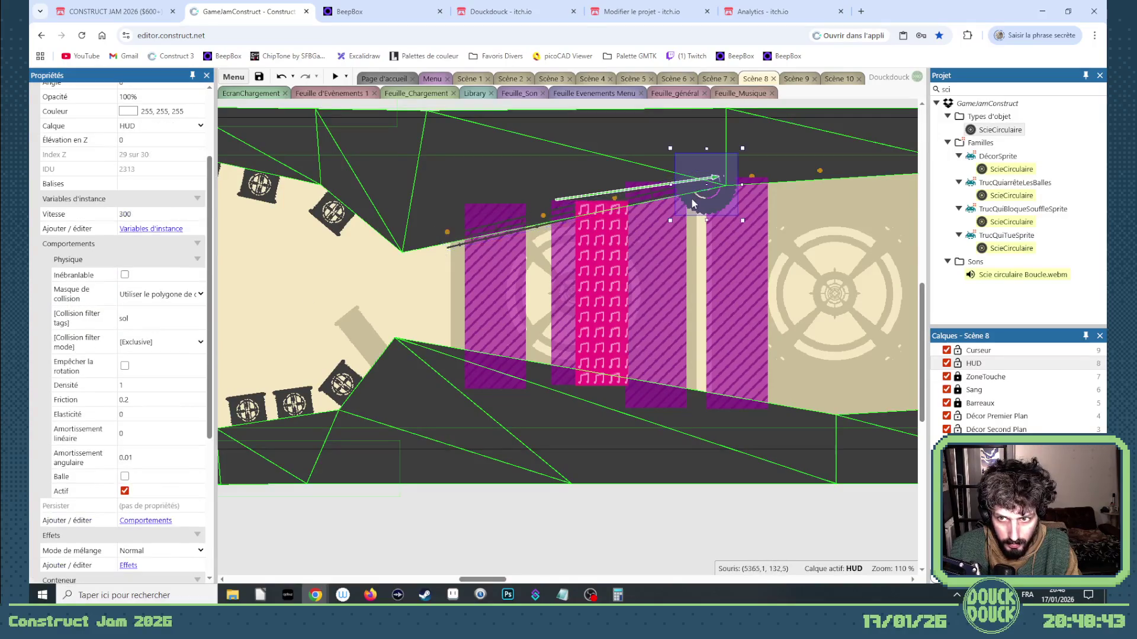
pyautogui.click(154, 183)
pyautogui.hotkey('ctrl', 'v')
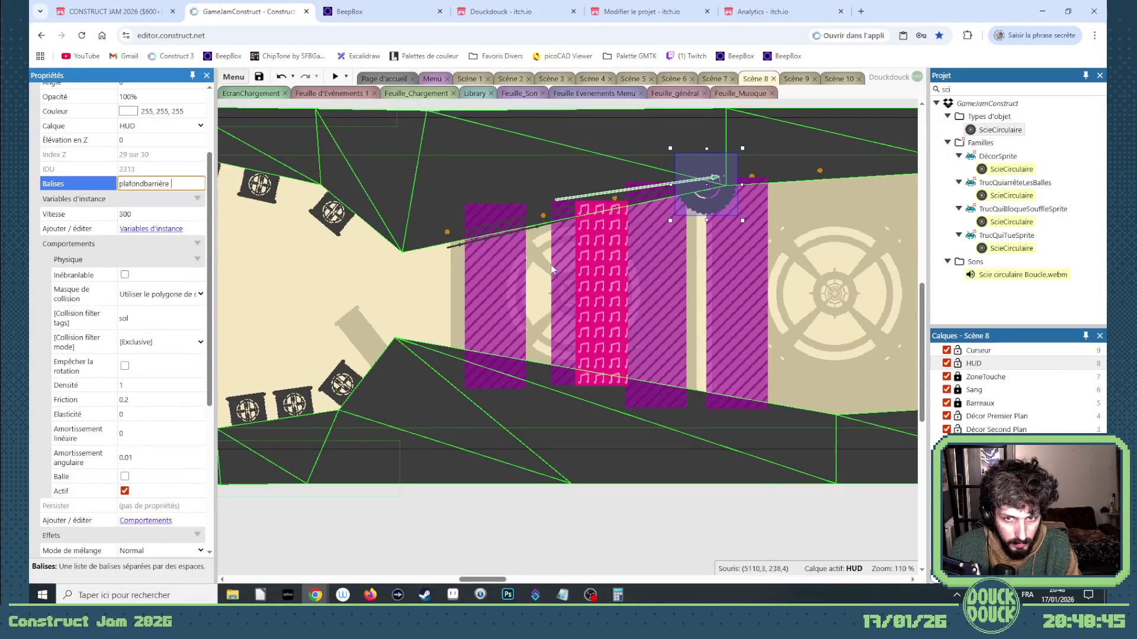
pyautogui.click(541, 264)
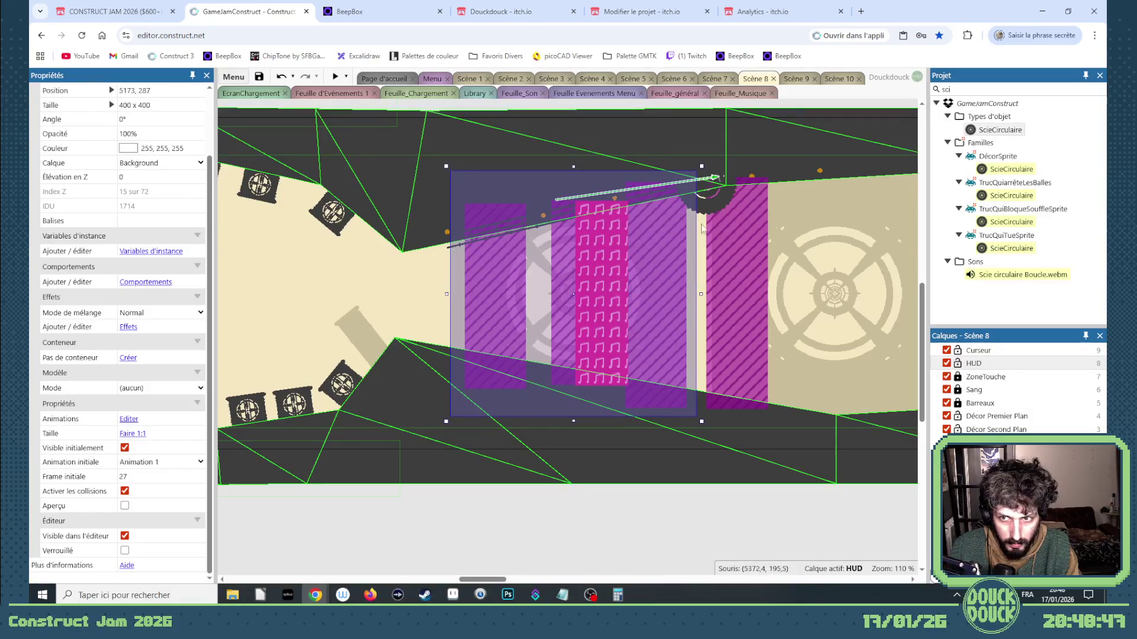
# Move the saw to the Décor Second Plan layer and go to Scène 9
pyautogui.click(718, 208)
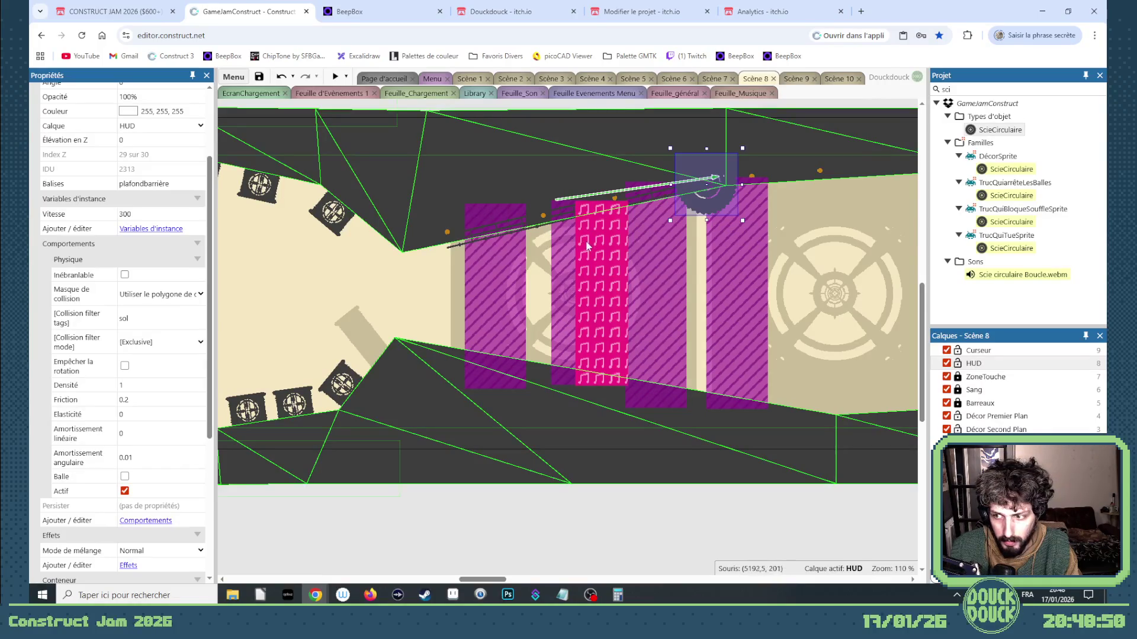
pyautogui.click(157, 126)
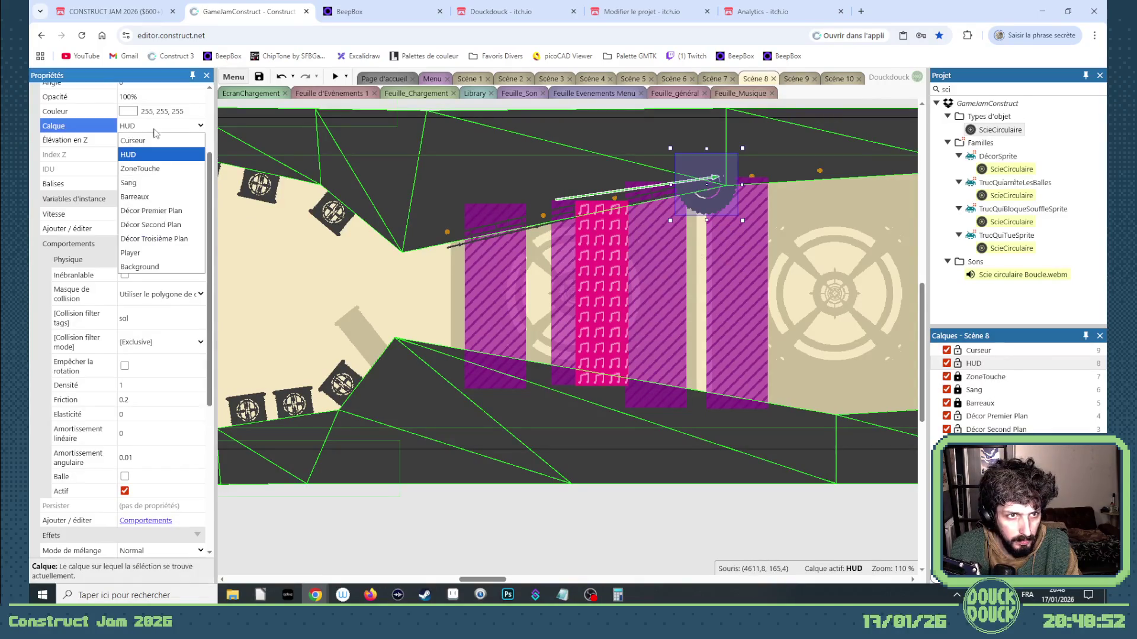
pyautogui.click(158, 225)
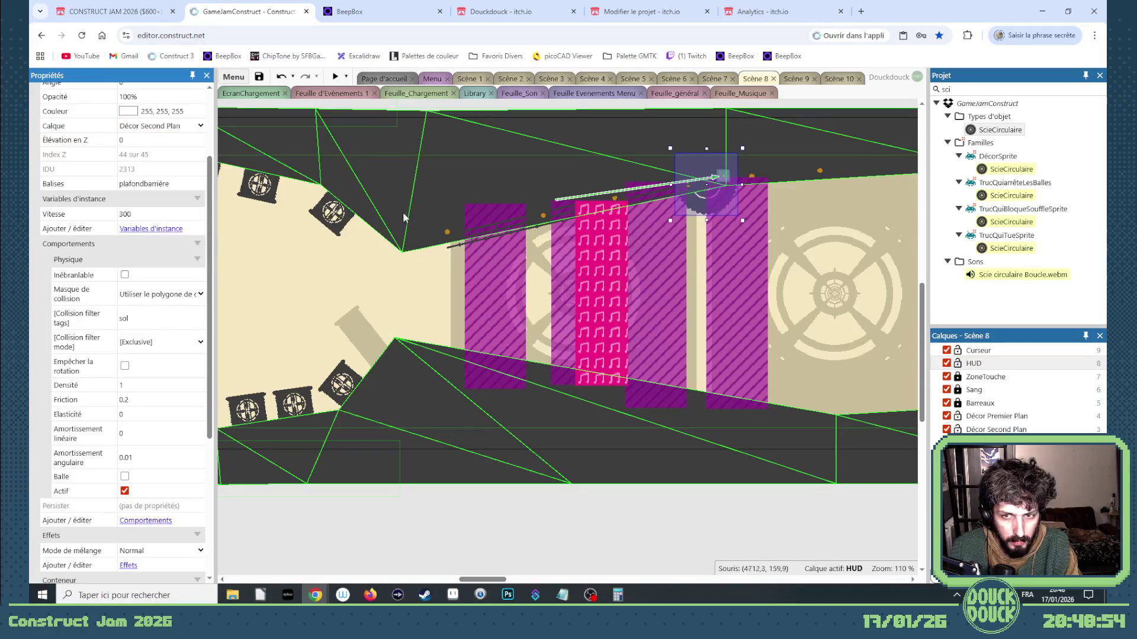
pyautogui.click(452, 245)
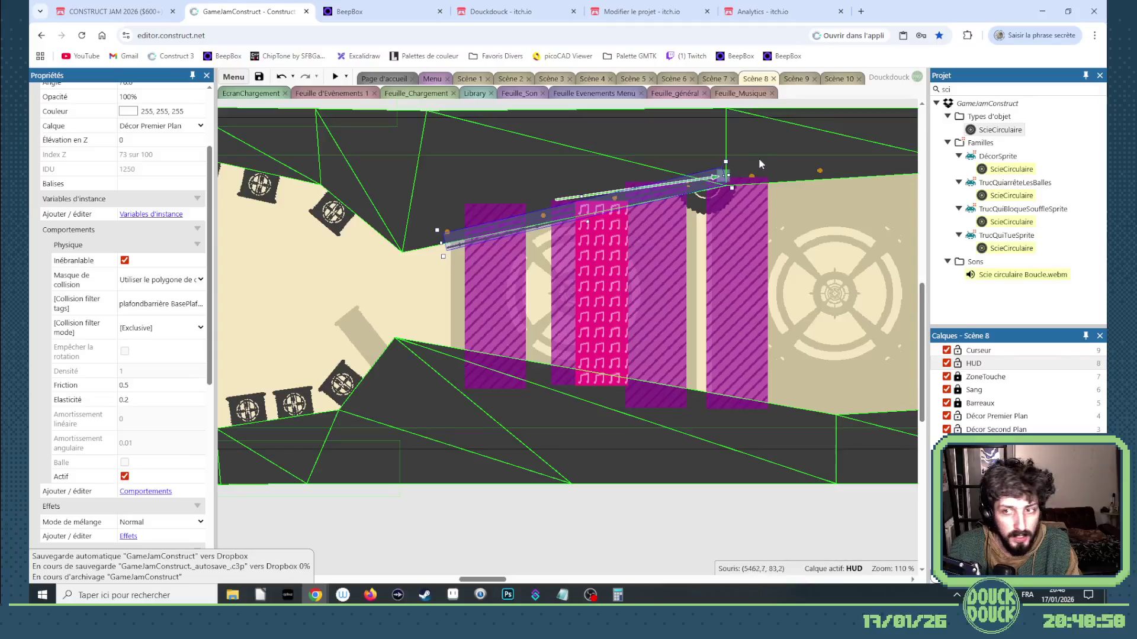
pyautogui.click(790, 80)
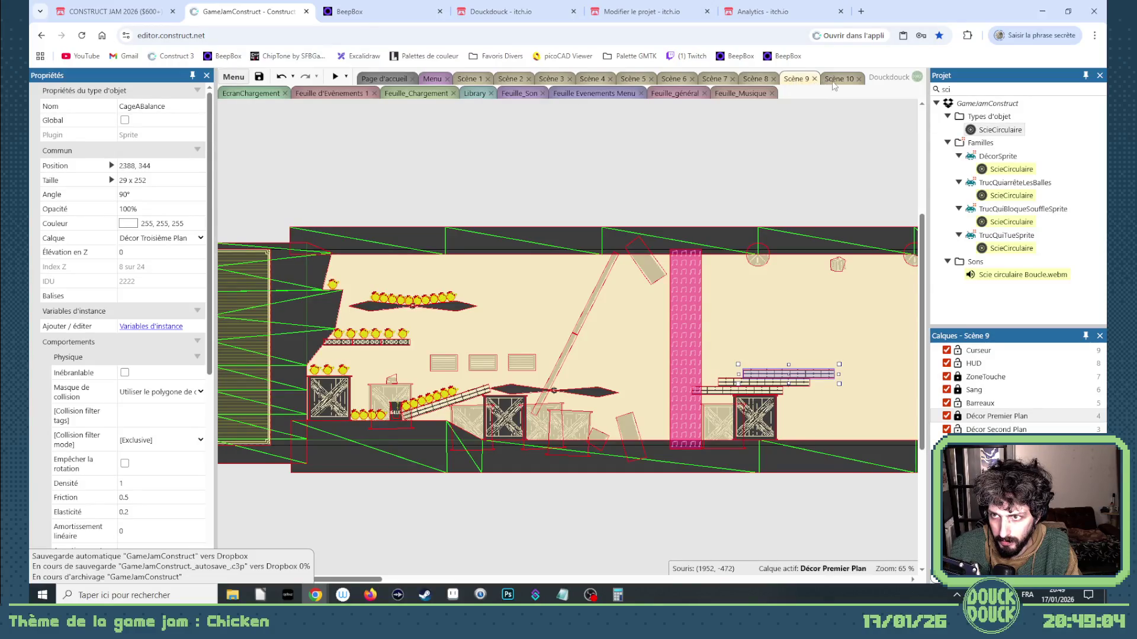
# Glance at Scène 10, return to Scène 8 and clear the project search box
pyautogui.click(835, 81)
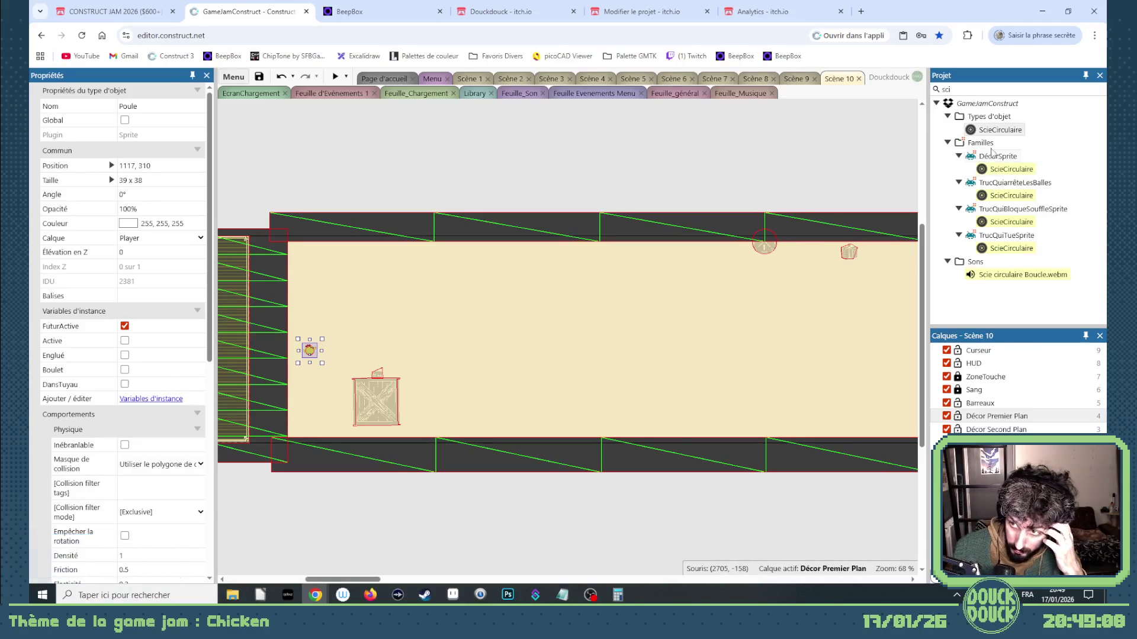
pyautogui.click(755, 80)
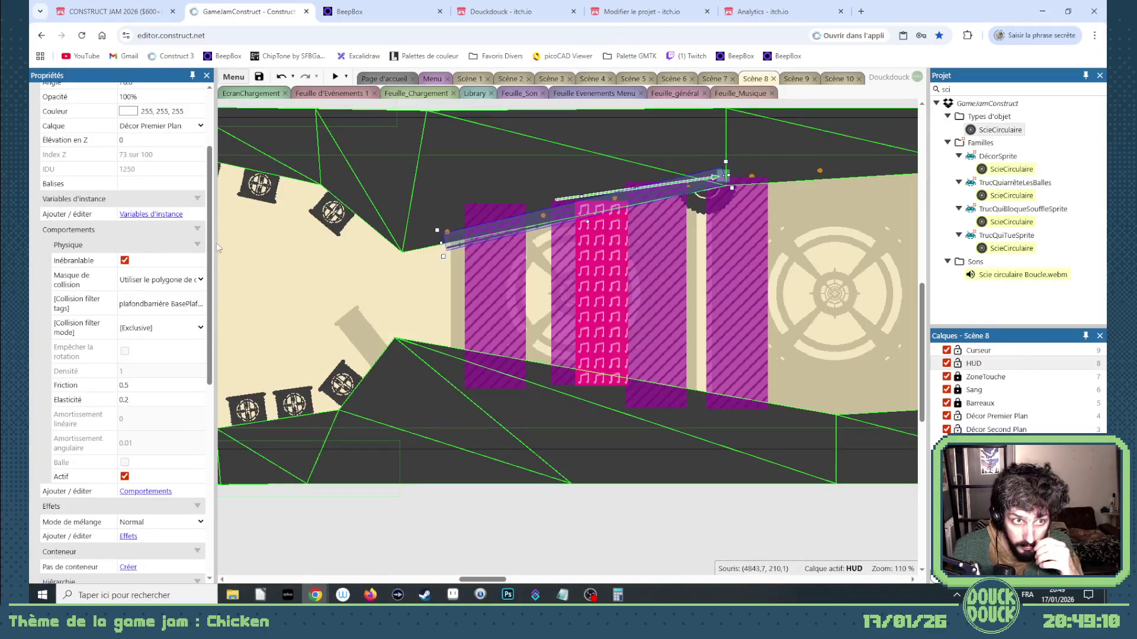
pyautogui.scroll(3, 137, 240)
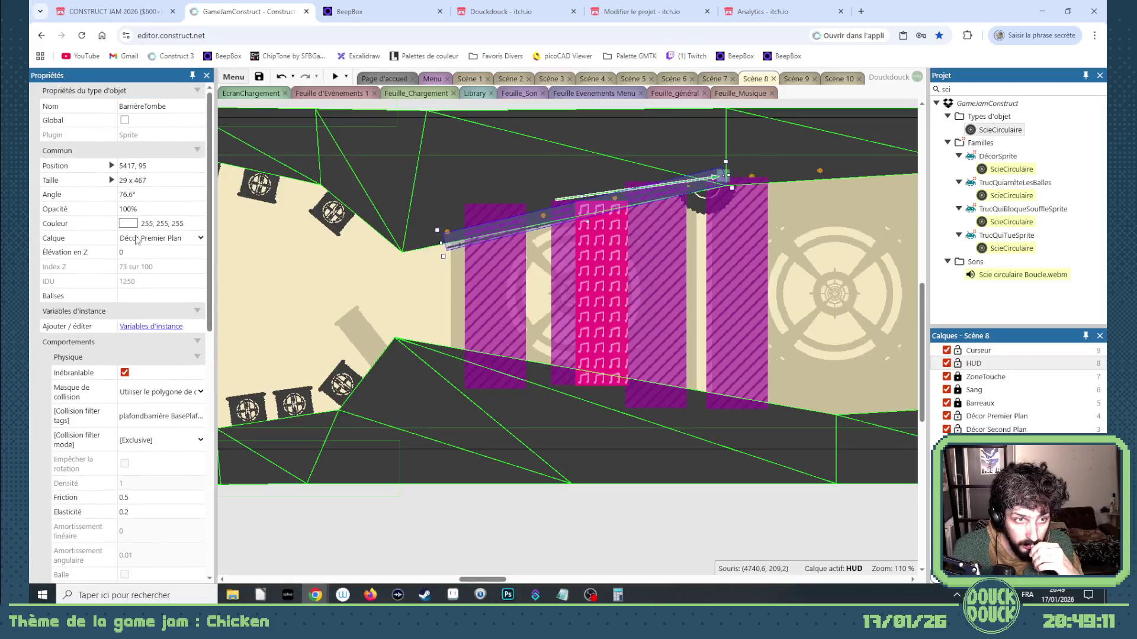
pyautogui.doubleClick(966, 90)
pyautogui.press('BackSpace')
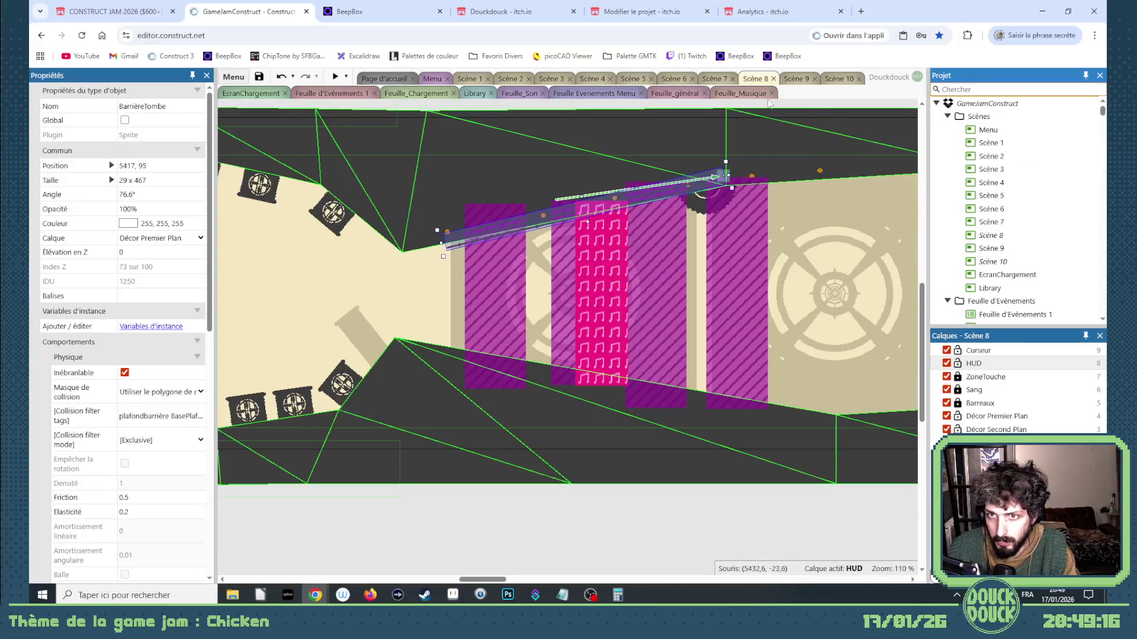
# Take the barbed Barrière from Scène 2 and paste it into Scène 10
pyautogui.click(511, 80)
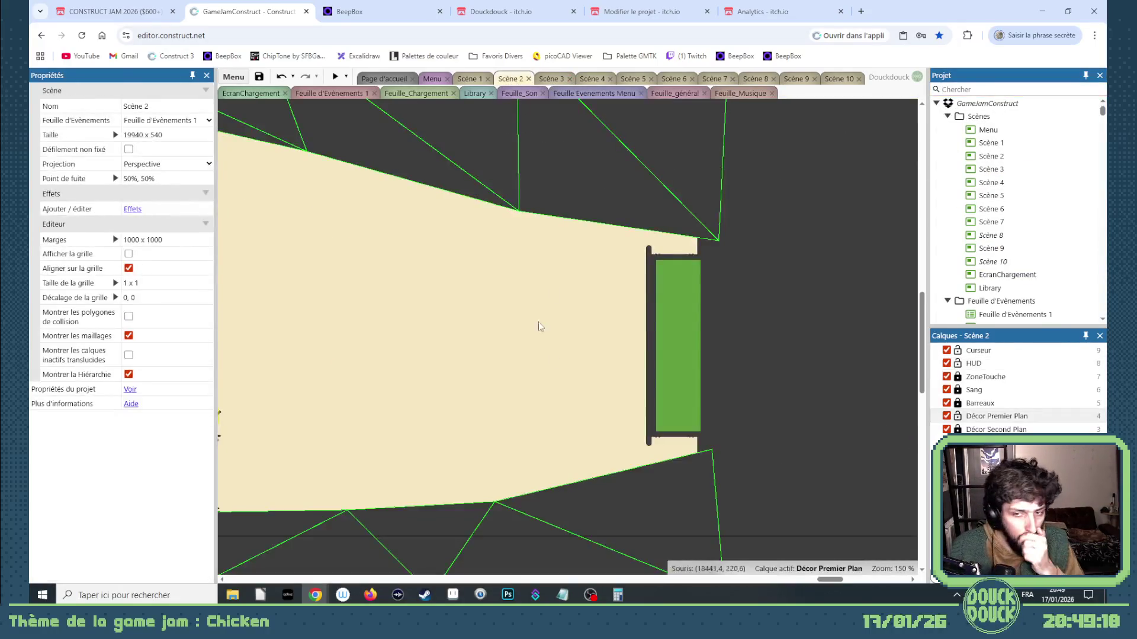
pyautogui.scroll(-3, 786, 551)
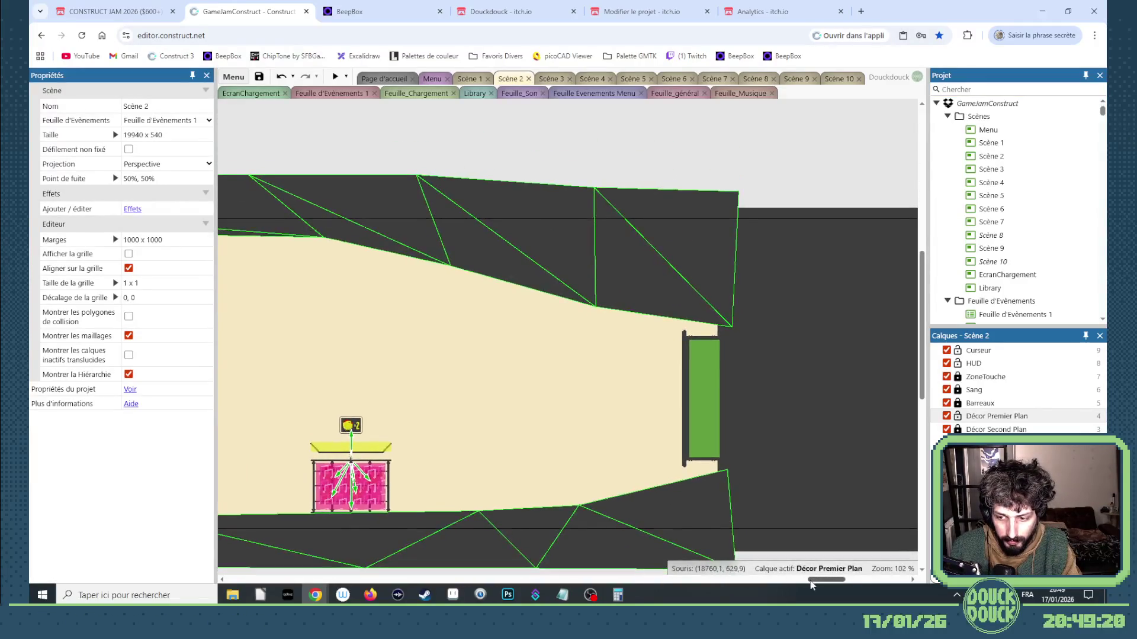
pyautogui.hscroll(5, 544, 562)
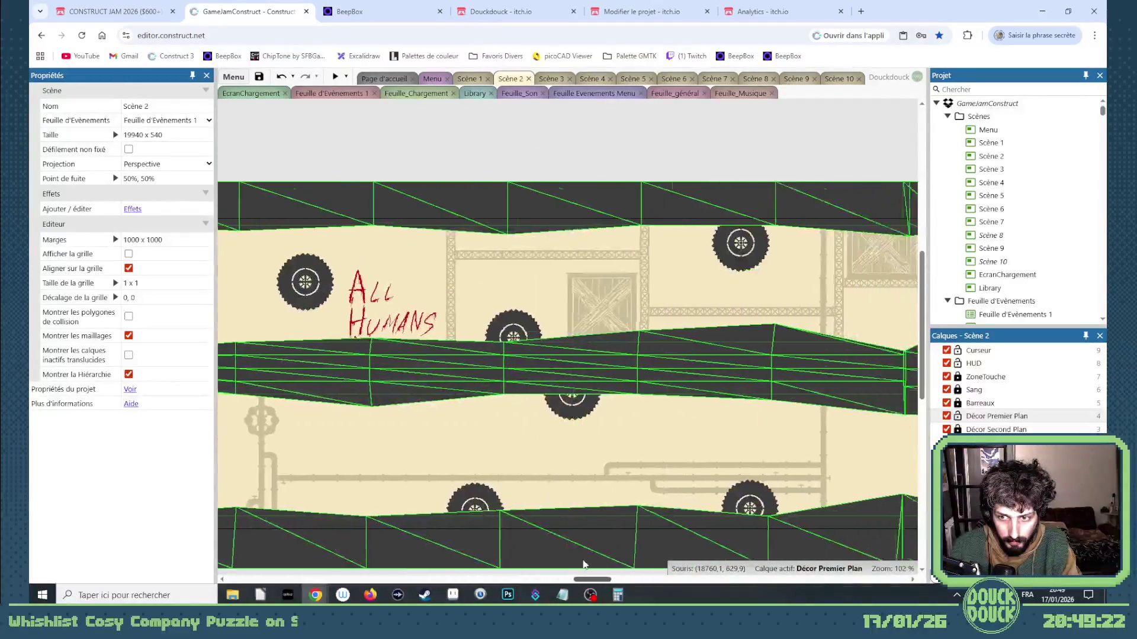
pyautogui.click(491, 309)
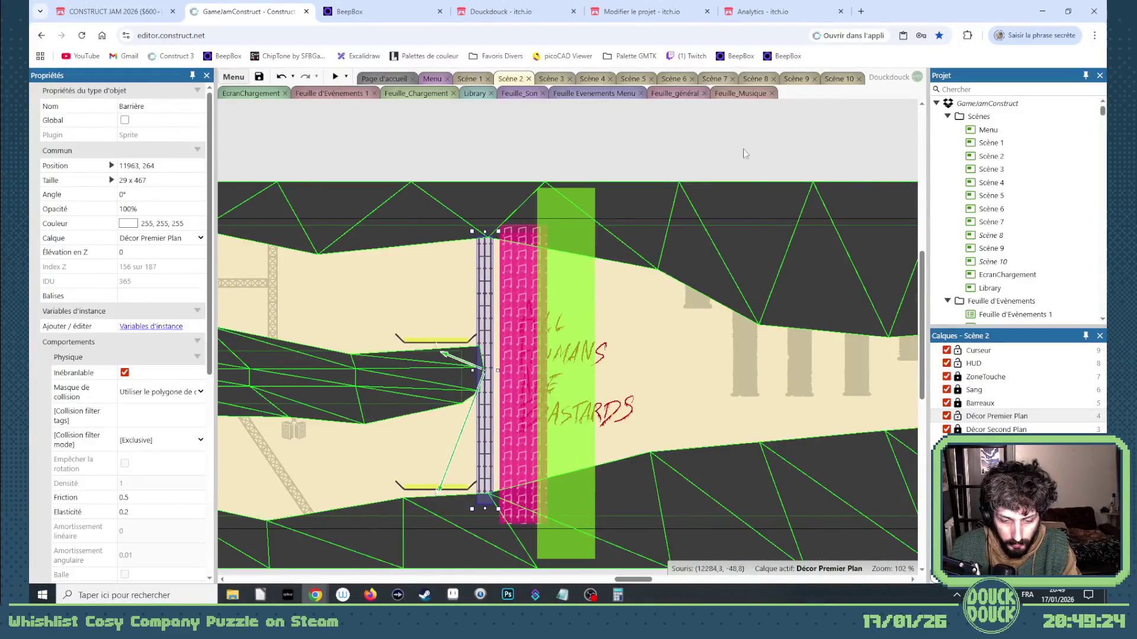
pyautogui.click(839, 79)
pyautogui.hotkey('ctrl', 'v')
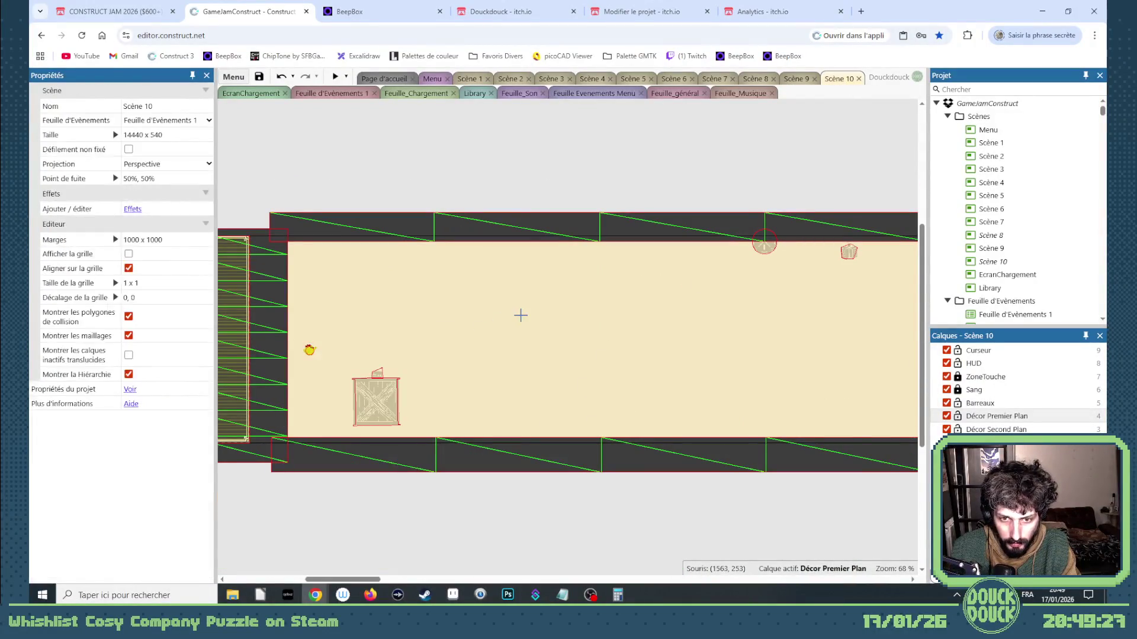
# Place the Barrière near the chicken at about 64°, then add an opposite-sloped copy lower down
pyautogui.click(521, 315)
pyautogui.moveTo(534, 416); pyautogui.dragTo(406, 391)
pyautogui.moveTo(478, 335)
pyautogui.mouseDown()
pyautogui.moveTo(330, 299)
pyautogui.moveTo(348, 382)
pyautogui.mouseUp()
pyautogui.hotkey('ctrl', 'v')
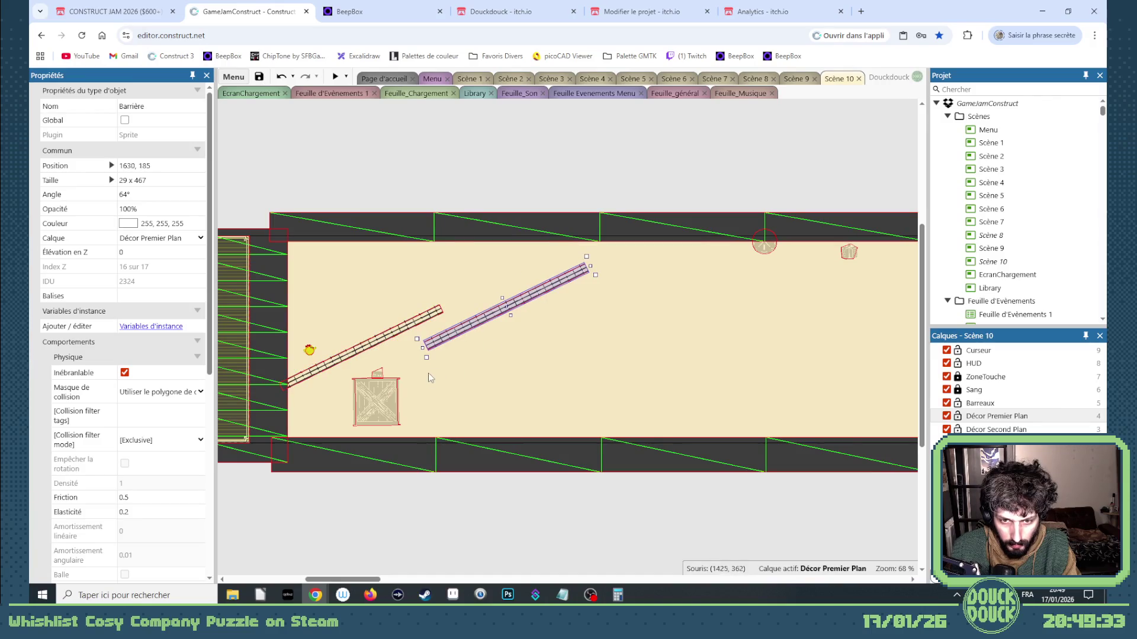
pyautogui.moveTo(429, 361); pyautogui.dragTo(573, 370)
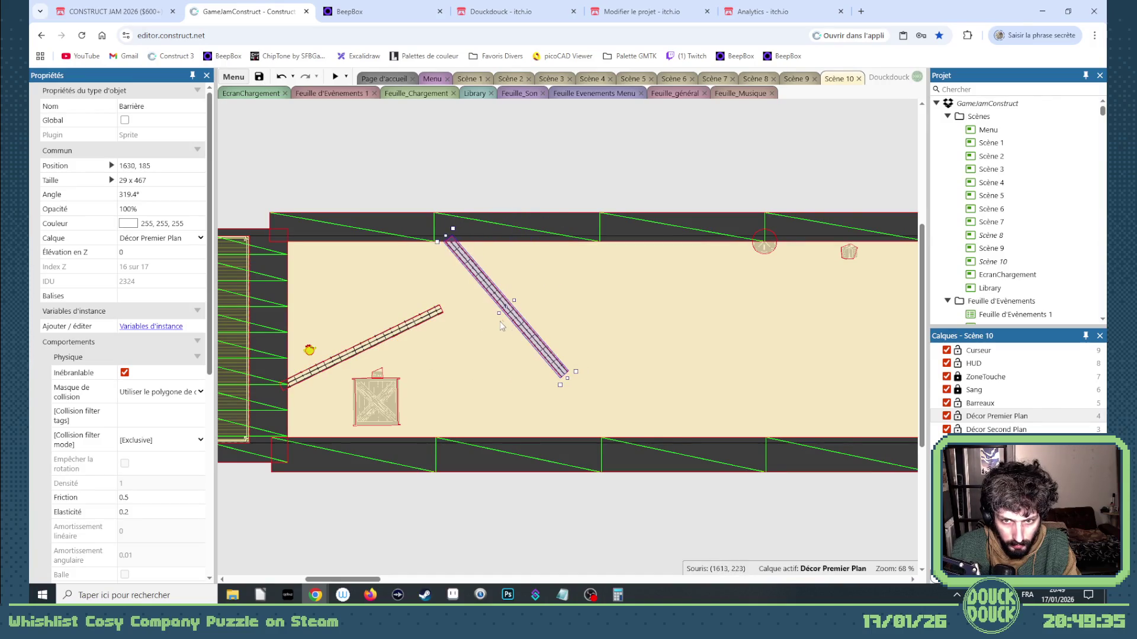
pyautogui.moveTo(513, 336)
pyautogui.mouseDown()
pyautogui.moveTo(501, 405)
pyautogui.moveTo(523, 388)
pyautogui.mouseUp()
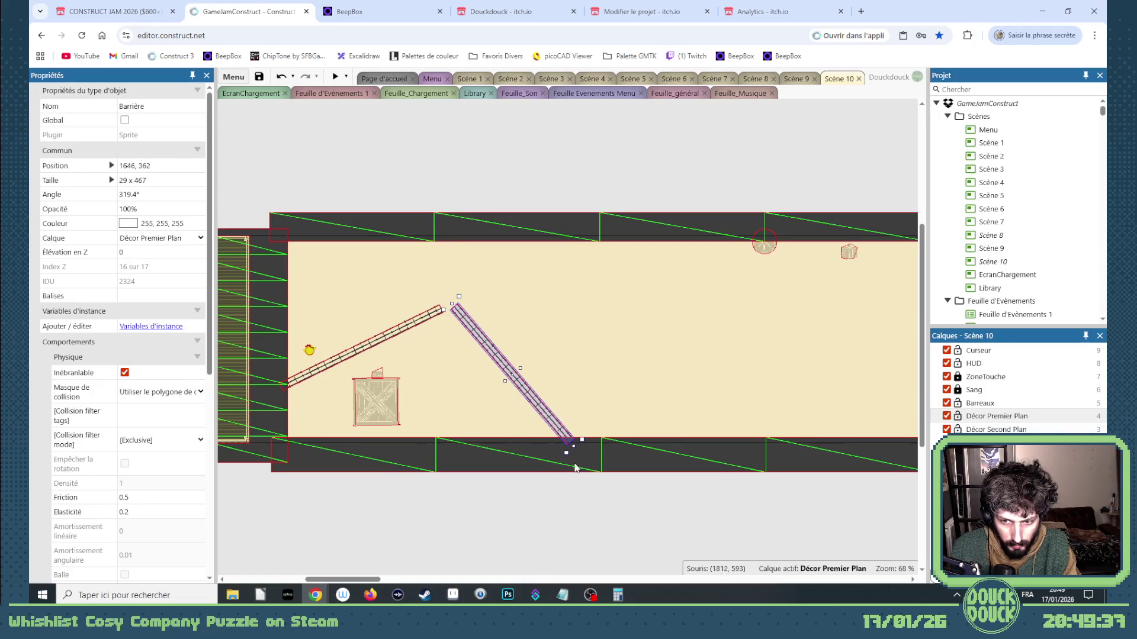
# Lay the lower barrier nearly flat and shift the upper one right at a gentler slope
pyautogui.moveTo(566, 456); pyautogui.dragTo(605, 396)
pyautogui.moveTo(391, 339)
pyautogui.mouseDown()
pyautogui.moveTo(502, 270)
pyautogui.moveTo(578, 259)
pyautogui.moveTo(579, 282)
pyautogui.mouseUp()
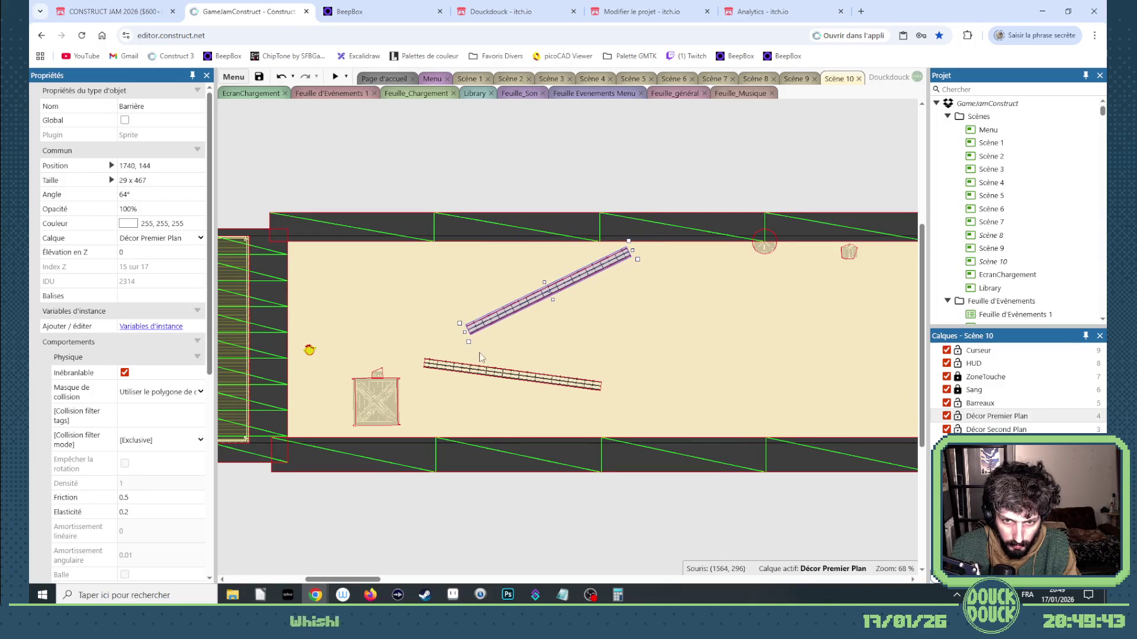
pyautogui.moveTo(471, 356); pyautogui.dragTo(445, 335)
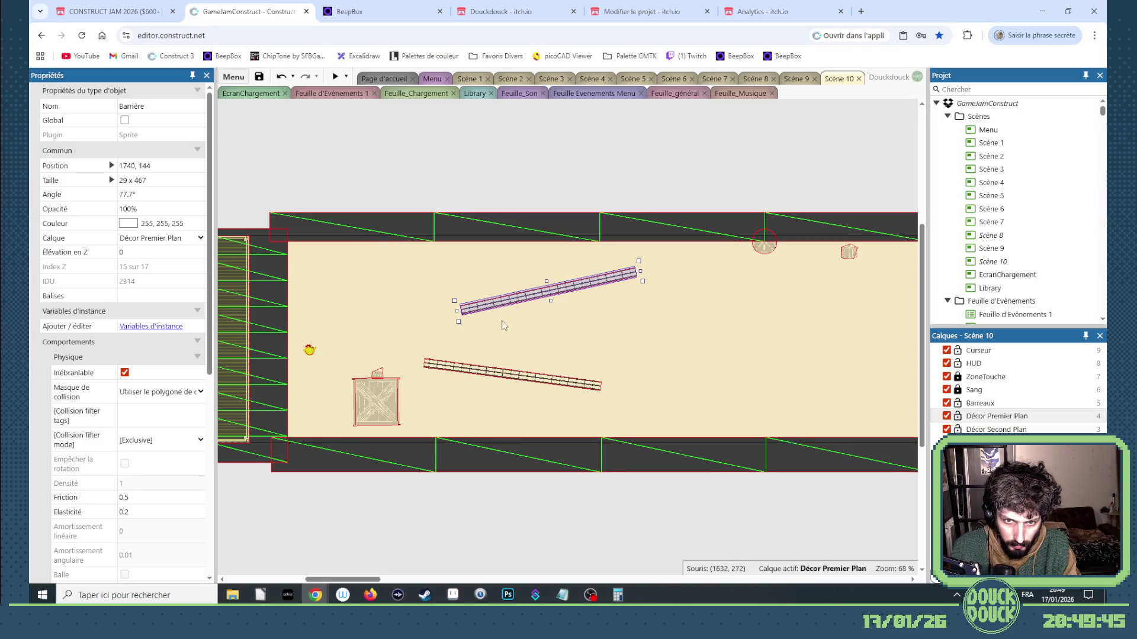
pyautogui.moveTo(502, 303); pyautogui.dragTo(722, 315)
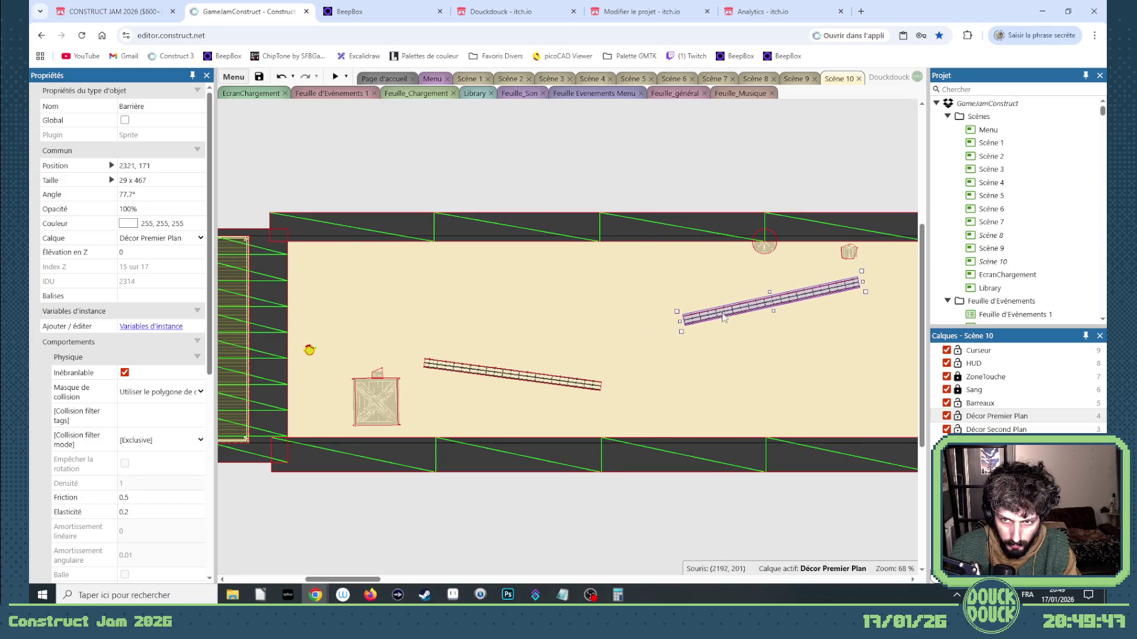
pyautogui.click(568, 241)
# Copy the top Sol wall strip and shorten the copy mid-room
pyautogui.keyDown('ctrl'); pyautogui.moveTo(592, 229); pyautogui.dragTo(609, 308); pyautogui.keyUp('ctrl')
pyautogui.moveTo(281, 303); pyautogui.dragTo(513, 302)
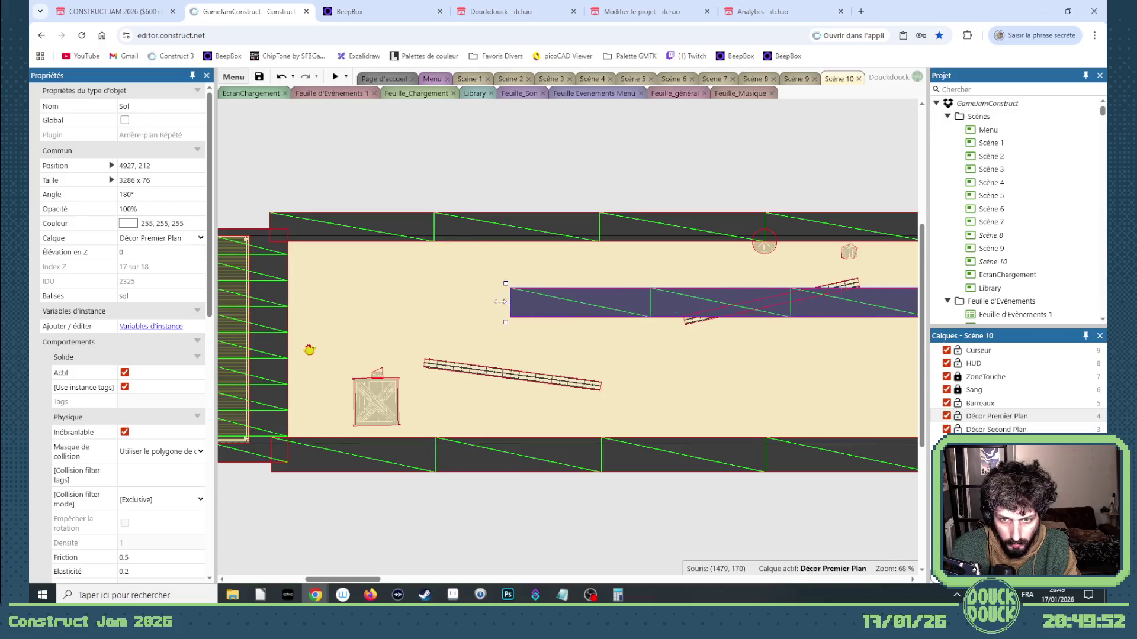
pyautogui.scroll(-4, 509, 303)
pyautogui.moveTo(857, 306); pyautogui.dragTo(712, 315)
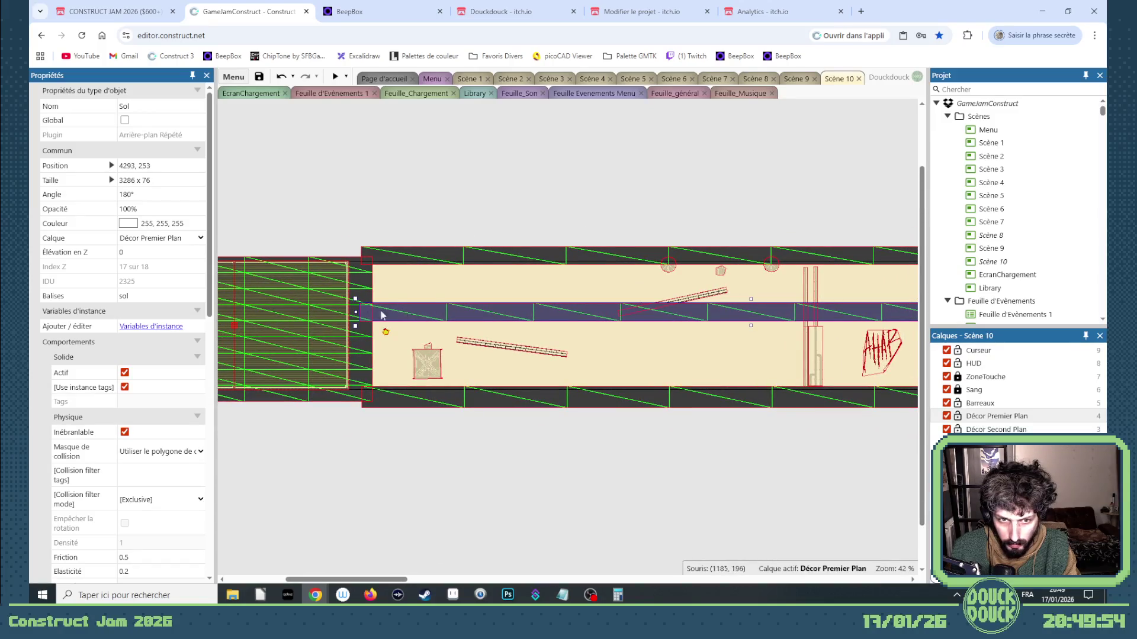
pyautogui.moveTo(355, 312); pyautogui.dragTo(709, 312)
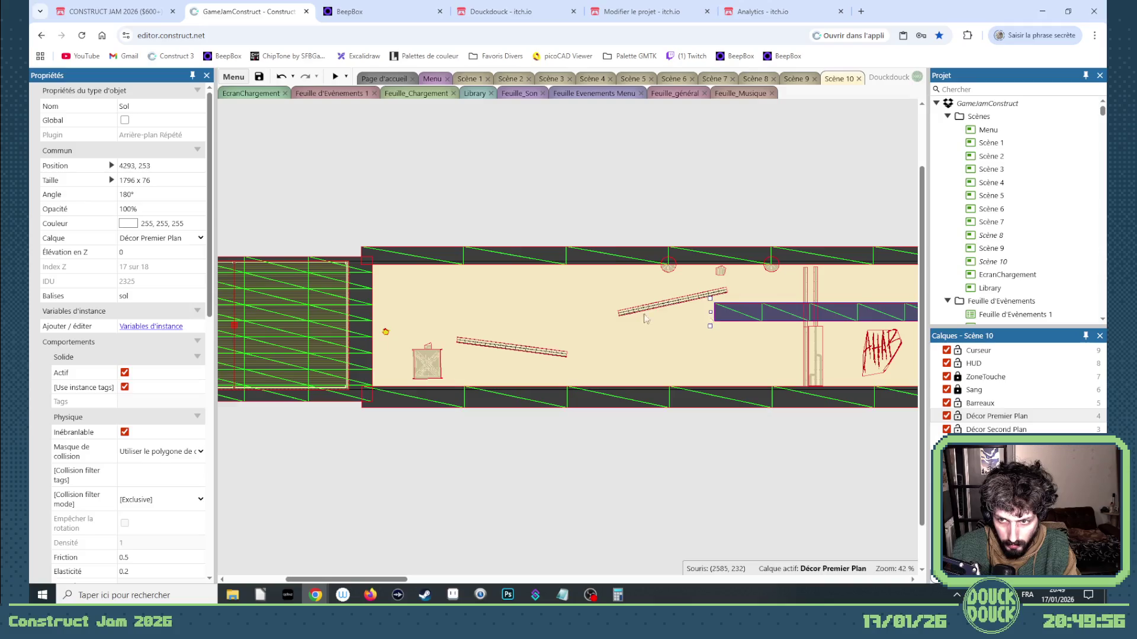
pyautogui.moveTo(912, 320); pyautogui.dragTo(618, 302)
pyautogui.moveTo(848, 286); pyautogui.dragTo(629, 287)
# Give the wall copy a 7-column mesh through Définir la taille du maillage
pyautogui.rightClick(573, 286)
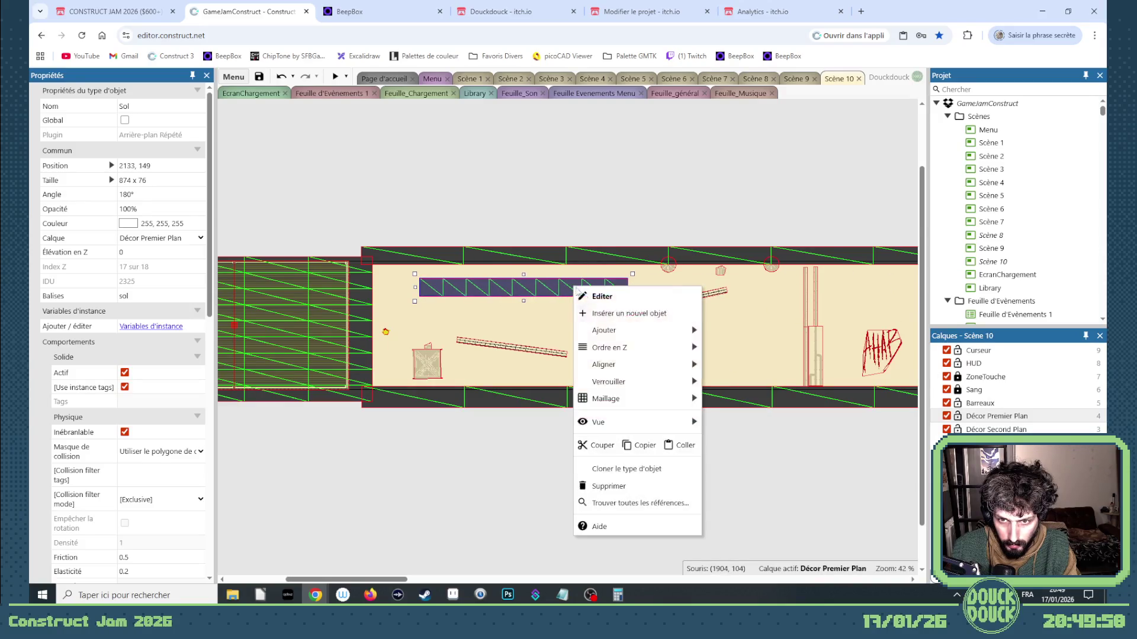
pyautogui.moveTo(622, 398)
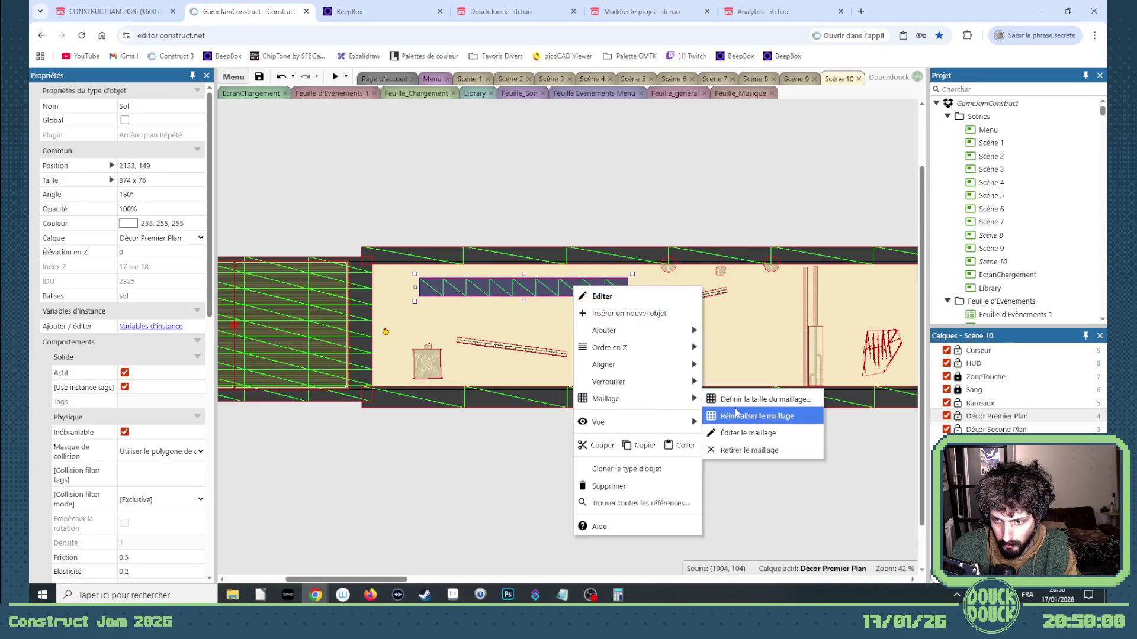
pyautogui.click(749, 399)
pyautogui.press('Tab')
pyautogui.hotkey('shift', 'Tab')
pyautogui.write('7')
pyautogui.press('Tab')
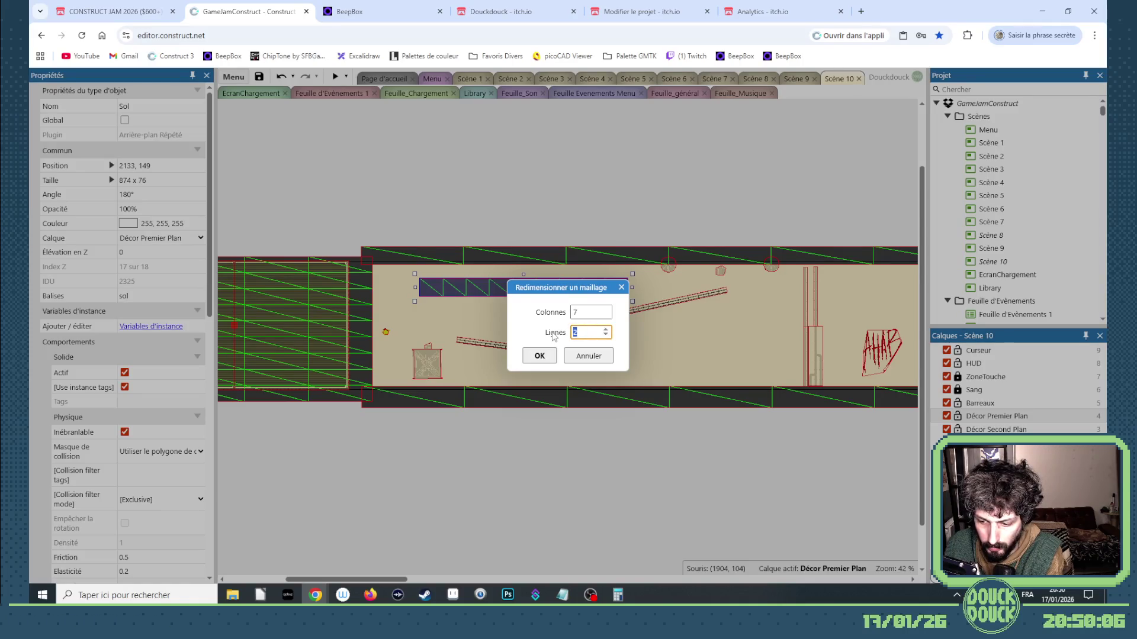
pyautogui.press('Return')
# Reposition the wall piece and reapply its mesh size as 4 by 4
pyautogui.scroll(2, 610, 314)
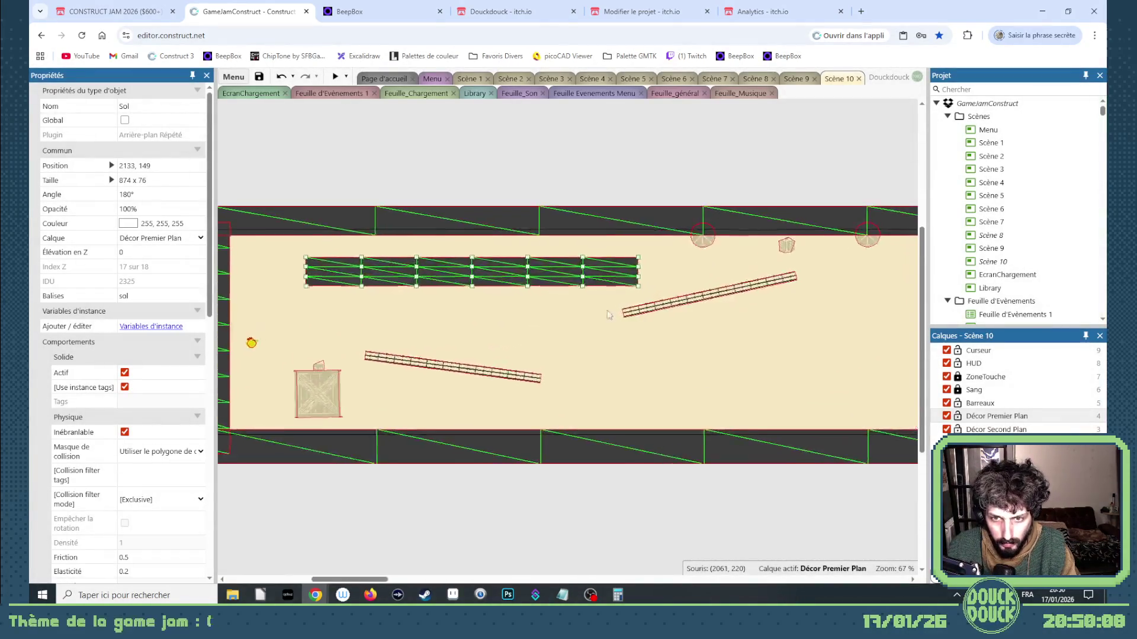
pyautogui.scroll(1, 608, 315)
pyautogui.moveTo(480, 273)
pyautogui.mouseDown()
pyautogui.moveTo(565, 246)
pyautogui.moveTo(461, 279)
pyautogui.moveTo(513, 297)
pyautogui.mouseUp()
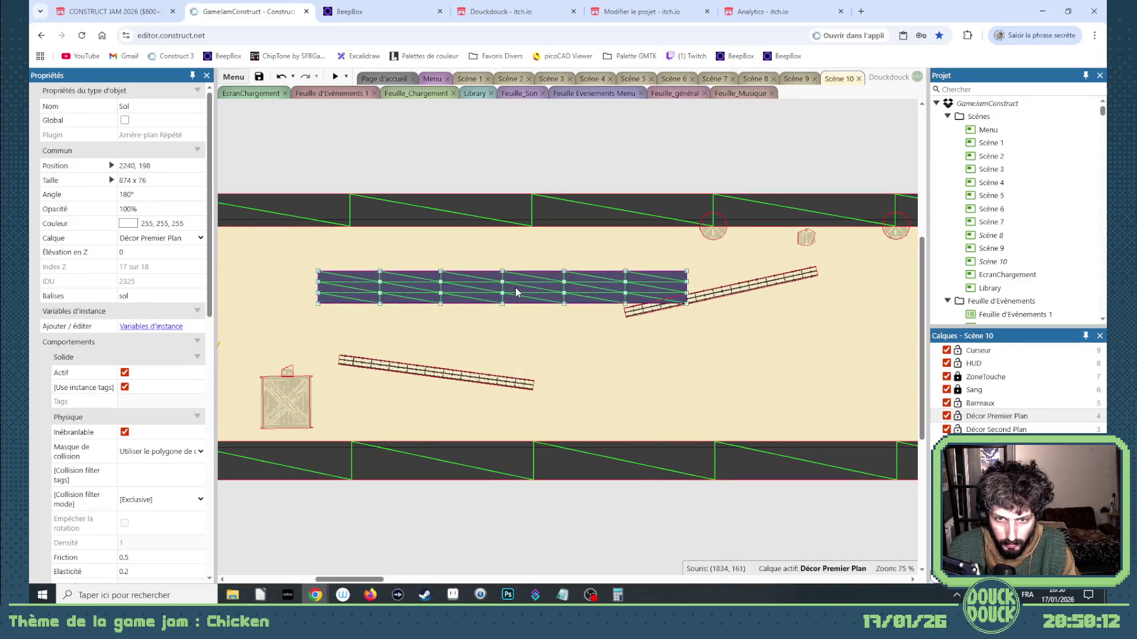
pyautogui.rightClick(518, 293)
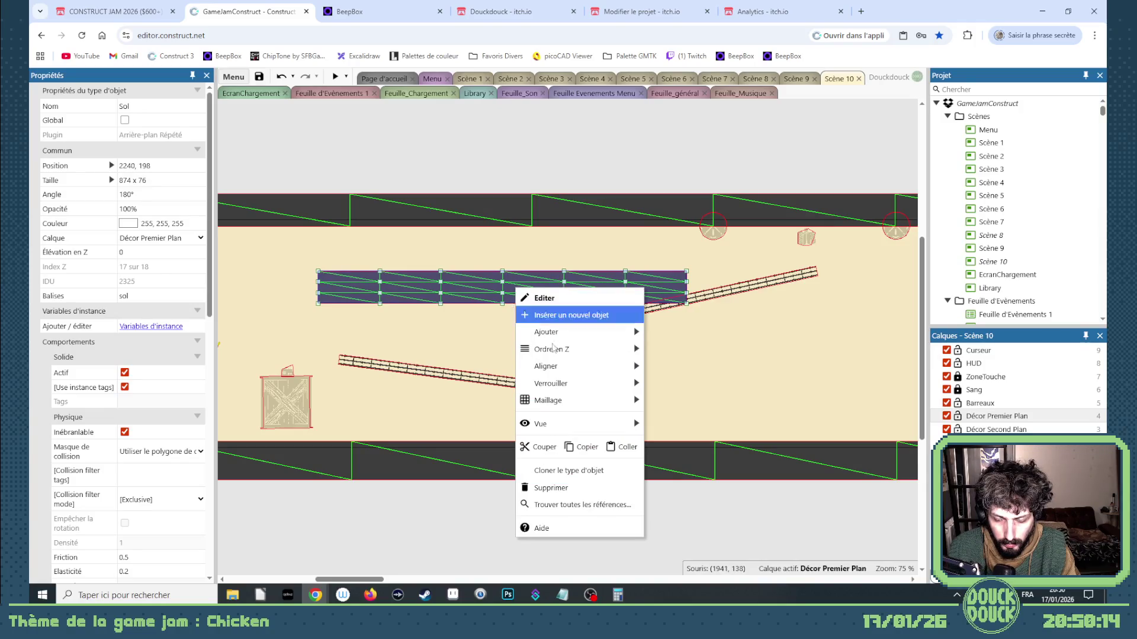
pyautogui.moveTo(557, 384)
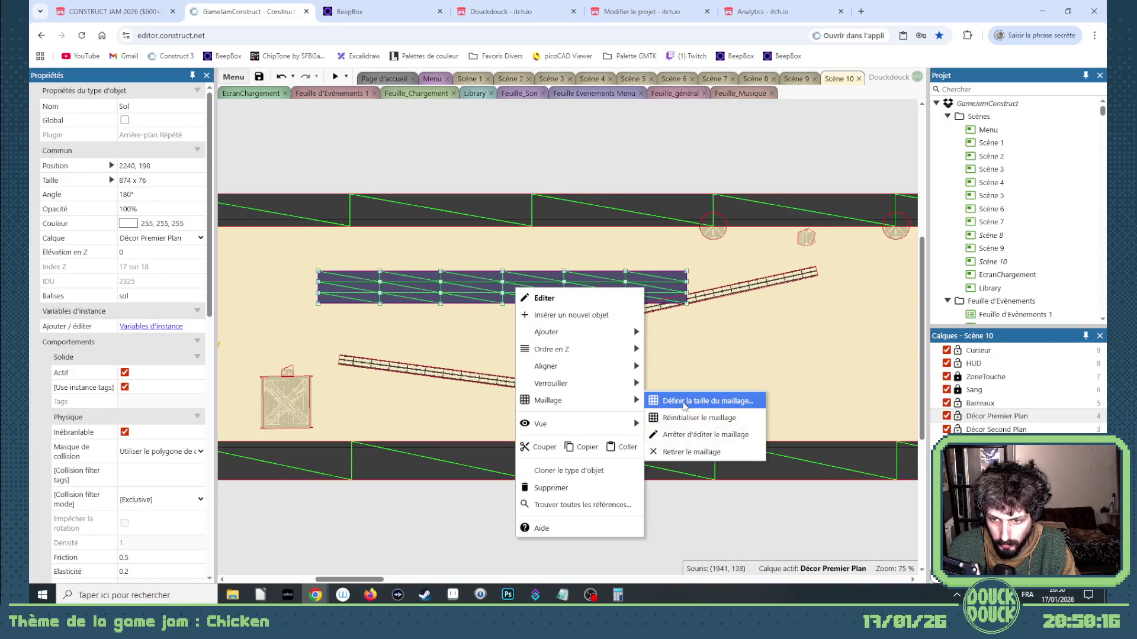
pyautogui.click(687, 405)
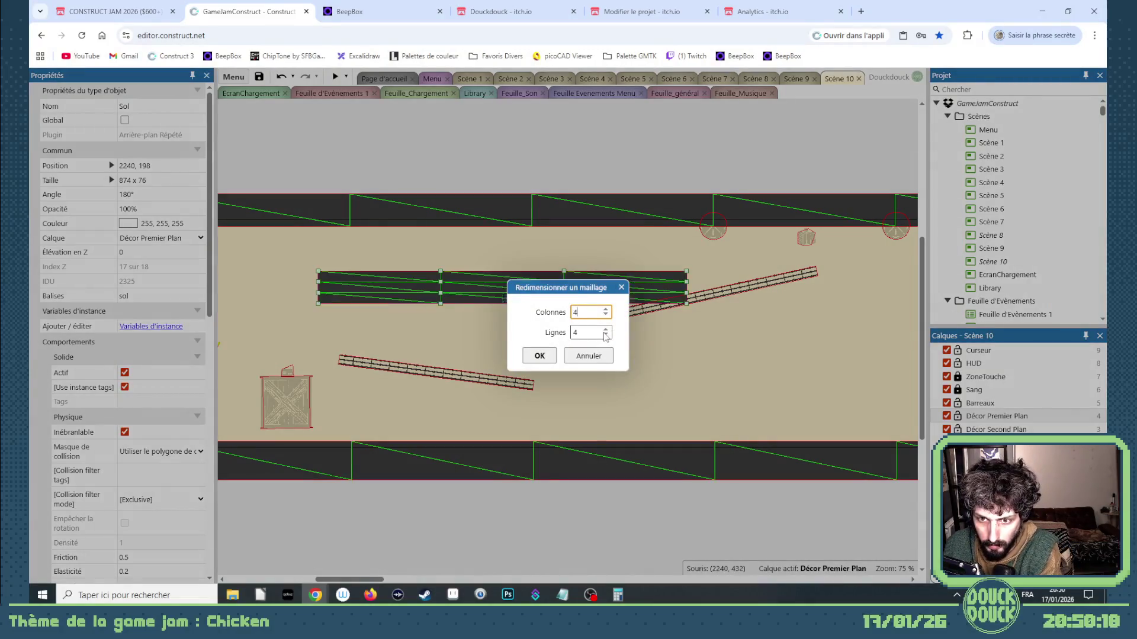
pyautogui.press('Return')
pyautogui.moveTo(513, 283); pyautogui.dragTo(580, 280)
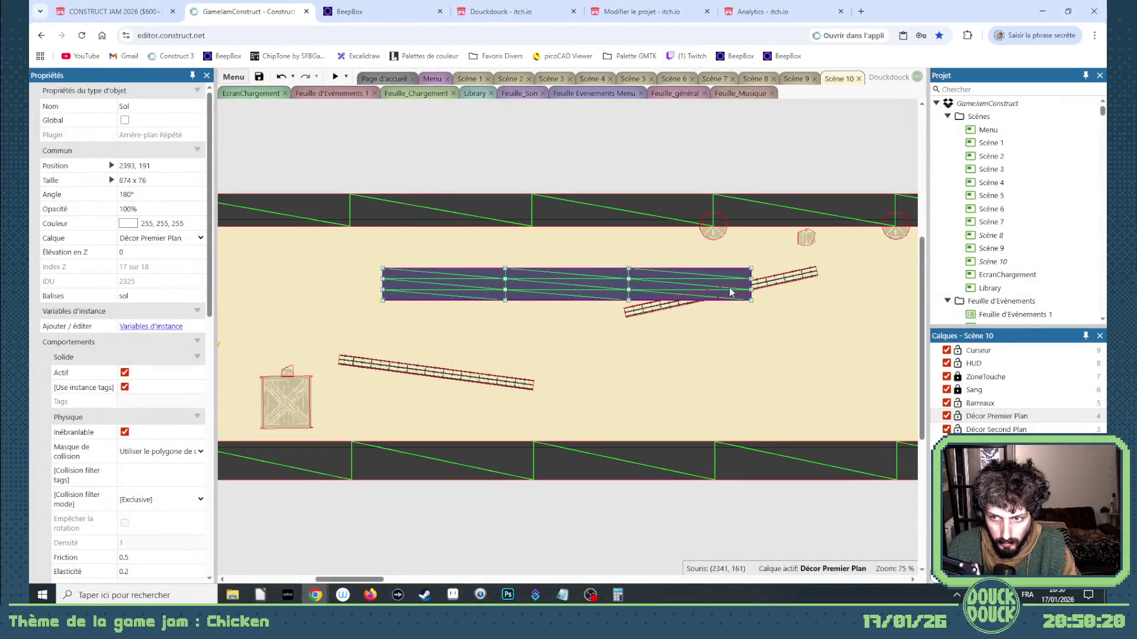
pyautogui.click(744, 296)
# Shrink the piece to 450 wide against the ceiling and enter Éditer le maillage
pyautogui.rightClick(614, 292)
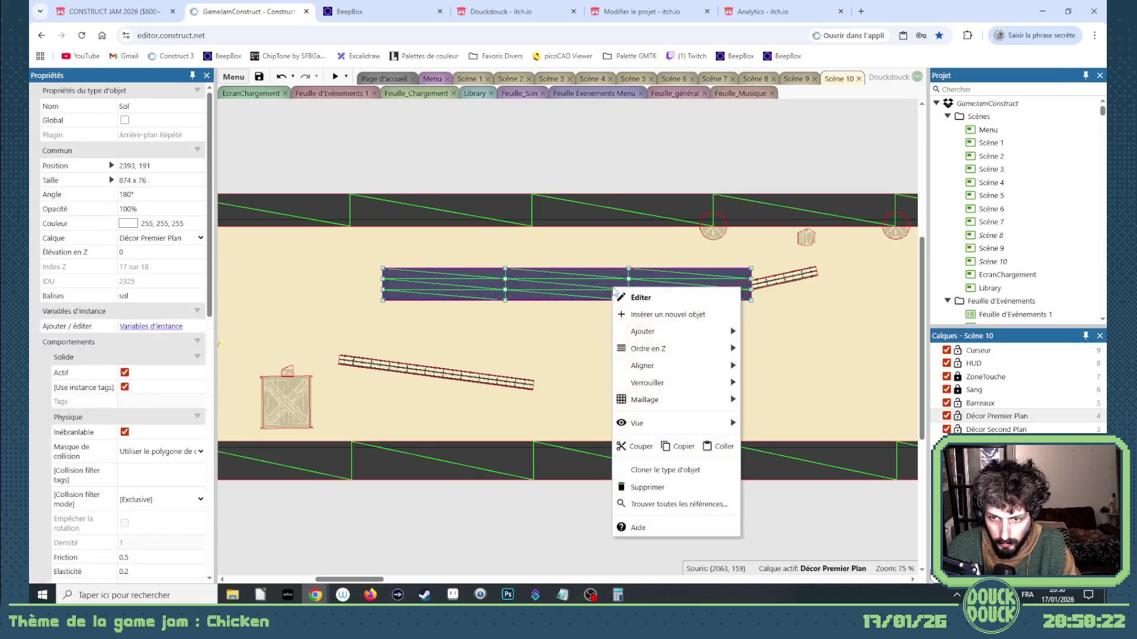
pyautogui.moveTo(699, 400)
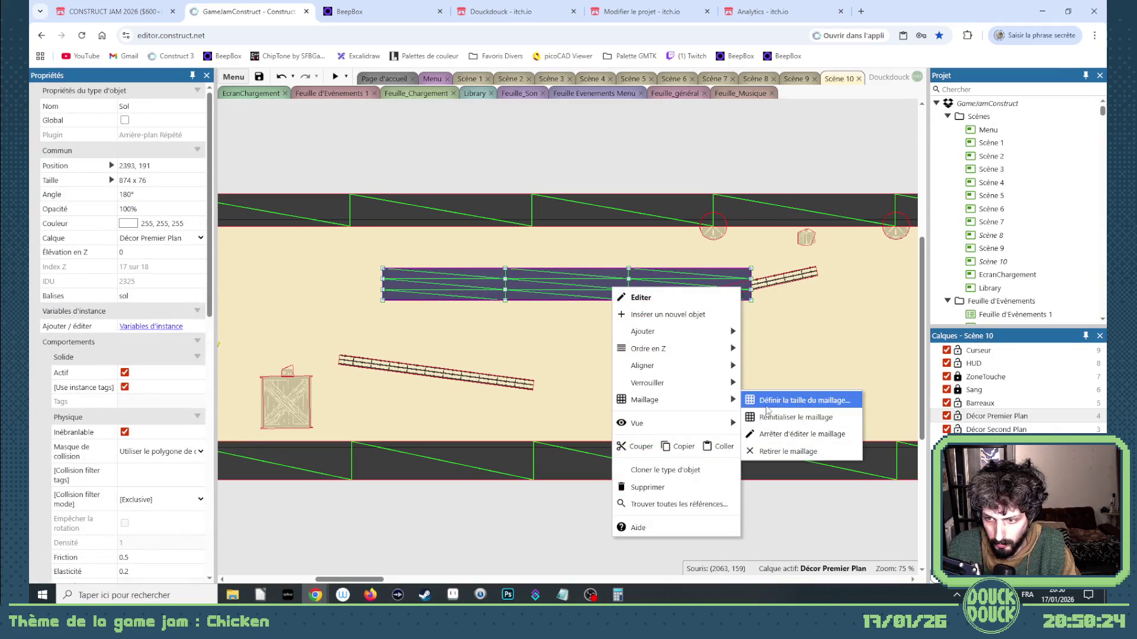
pyautogui.click(793, 434)
pyautogui.moveTo(734, 284)
pyautogui.mouseDown()
pyautogui.moveTo(647, 284)
pyautogui.moveTo(603, 240)
pyautogui.mouseUp()
pyautogui.rightClick(597, 239)
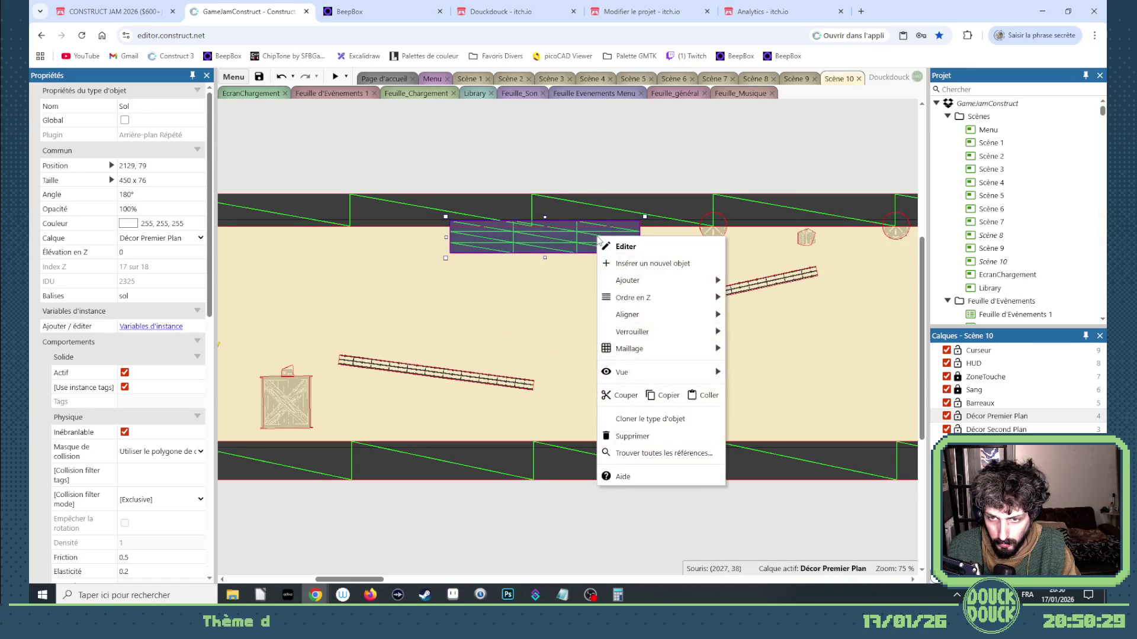
pyautogui.moveTo(699, 349)
pyautogui.click(766, 382)
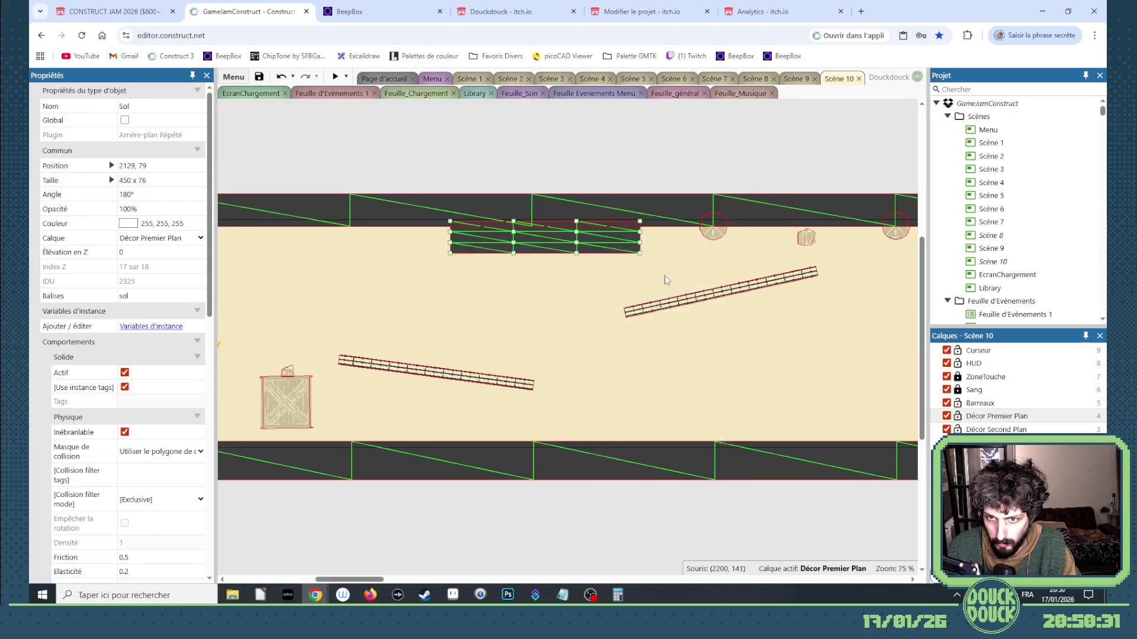
# Drag the Sol mesh's bottom and middle points down into a jagged overhang reaching the upper barrier
pyautogui.moveTo(640, 253)
pyautogui.mouseDown()
pyautogui.moveTo(630, 329)
pyautogui.moveTo(633, 316)
pyautogui.mouseUp()
pyautogui.moveTo(514, 252); pyautogui.dragTo(551, 312)
pyautogui.moveTo(513, 253); pyautogui.dragTo(501, 312)
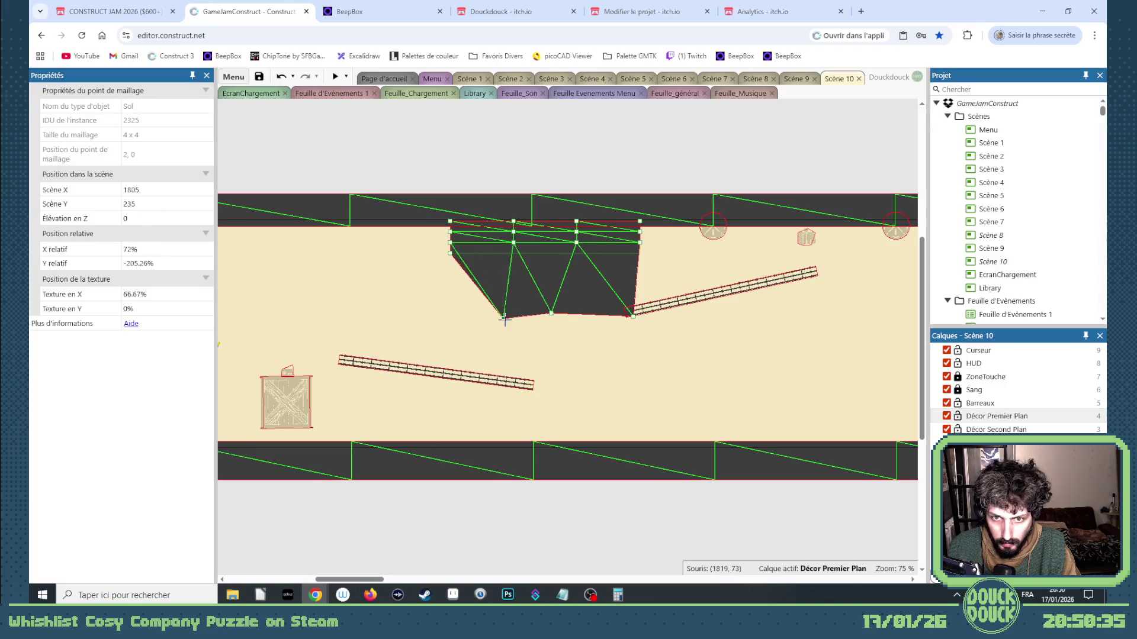
pyautogui.moveTo(513, 242); pyautogui.dragTo(492, 275)
pyautogui.moveTo(576, 242); pyautogui.dragTo(556, 286)
pyautogui.moveTo(640, 242); pyautogui.dragTo(591, 274)
pyautogui.moveTo(635, 231)
pyautogui.mouseDown()
pyautogui.moveTo(594, 245)
pyautogui.moveTo(611, 218)
pyautogui.mouseUp()
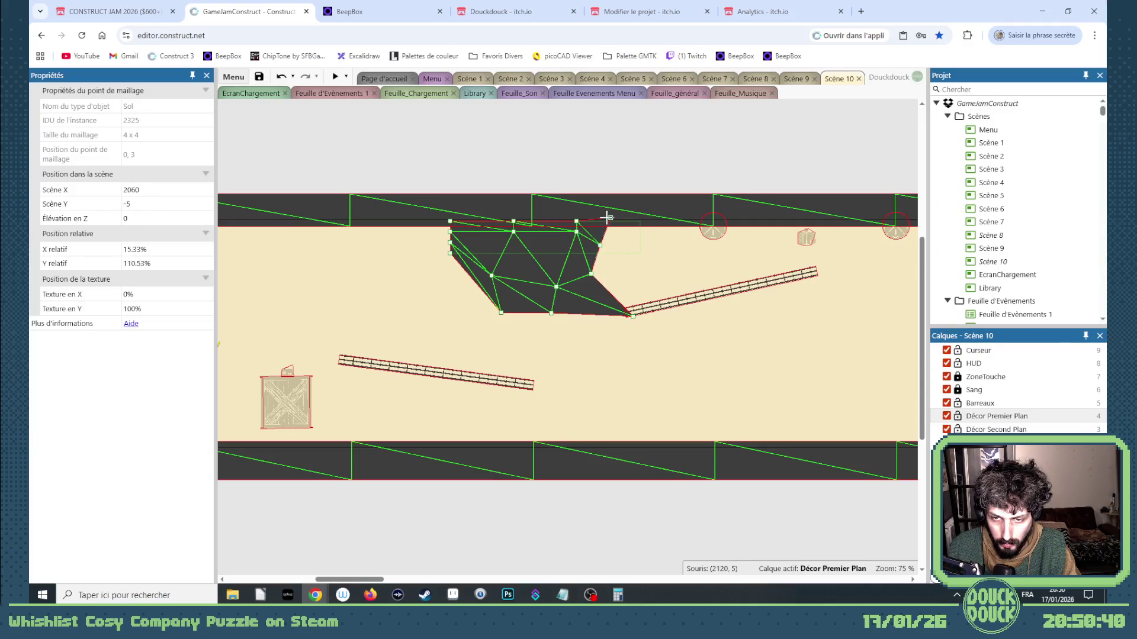
pyautogui.click(634, 367)
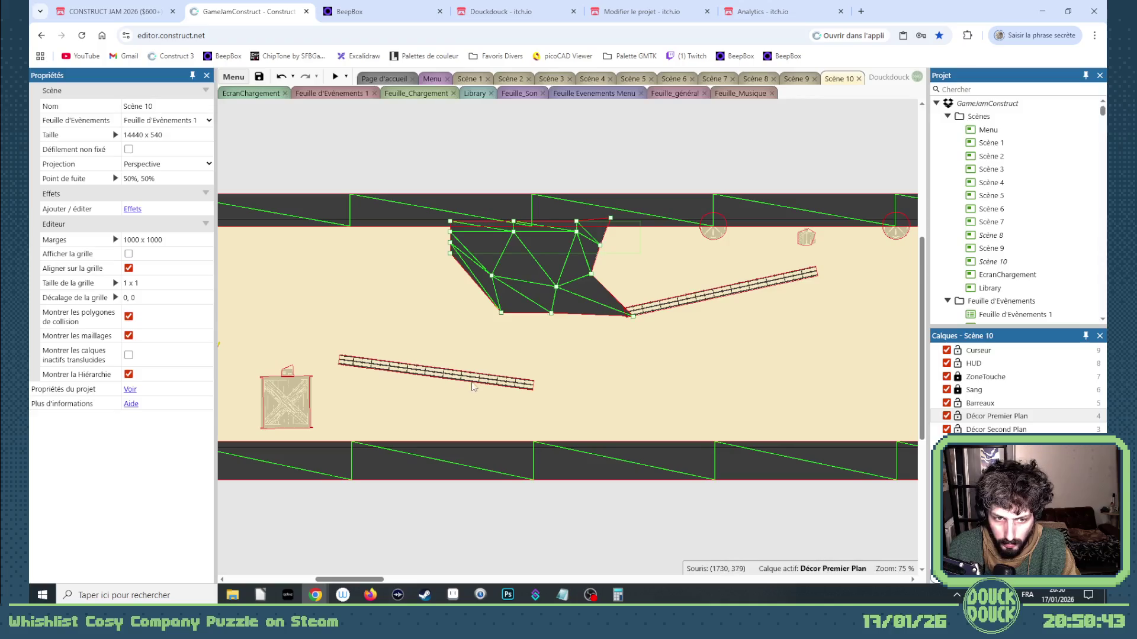
# Move the crate left and down onto the floor
pyautogui.hscroll(-5, 477, 403)
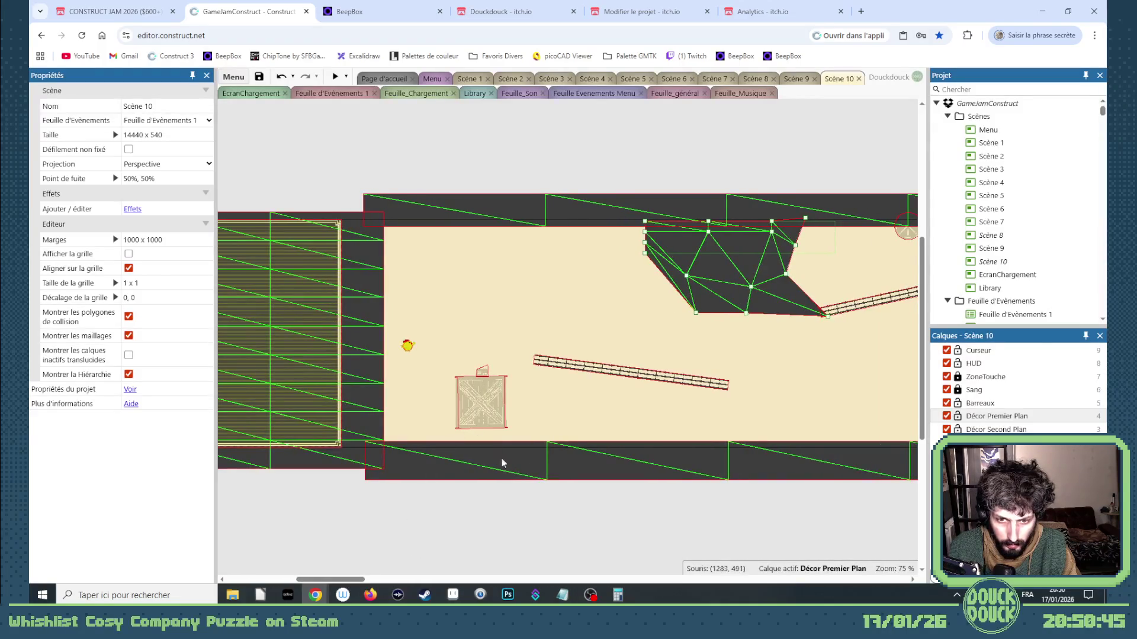
pyautogui.moveTo(542, 515); pyautogui.dragTo(451, 357)
pyautogui.moveTo(480, 409); pyautogui.dragTo(452, 423)
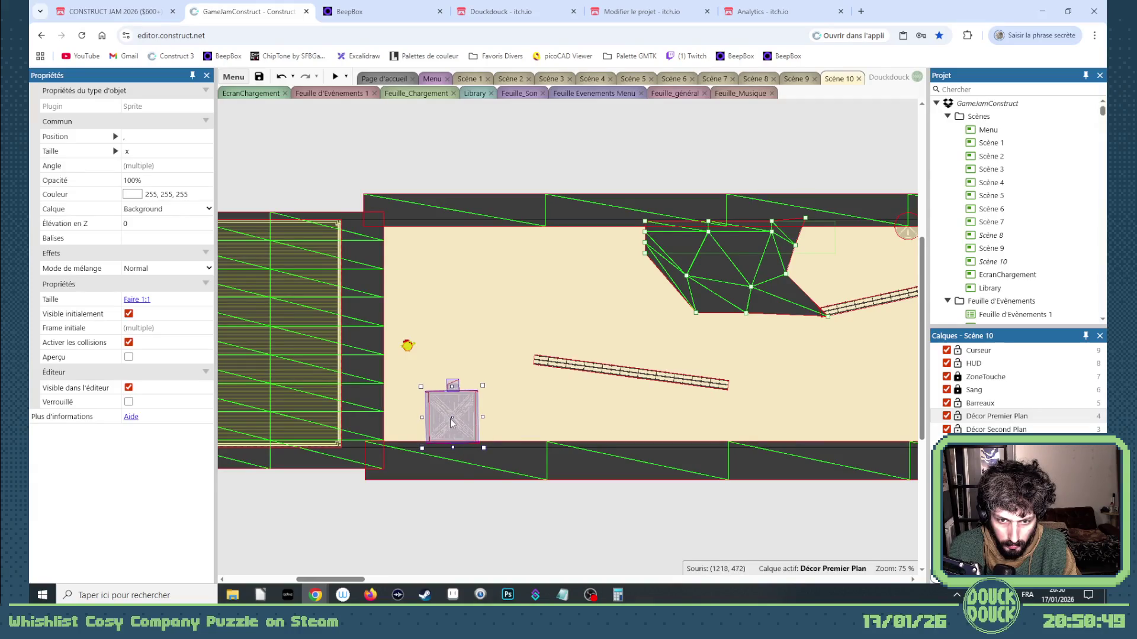
# Edit the radio's sound type, then tilt the barbed Barrière to about 247.5° as a rising ramp
pyautogui.click(457, 388)
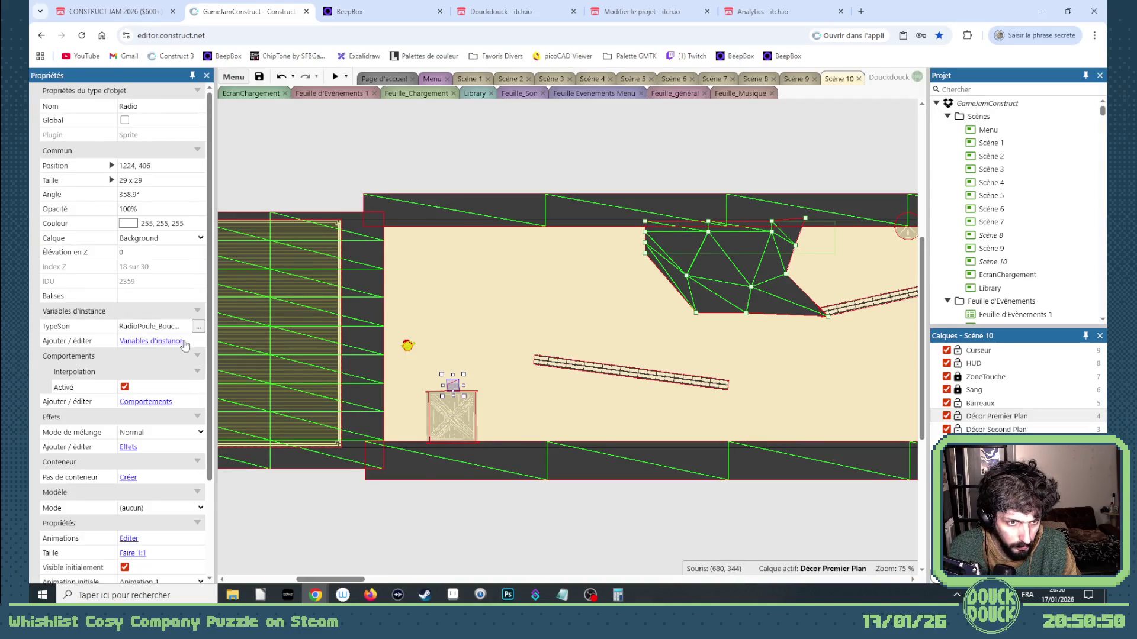
pyautogui.click(197, 327)
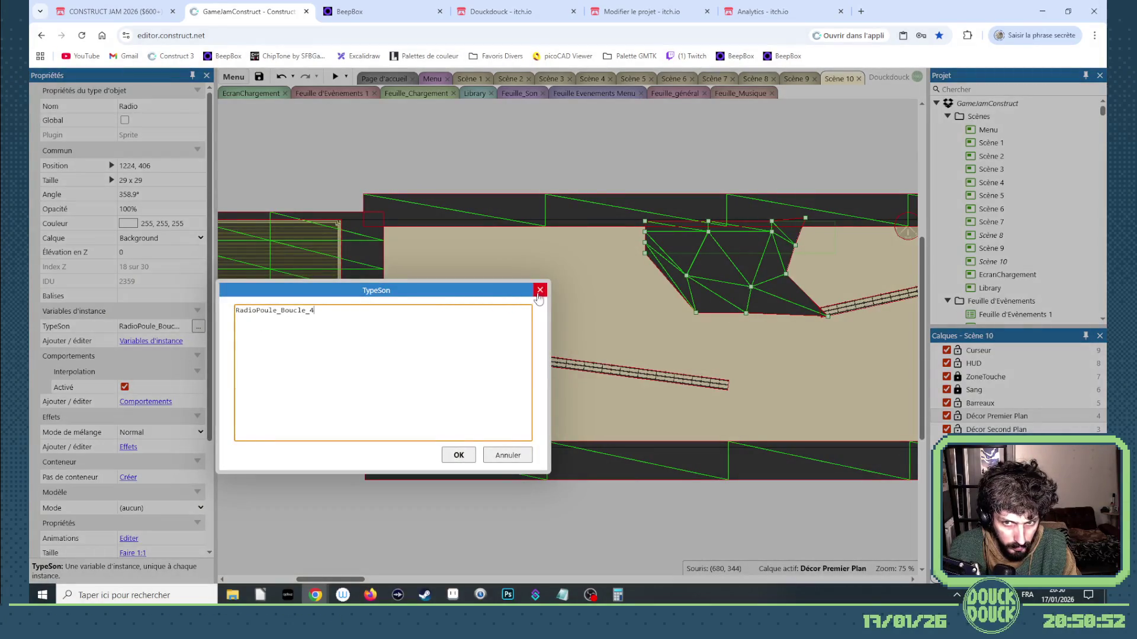
pyautogui.press('Escape')
pyautogui.click(166, 326)
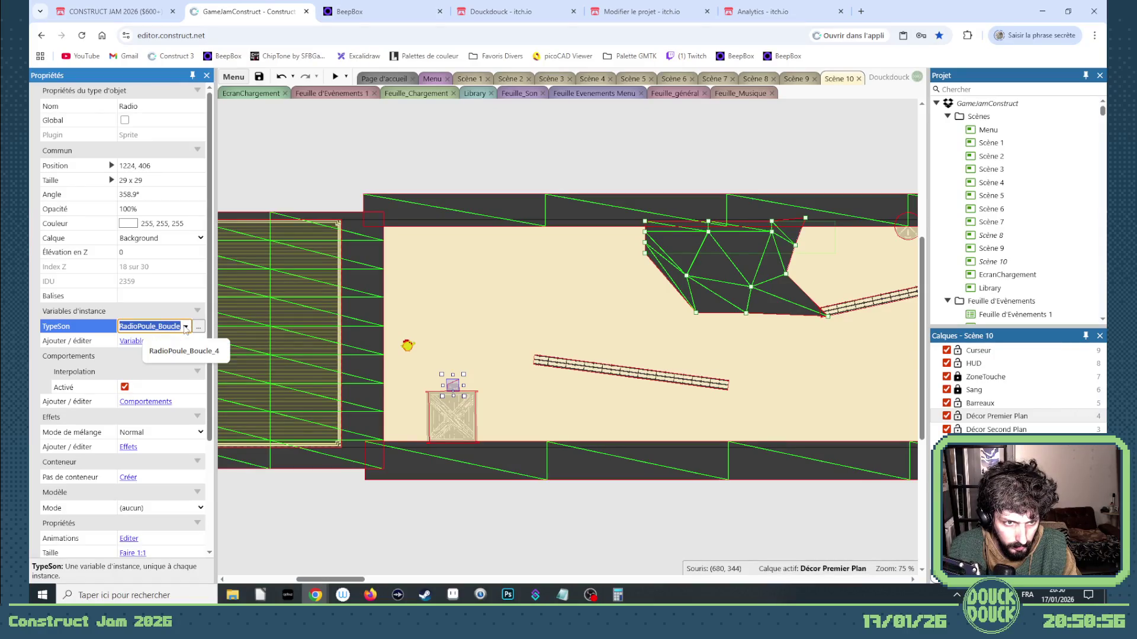
pyautogui.click(475, 504)
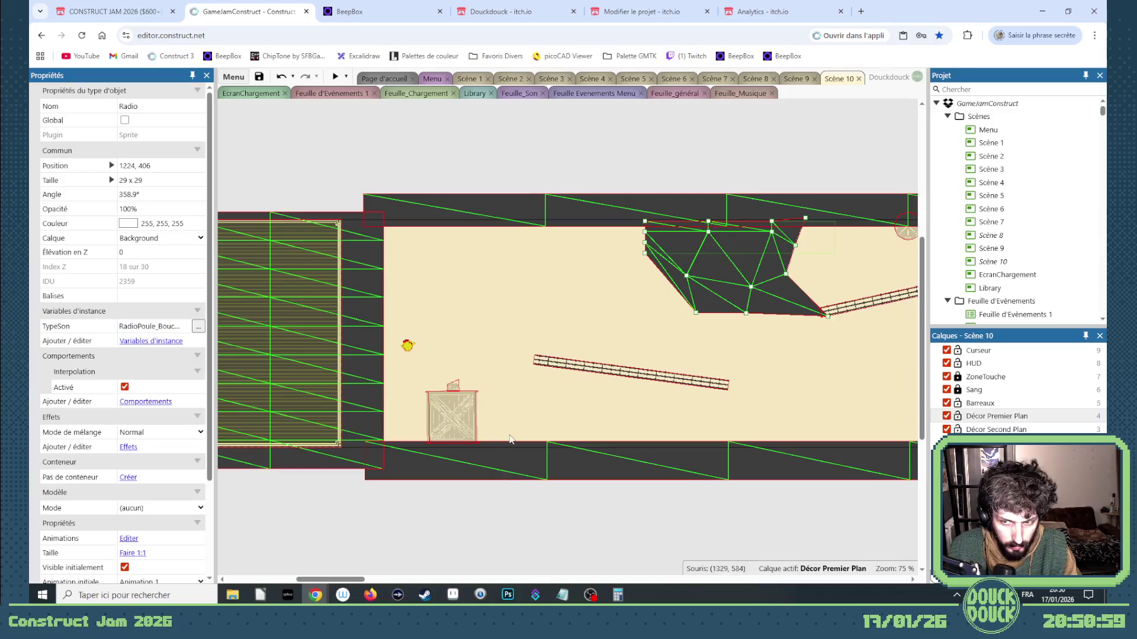
pyautogui.click(583, 374)
pyautogui.moveTo(736, 404)
pyautogui.mouseDown()
pyautogui.moveTo(717, 352)
pyautogui.moveTo(605, 286)
pyautogui.moveTo(705, 379)
pyautogui.moveTo(710, 348)
pyautogui.moveTo(695, 400)
pyautogui.mouseUp()
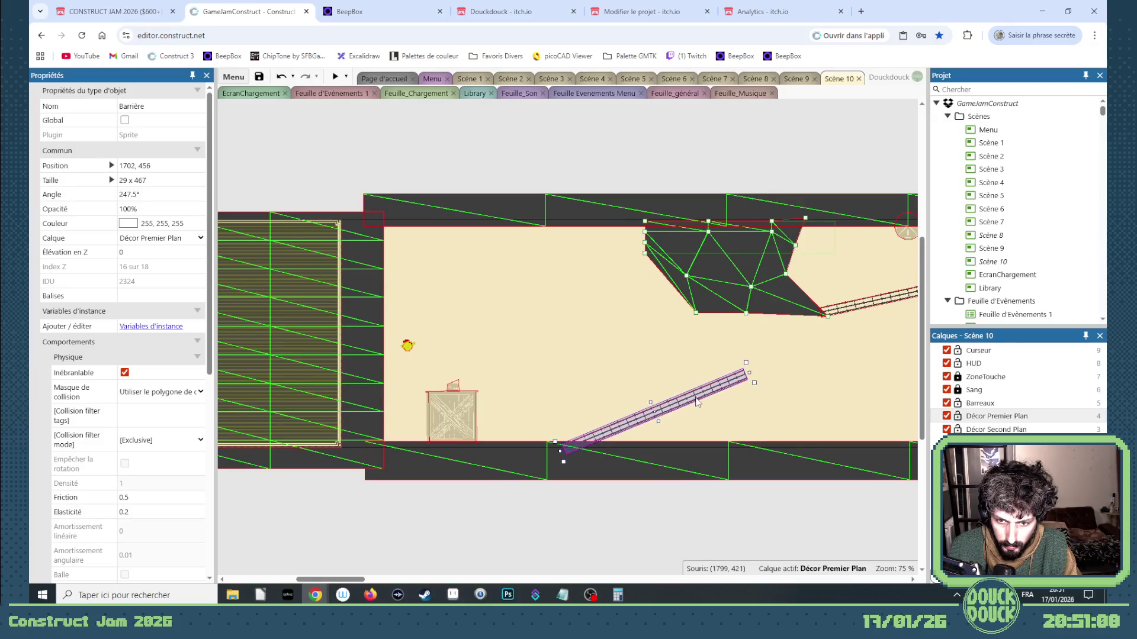
pyautogui.click(905, 237)
pyautogui.moveTo(905, 237)
pyautogui.mouseDown()
pyautogui.moveTo(550, 286)
pyautogui.moveTo(768, 303)
pyautogui.moveTo(832, 278)
pyautogui.mouseUp()
pyautogui.click(627, 503)
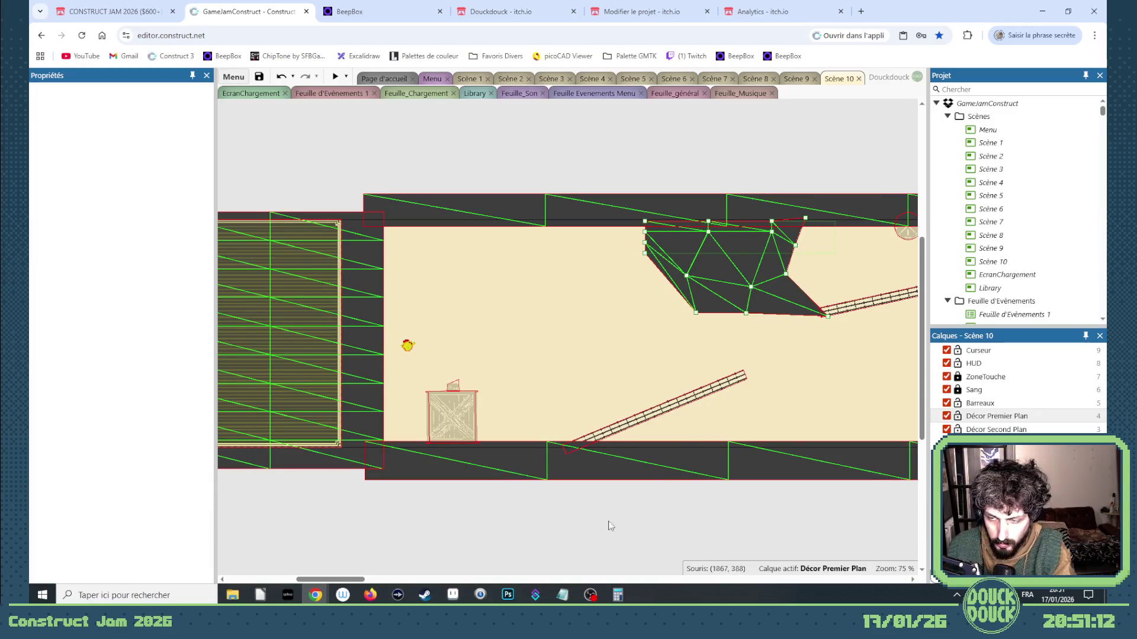
pyautogui.moveTo(376, 578); pyautogui.dragTo(398, 580)
pyautogui.moveTo(412, 581); pyautogui.dragTo(402, 583)
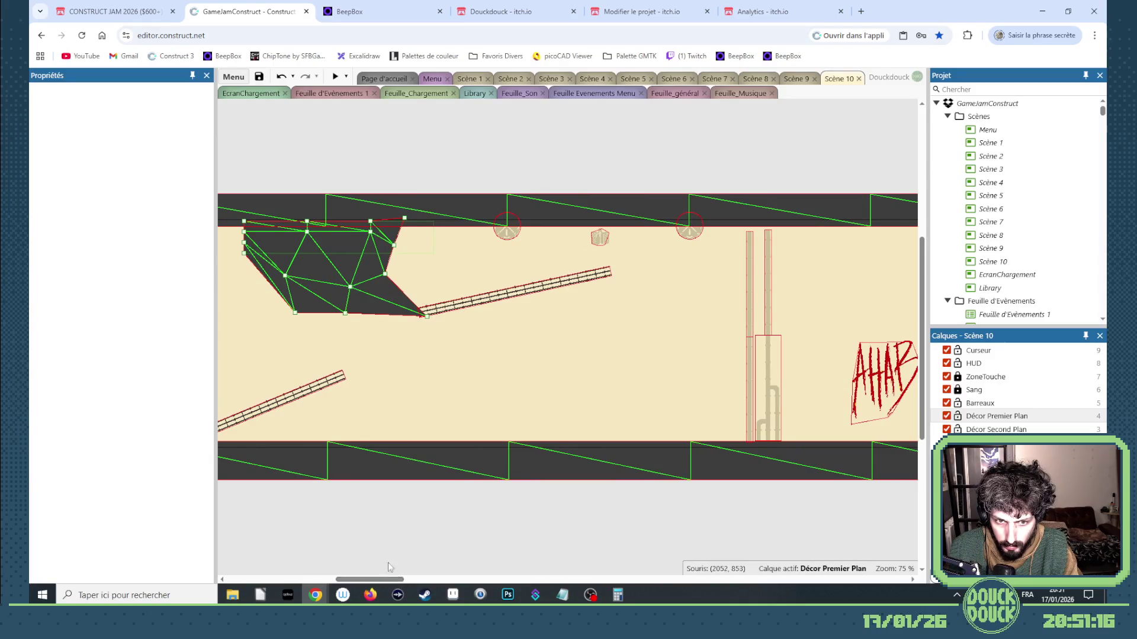
pyautogui.click(323, 392)
pyautogui.click(403, 382)
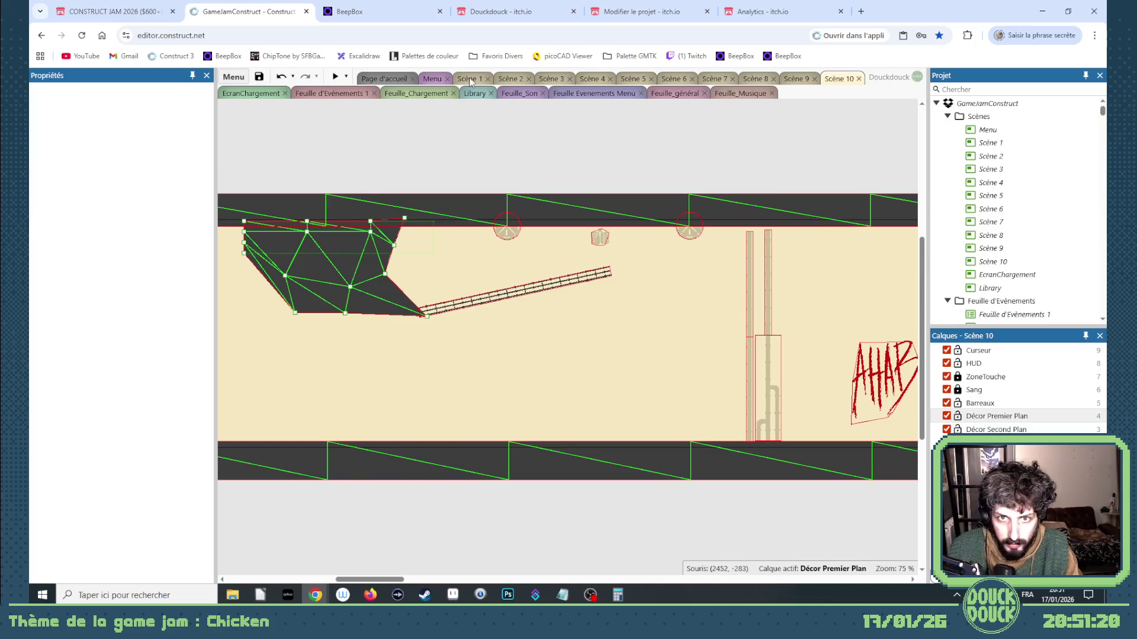
pyautogui.click(468, 79)
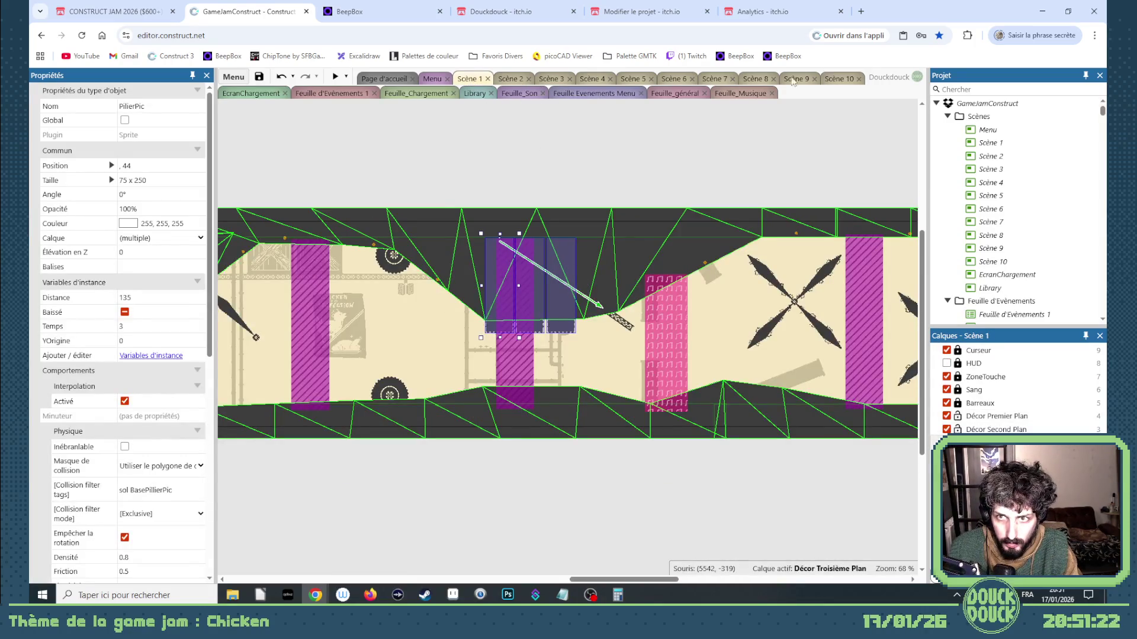
pyautogui.click(837, 79)
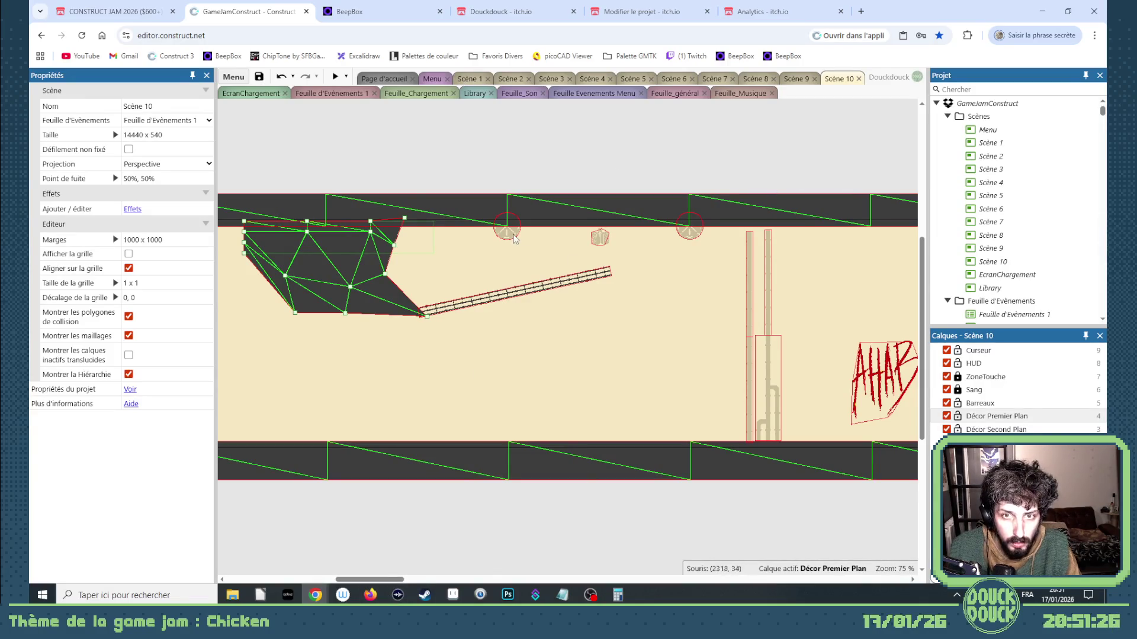
# Drop a BidonDeGlue barrel with Plein unticked and angle 270° onto the floor
pyautogui.click(982, 90)
pyautogui.write('bido')
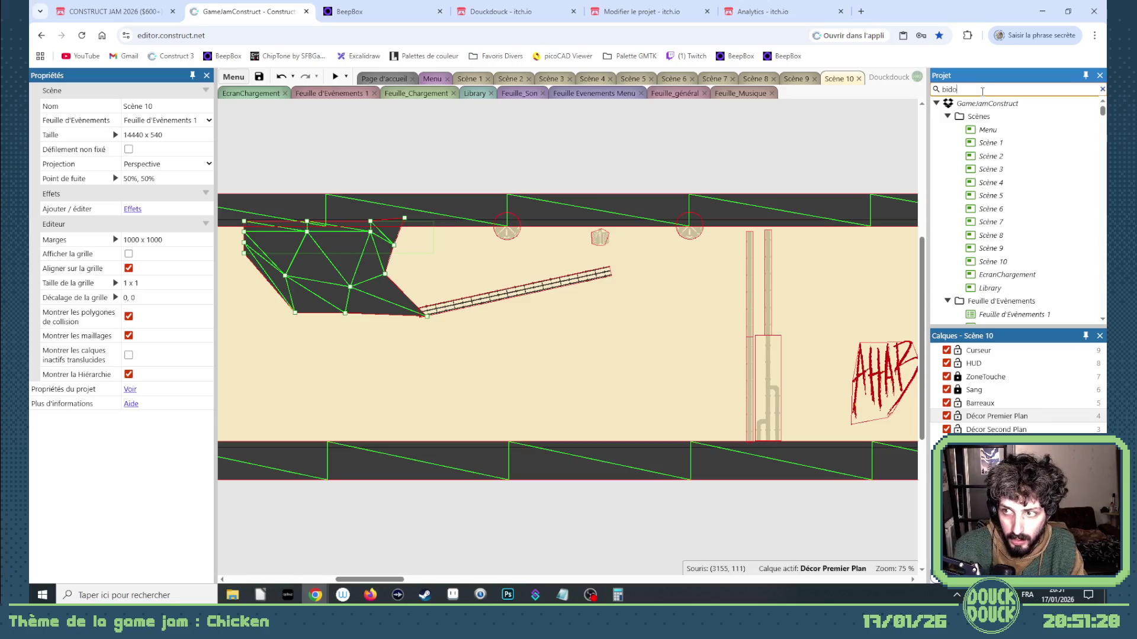
pyautogui.press('Return')
pyautogui.moveTo(993, 131)
pyautogui.mouseDown()
pyautogui.moveTo(524, 371)
pyautogui.moveTo(515, 350)
pyautogui.moveTo(338, 402)
pyautogui.moveTo(375, 391)
pyautogui.moveTo(350, 376)
pyautogui.mouseUp()
pyautogui.click(125, 325)
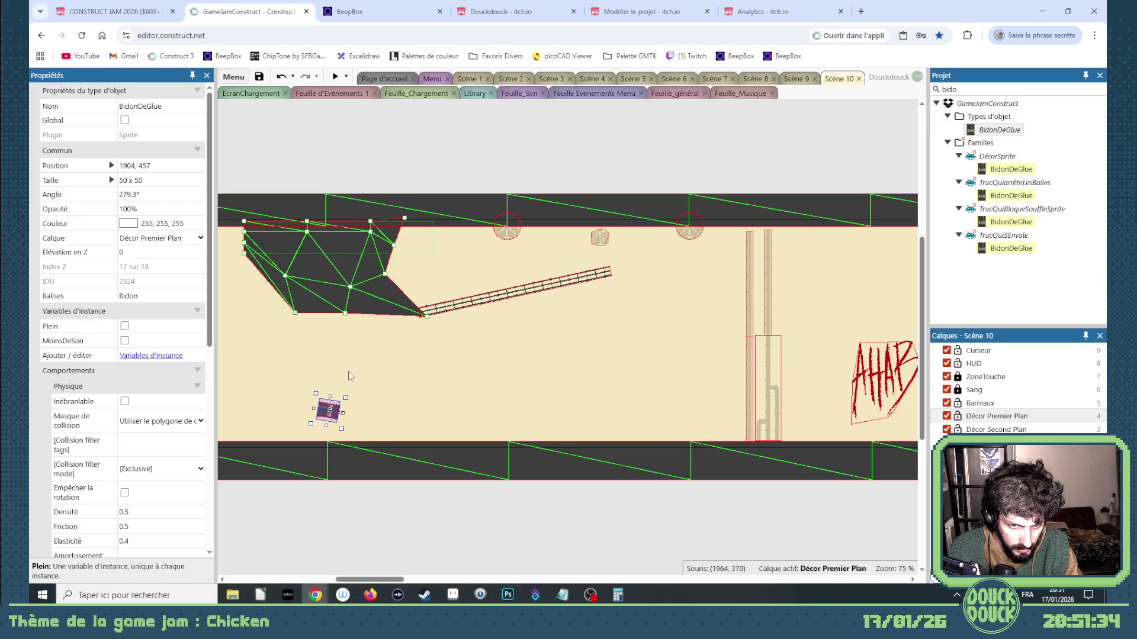
pyautogui.click(141, 193)
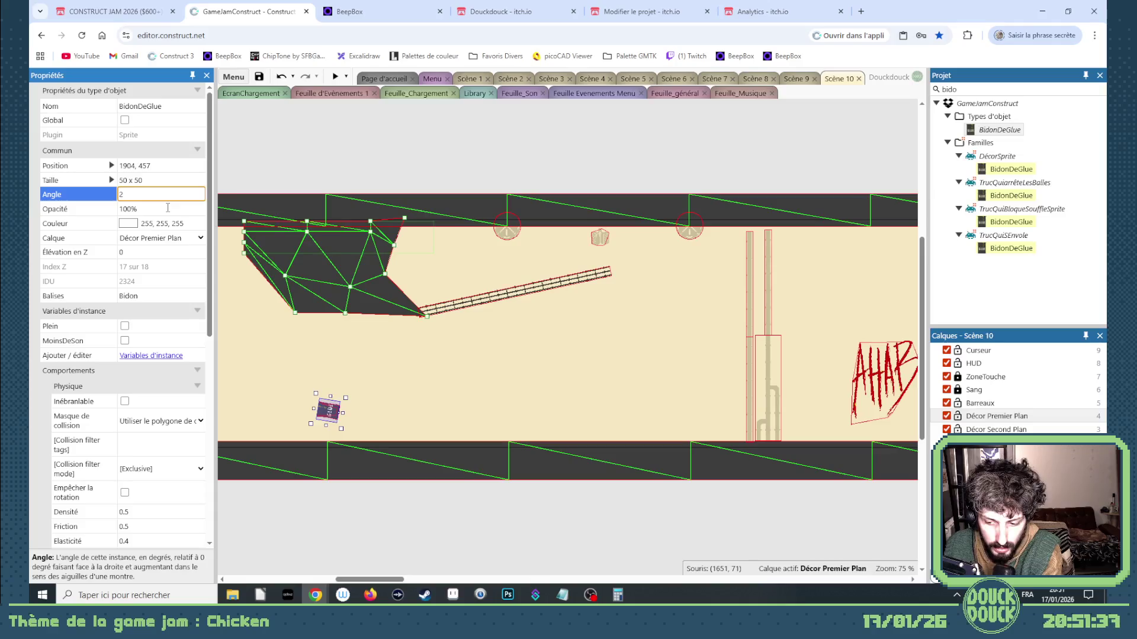
pyautogui.write('70')
pyautogui.press('Return')
pyautogui.moveTo(329, 410)
pyautogui.mouseDown()
pyautogui.moveTo(207, 432)
pyautogui.moveTo(765, 438)
pyautogui.mouseUp()
# Slide the glue barrel left along the floor and pull the rock mesh's edges outward
pyautogui.moveTo(374, 581)
pyautogui.mouseDown()
pyautogui.moveTo(355, 580)
pyautogui.moveTo(407, 575)
pyautogui.moveTo(371, 577)
pyautogui.mouseUp()
pyautogui.moveTo(776, 438); pyautogui.dragTo(551, 439)
pyautogui.moveTo(553, 312)
pyautogui.mouseDown()
pyautogui.moveTo(552, 378)
pyautogui.moveTo(549, 327)
pyautogui.mouseUp()
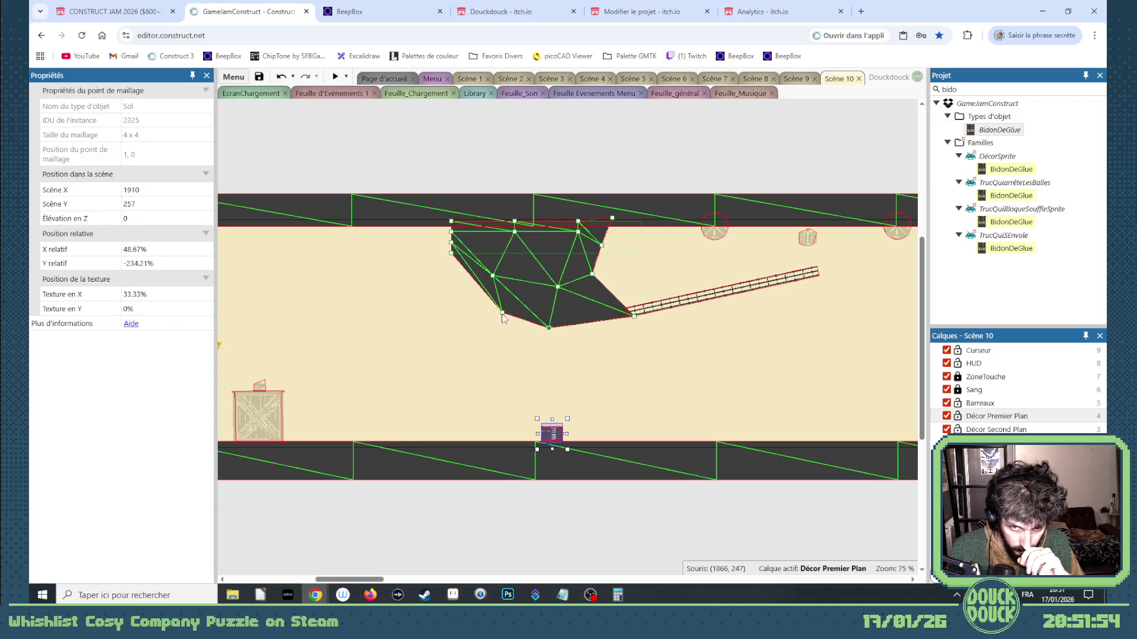
pyautogui.moveTo(451, 242)
pyautogui.mouseDown()
pyautogui.moveTo(422, 219)
pyautogui.moveTo(436, 226)
pyautogui.moveTo(421, 222)
pyautogui.moveTo(394, 249)
pyautogui.moveTo(385, 237)
pyautogui.moveTo(467, 243)
pyautogui.moveTo(406, 216)
pyautogui.moveTo(456, 243)
pyautogui.moveTo(451, 219)
pyautogui.moveTo(391, 215)
pyautogui.mouseUp()
# Fine-tune the rock mesh points so the wall slopes from beside the chicken toward the crate
pyautogui.moveTo(458, 231)
pyautogui.mouseDown()
pyautogui.moveTo(443, 230)
pyautogui.moveTo(451, 272)
pyautogui.mouseUp()
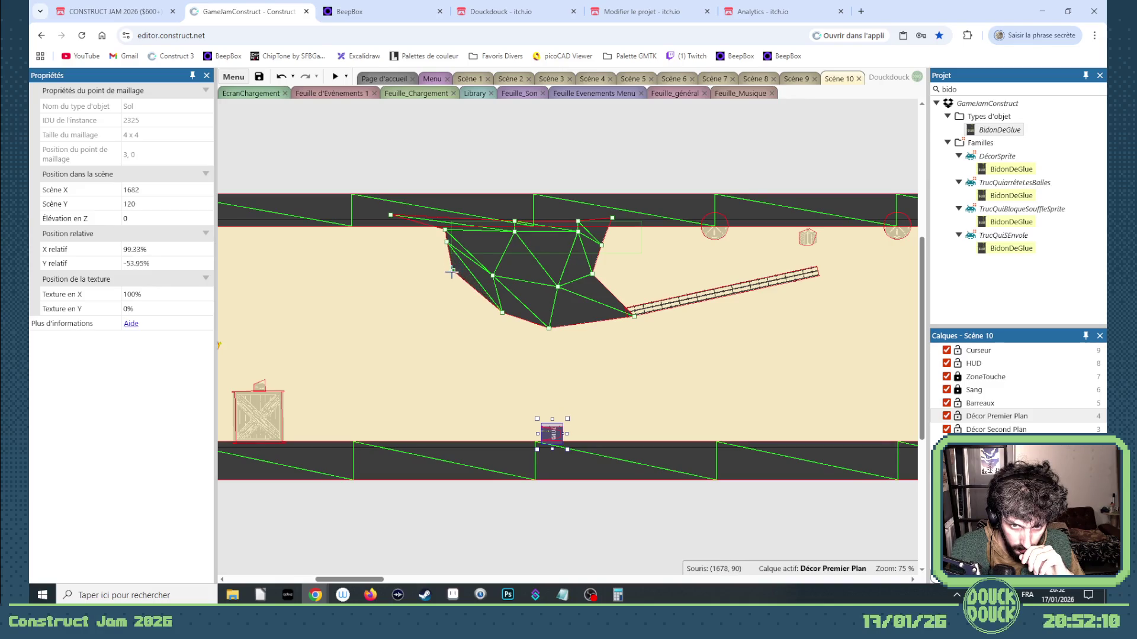
pyautogui.moveTo(444, 229); pyautogui.dragTo(440, 231)
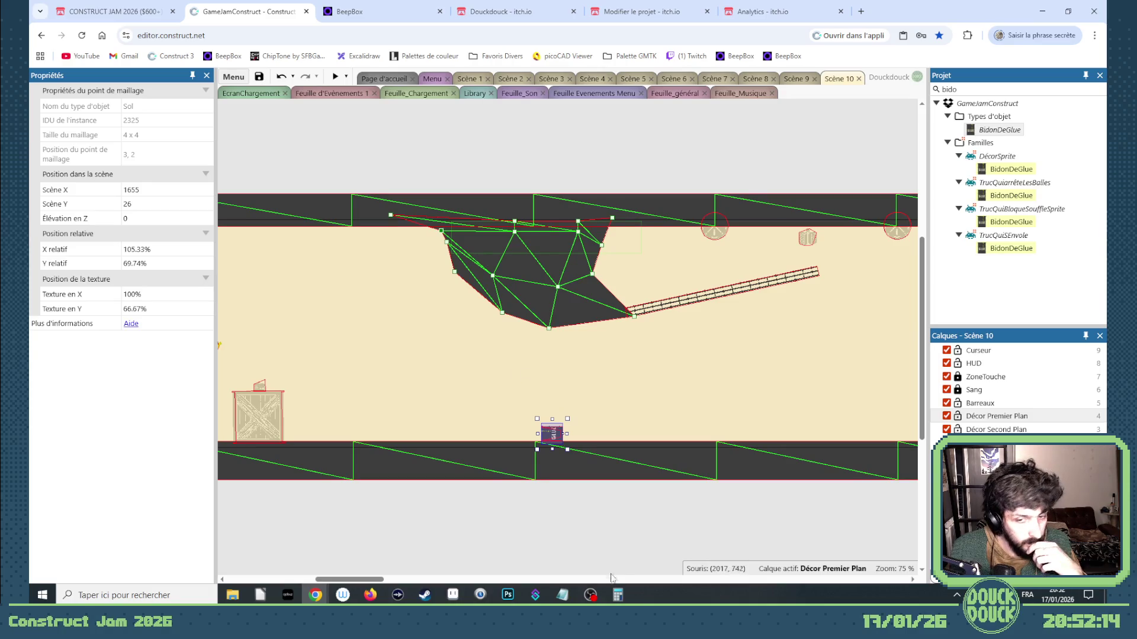
pyautogui.moveTo(366, 580); pyautogui.dragTo(352, 584)
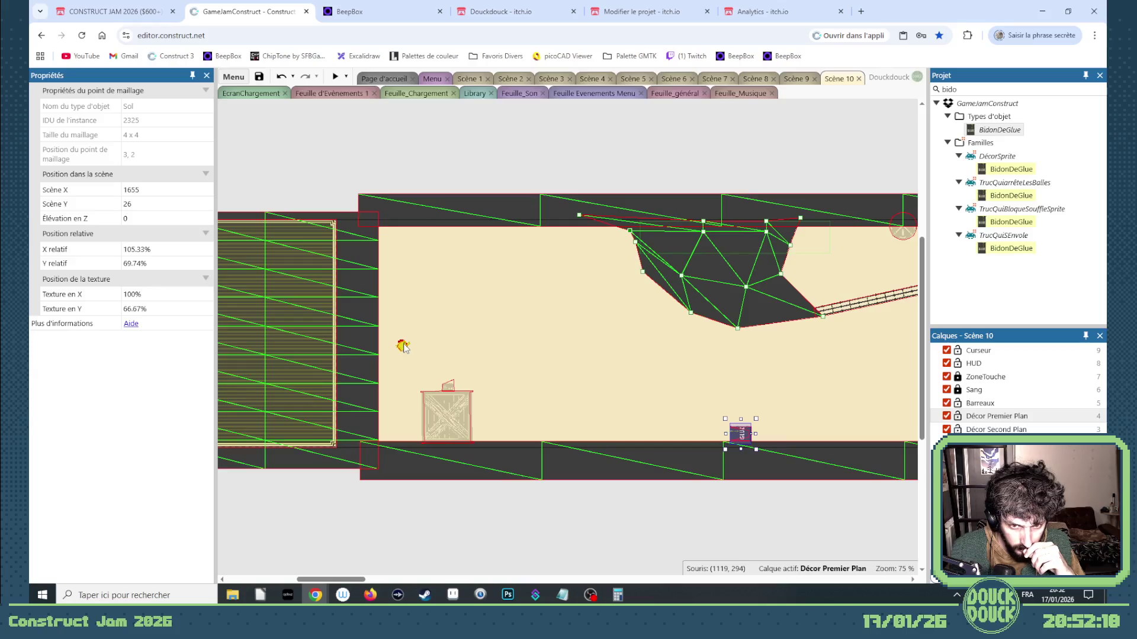
pyautogui.rightClick(343, 364)
# Reset the Sol mesh and drag its points to carve a jagged left wall sloping to the crate
pyautogui.moveTo(450, 225)
pyautogui.click(497, 244)
pyautogui.moveTo(380, 383)
pyautogui.mouseDown()
pyautogui.moveTo(422, 385)
pyautogui.moveTo(409, 438)
pyautogui.moveTo(424, 435)
pyautogui.mouseUp()
pyautogui.moveTo(378, 471); pyautogui.dragTo(477, 466)
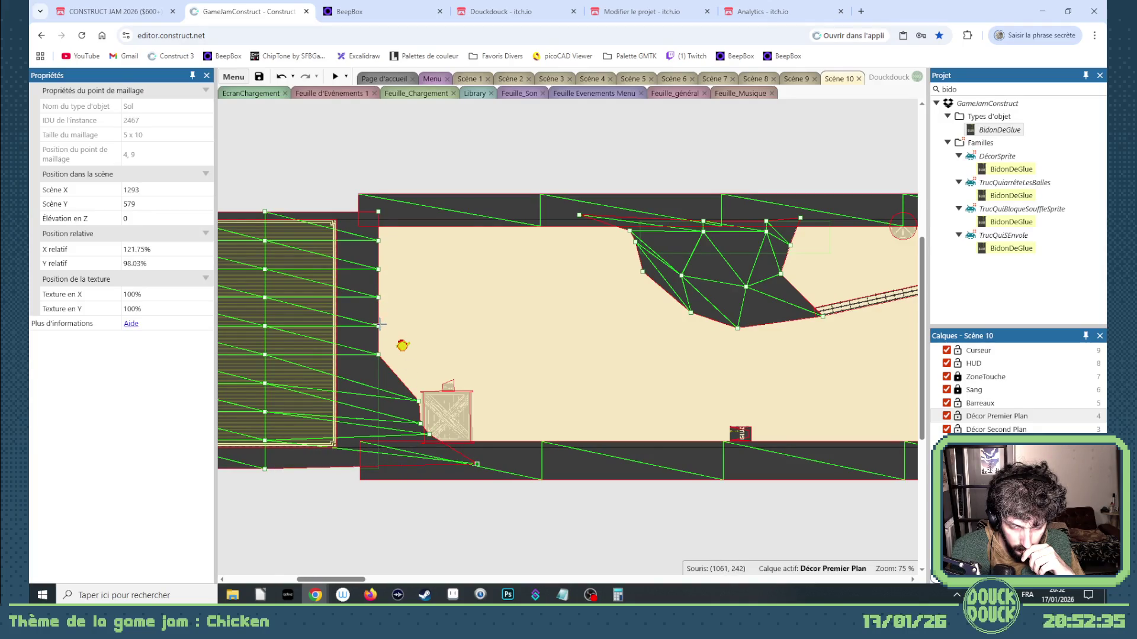
pyautogui.moveTo(378, 298); pyautogui.dragTo(390, 314)
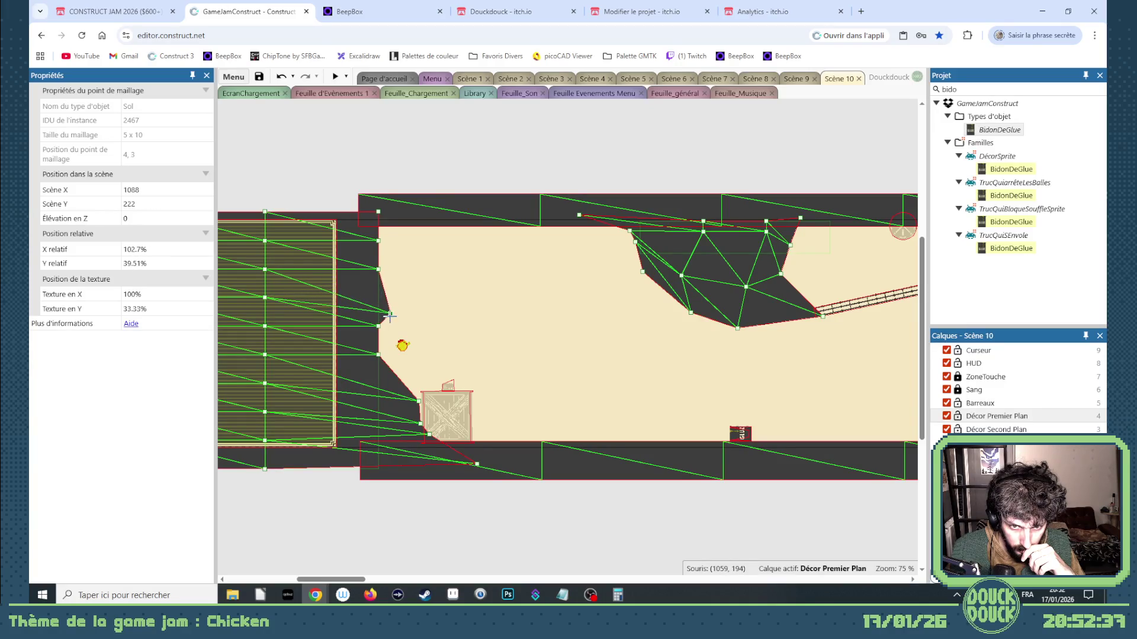
pyautogui.moveTo(378, 240); pyautogui.dragTo(419, 221)
# Fine-tune a lower Sol wall point beside the crate
pyautogui.click(445, 416)
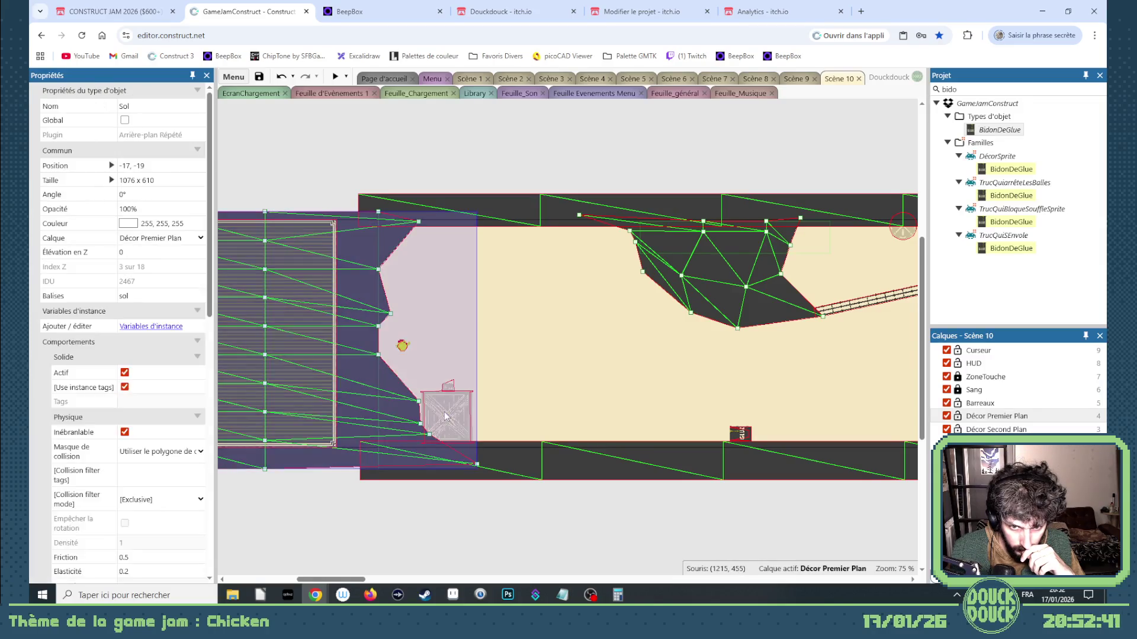
pyautogui.click(538, 422)
pyautogui.moveTo(427, 437); pyautogui.dragTo(418, 442)
pyautogui.moveTo(500, 503)
pyautogui.mouseDown()
pyautogui.moveTo(435, 399)
pyautogui.moveTo(445, 410)
pyautogui.mouseUp()
pyautogui.click(468, 415)
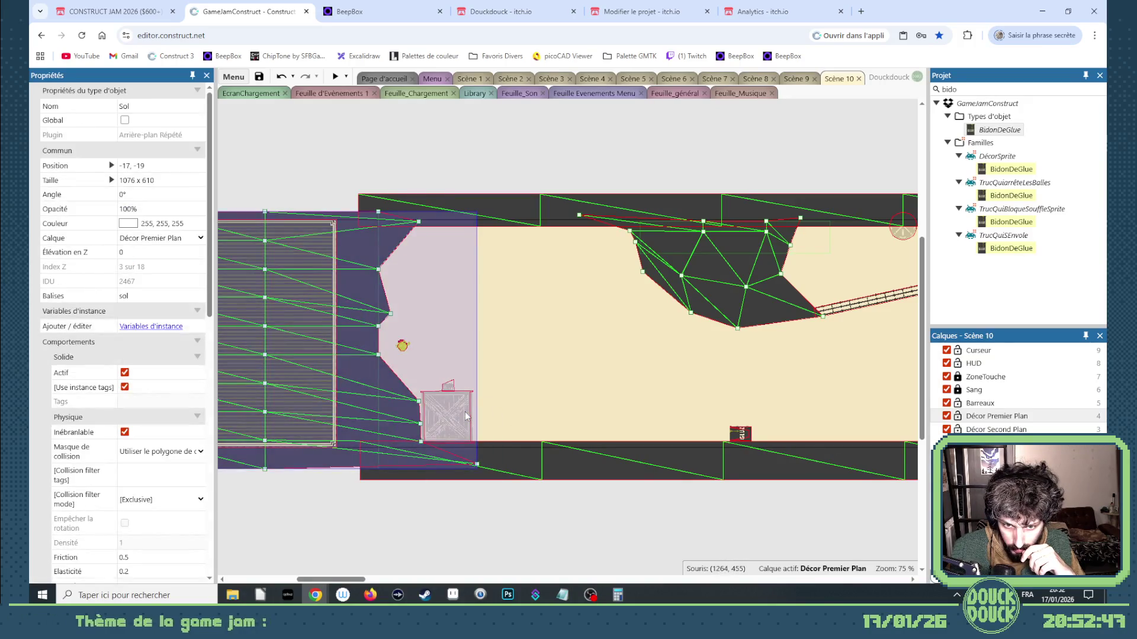
# Lock the Décor Premier Plan layer, then delete the crate and undo the deletion
pyautogui.click(958, 417)
pyautogui.click(452, 417)
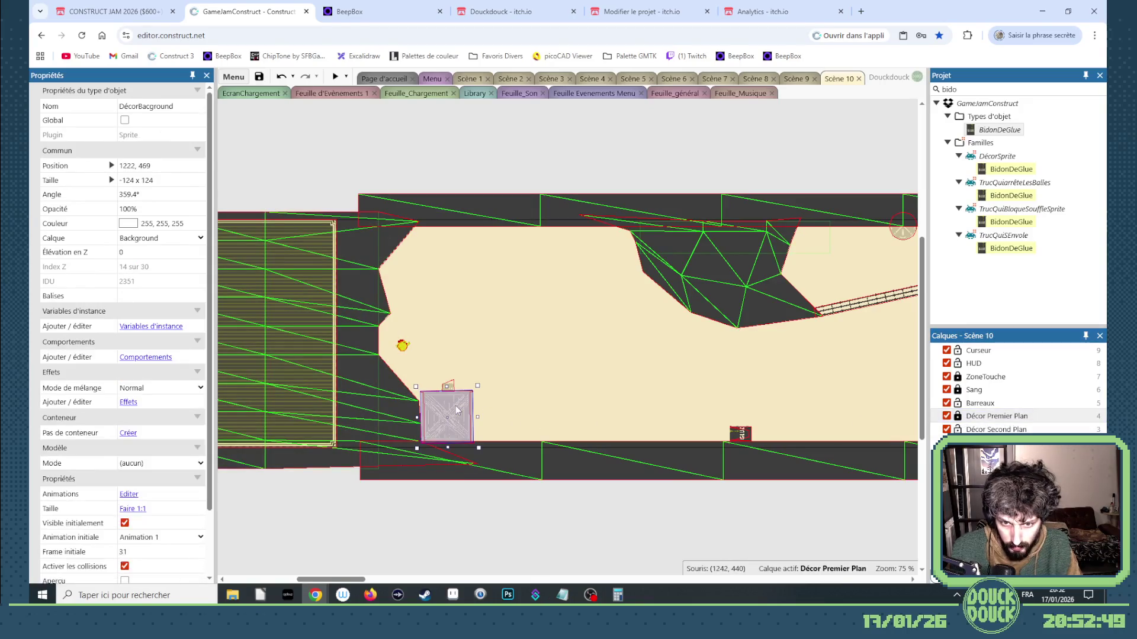
pyautogui.press('Delete')
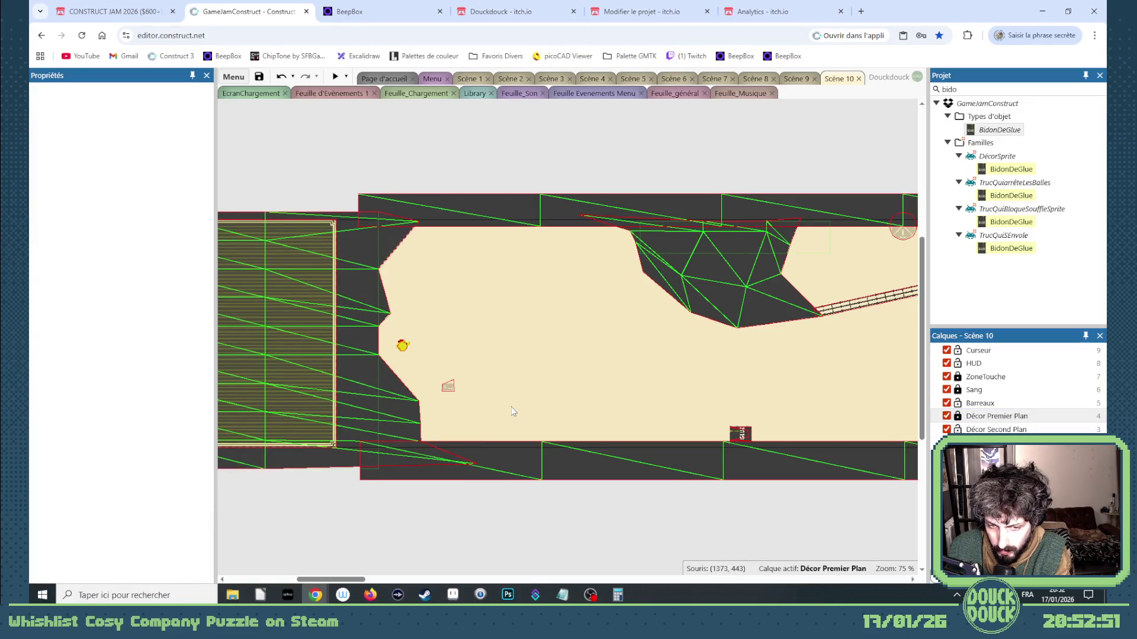
pyautogui.hotkey('ctrl', 'z')
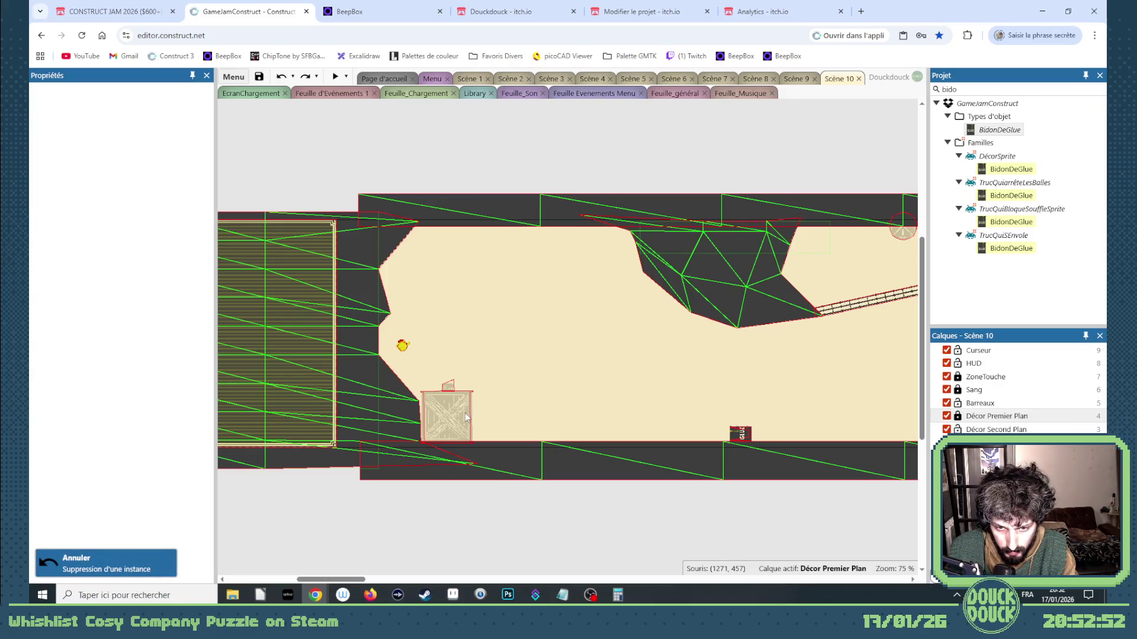
# Try moving the crate right with the radio on top, then undo it
pyautogui.click(467, 413)
pyautogui.moveTo(473, 417); pyautogui.dragTo(521, 424)
pyautogui.moveTo(449, 394)
pyautogui.mouseDown()
pyautogui.moveTo(500, 389)
pyautogui.moveTo(507, 420)
pyautogui.mouseUp()
pyautogui.hotkey('ctrl', 'z')
pyautogui.hotkey('ctrl', 'z')
pyautogui.keyDown('shift'); pyautogui.click(453, 414); pyautogui.keyUp('shift')
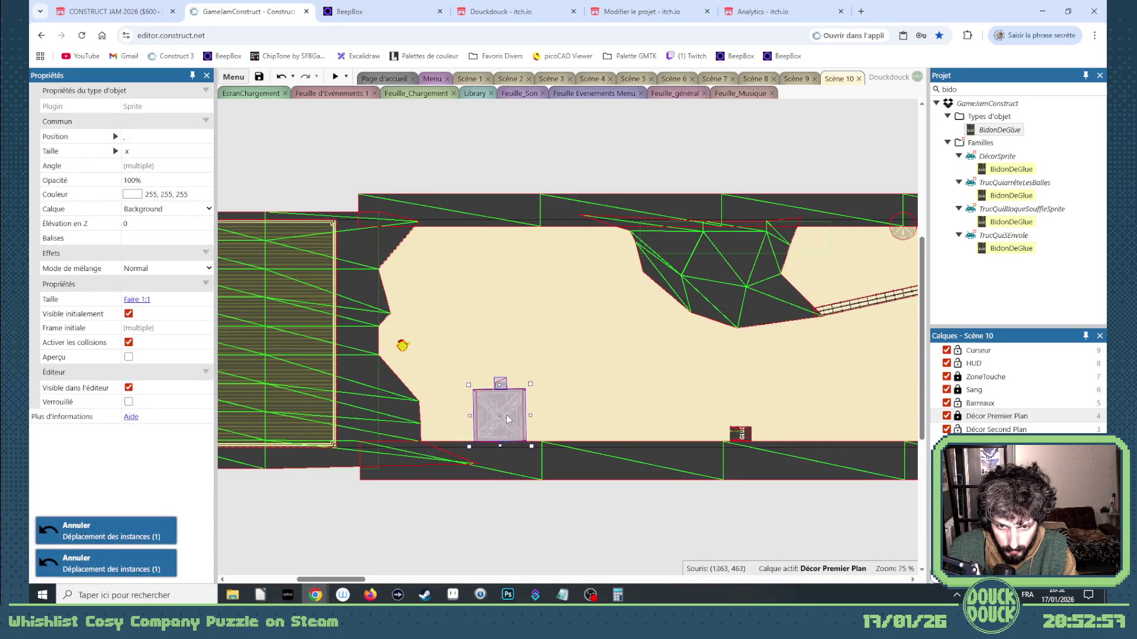
# Add a second Caisses crate and put it on the Décor Second Plan layer
pyautogui.doubleClick(960, 92)
pyautogui.write('ca')
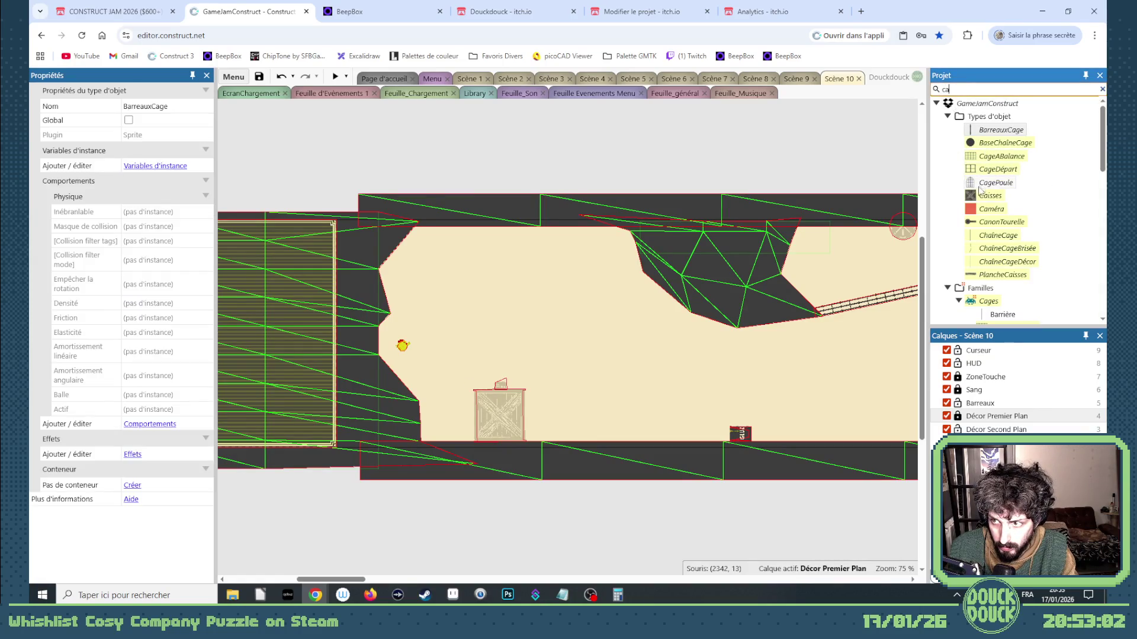
pyautogui.moveTo(980, 196)
pyautogui.mouseDown()
pyautogui.moveTo(595, 279)
pyautogui.moveTo(447, 413)
pyautogui.mouseUp()
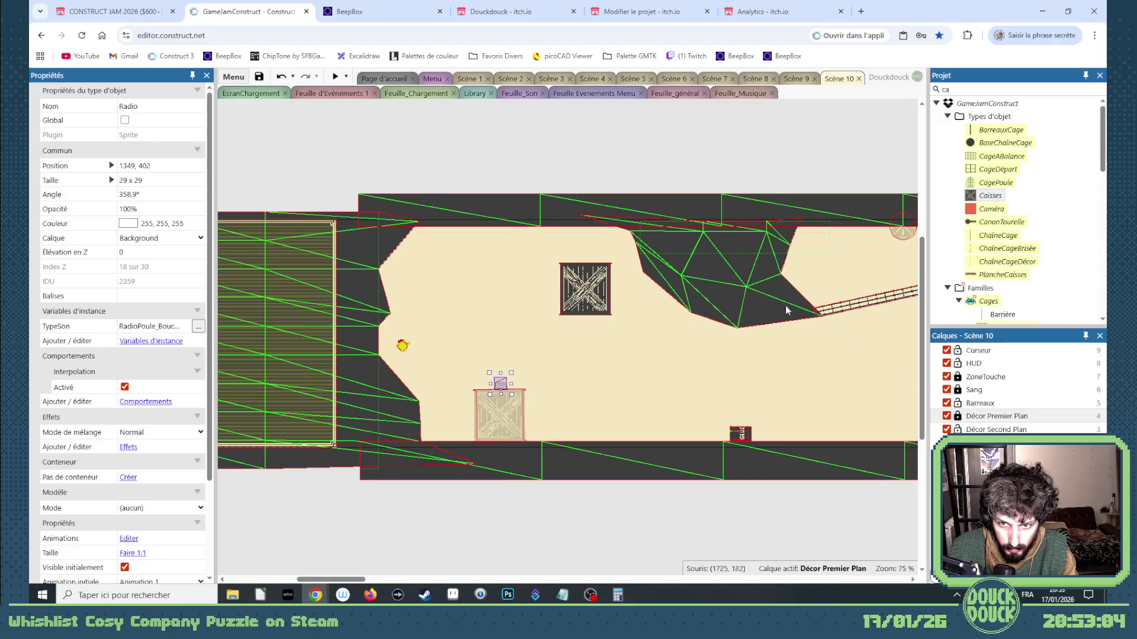
pyautogui.click(957, 416)
pyautogui.click(595, 278)
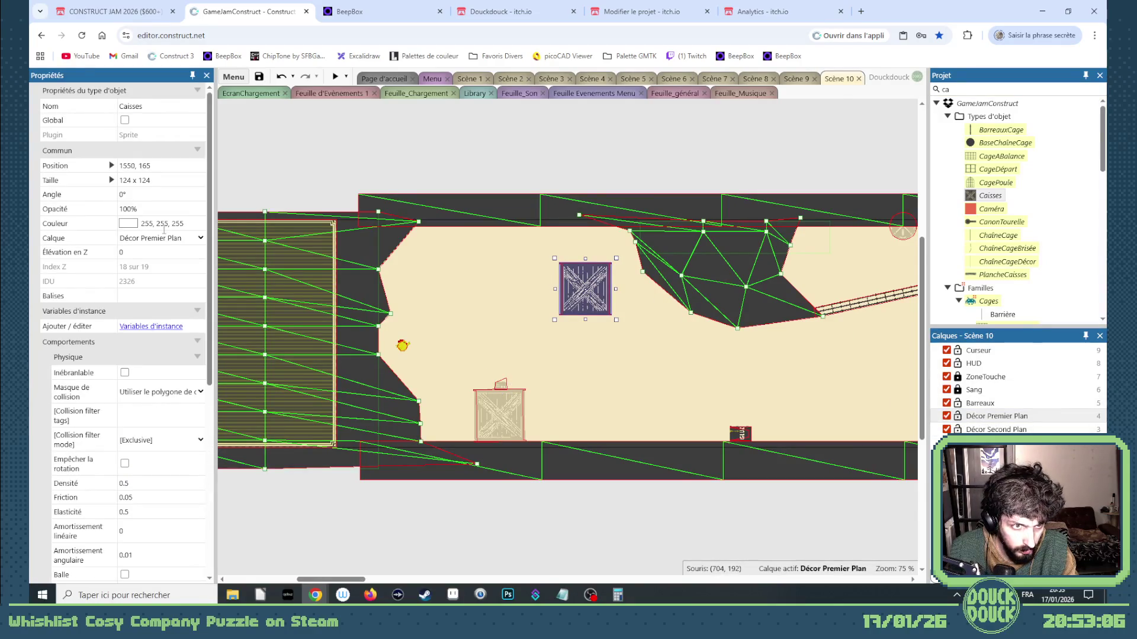
pyautogui.click(201, 237)
pyautogui.click(153, 336)
# Settle the new crate on the floor beside the first, and relock Décor Premier Plan
pyautogui.moveTo(530, 332); pyautogui.dragTo(382, 442)
pyautogui.hotkey('ctrl', 'z')
pyautogui.moveTo(560, 301)
pyautogui.mouseDown()
pyautogui.moveTo(418, 443)
pyautogui.moveTo(414, 423)
pyautogui.mouseUp()
pyautogui.scroll(7, 417, 422)
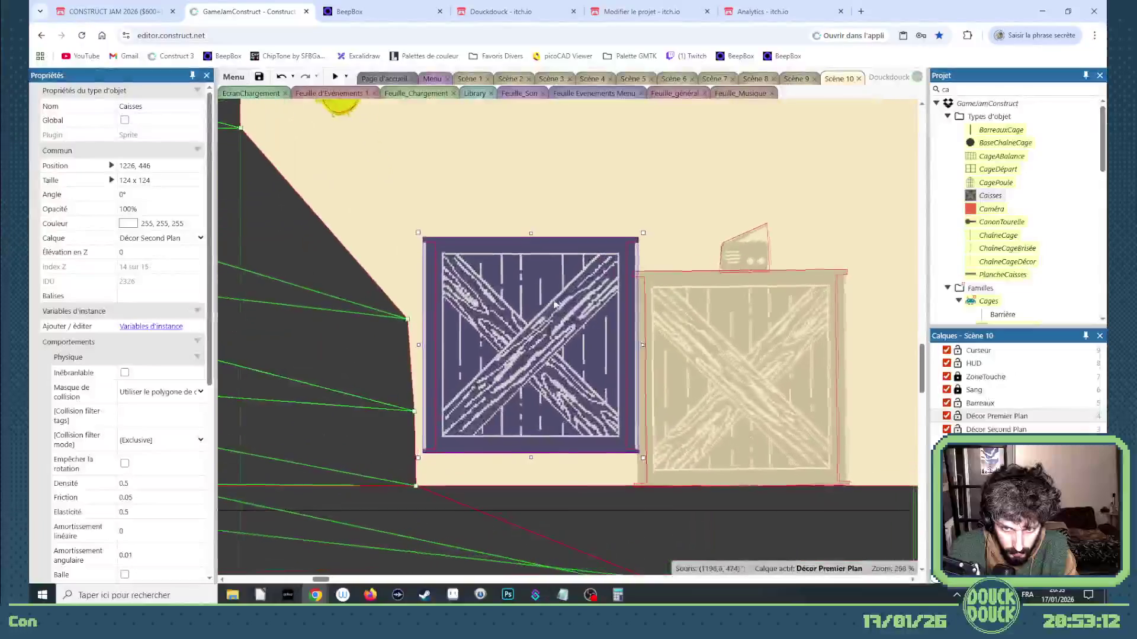
pyautogui.click(551, 304)
pyautogui.moveTo(550, 305); pyautogui.dragTo(568, 305)
pyautogui.hotkey('ctrl', 'z')
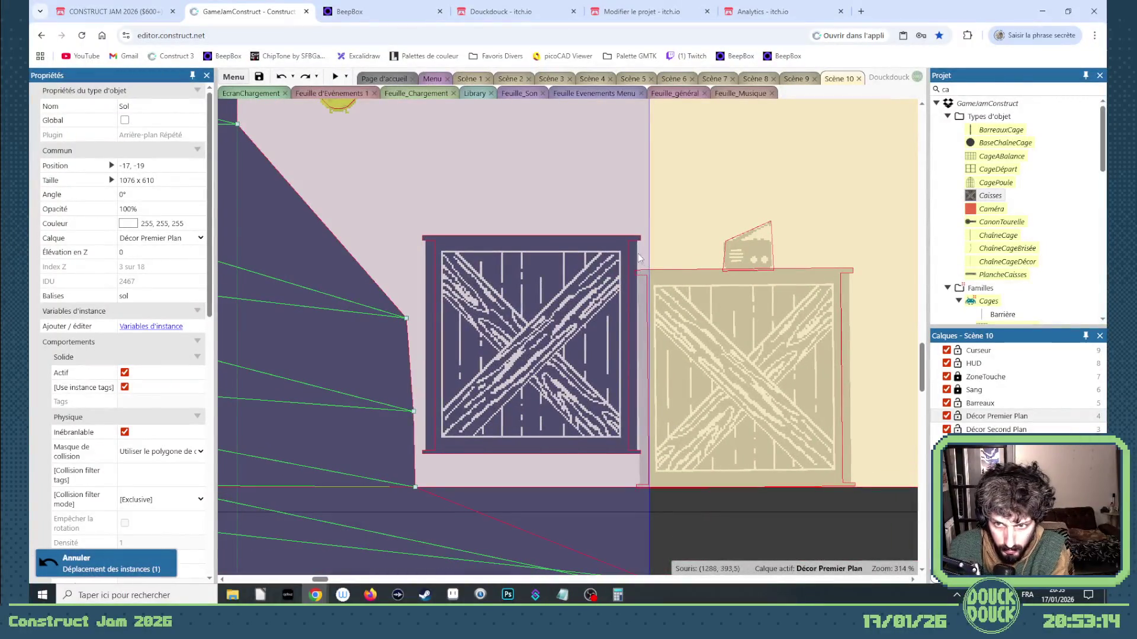
pyautogui.click(957, 416)
pyautogui.moveTo(583, 360); pyautogui.dragTo(577, 394)
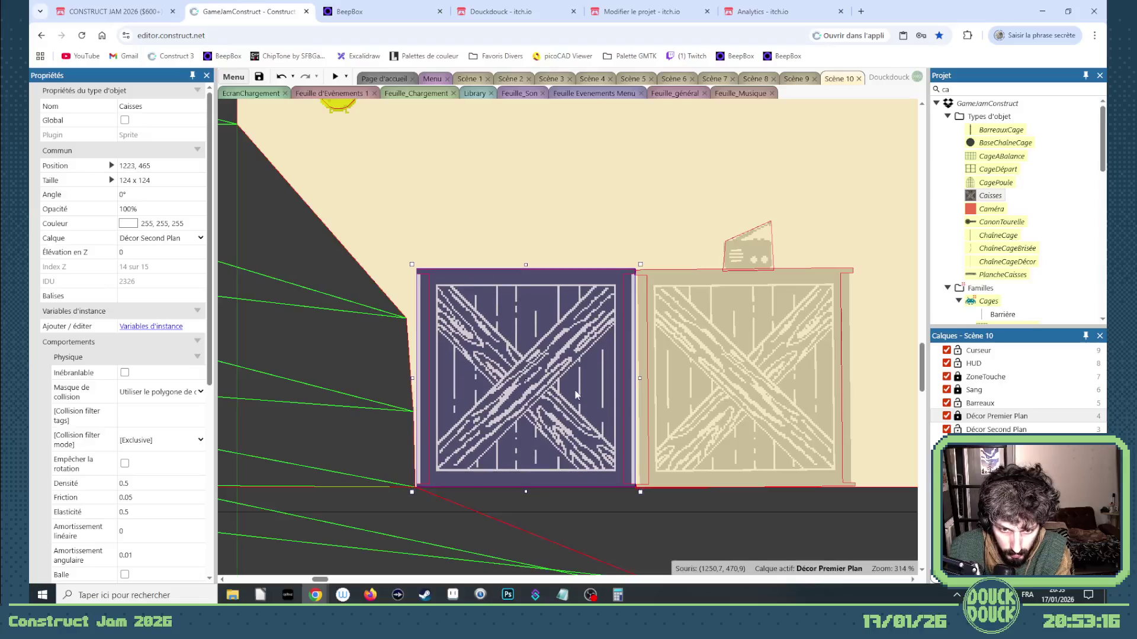
# Shift the right crate and radio down-left and perch the chicken on the left crate
pyautogui.click(747, 355)
pyautogui.keyDown('shift'); pyautogui.click(747, 249); pyautogui.keyUp('shift')
pyautogui.moveTo(750, 316); pyautogui.dragTo(734, 342)
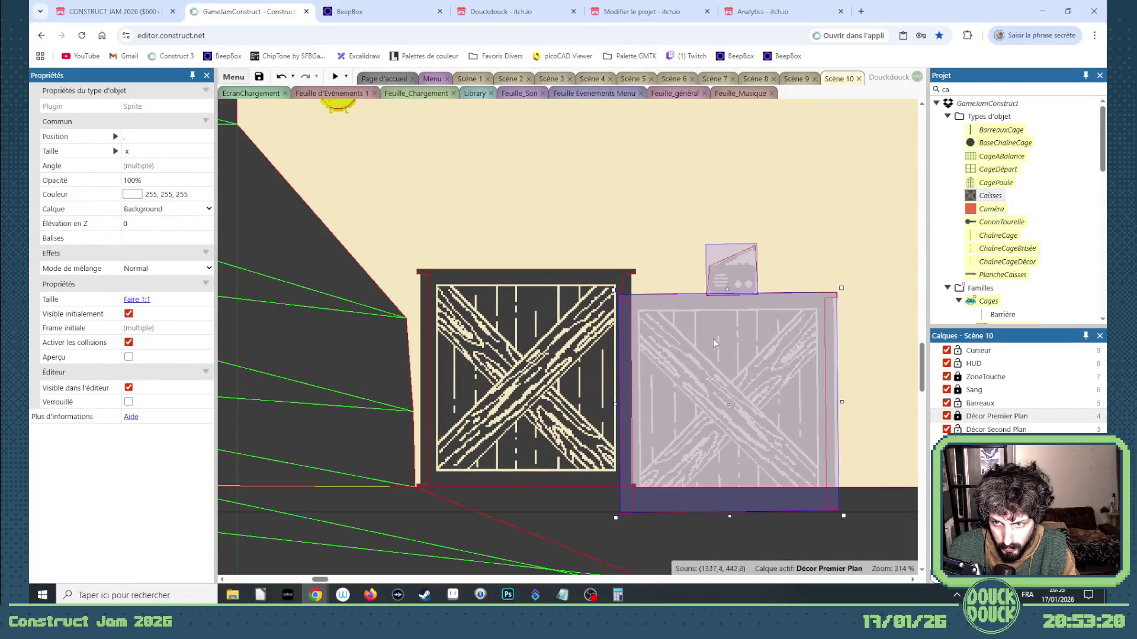
pyautogui.scroll(-3, 699, 337)
pyautogui.moveTo(453, 171); pyautogui.dragTo(569, 278)
pyautogui.click(676, 321)
pyautogui.scroll(-9, 502, 347)
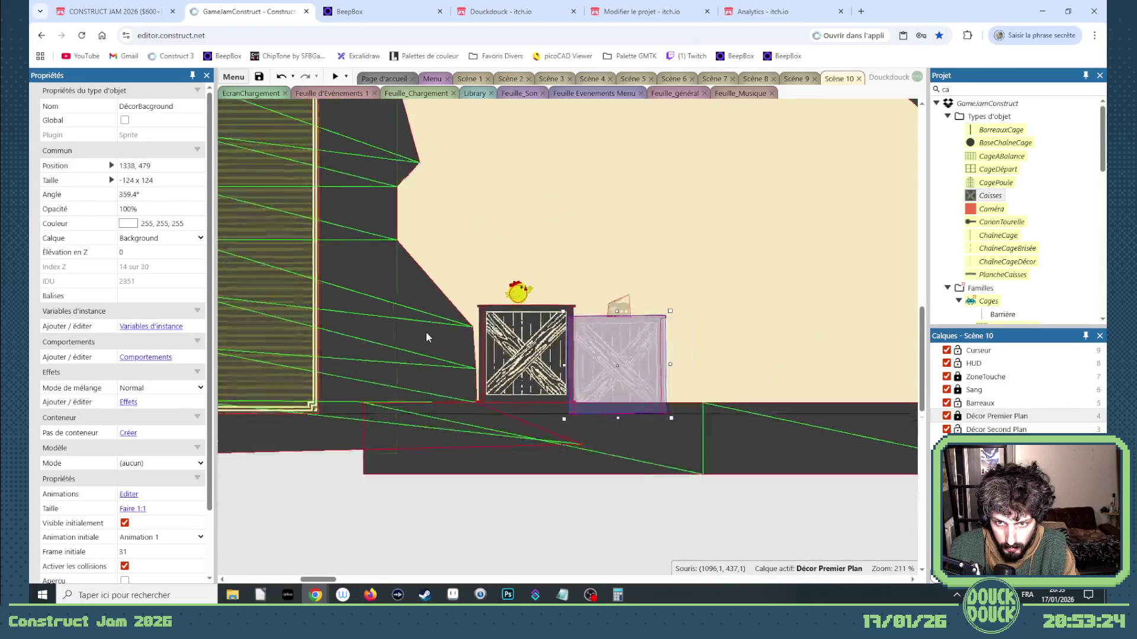
pyautogui.click(510, 171)
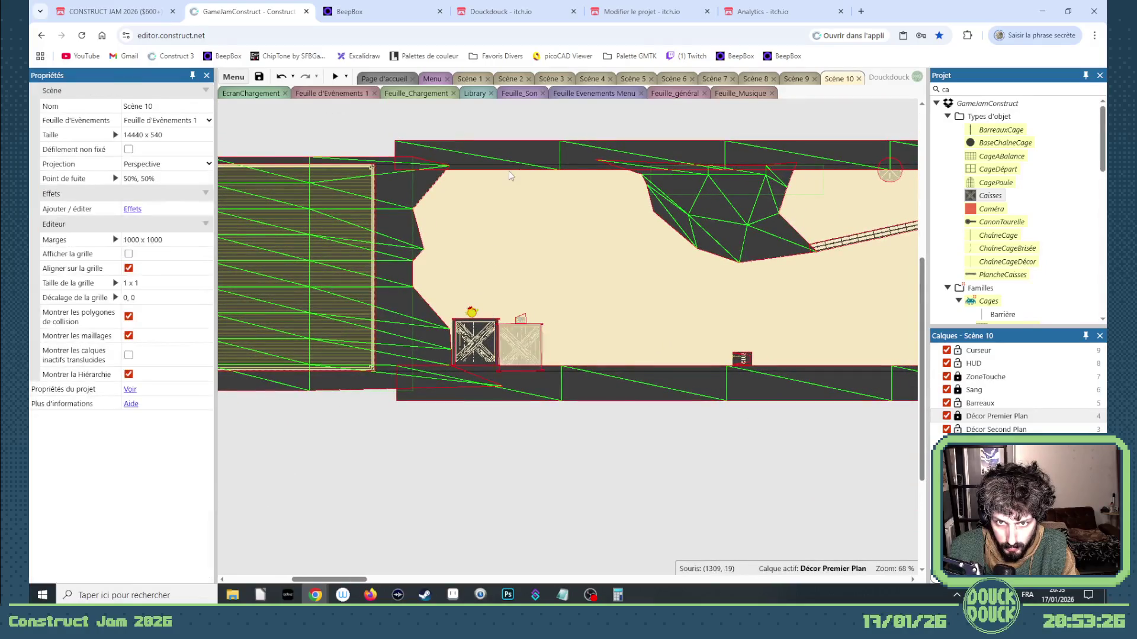
# Unlock Décor Premier Plan and reset the Sol wall's mesh grid
pyautogui.click(957, 417)
pyautogui.rightClick(541, 167)
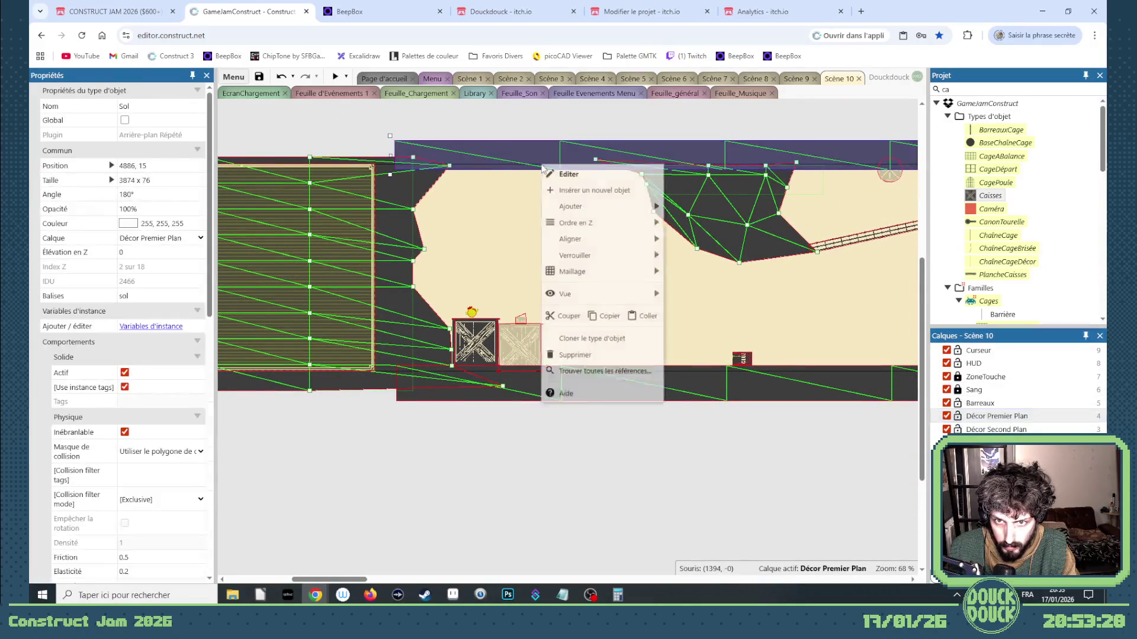
pyautogui.moveTo(592, 277)
pyautogui.click(712, 295)
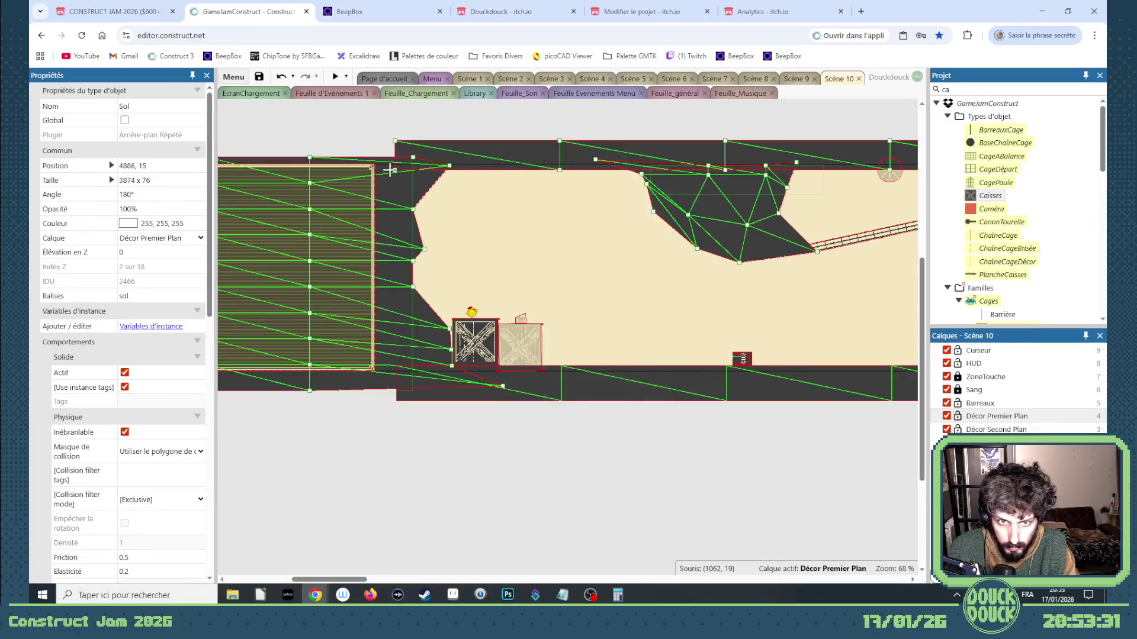
# Drag the top wall vertices along the cave edge, undo the last one, and preview the level
pyautogui.moveTo(395, 170)
pyautogui.mouseDown()
pyautogui.moveTo(397, 226)
pyautogui.moveTo(416, 231)
pyautogui.mouseUp()
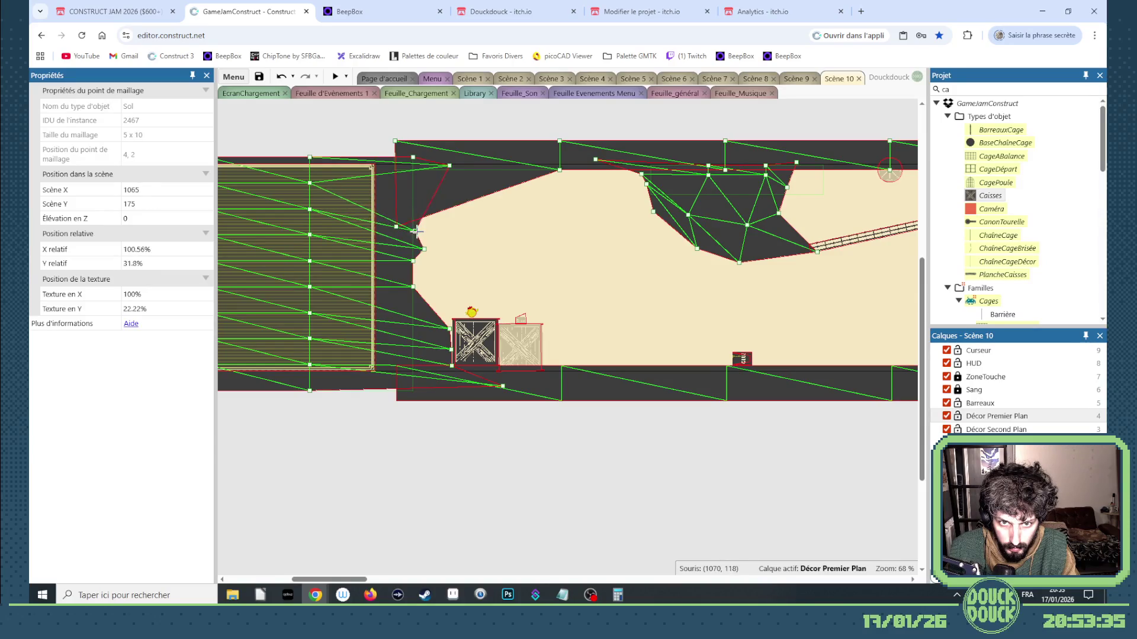
pyautogui.moveTo(447, 168); pyautogui.dragTo(472, 196)
pyautogui.moveTo(559, 171); pyautogui.dragTo(558, 175)
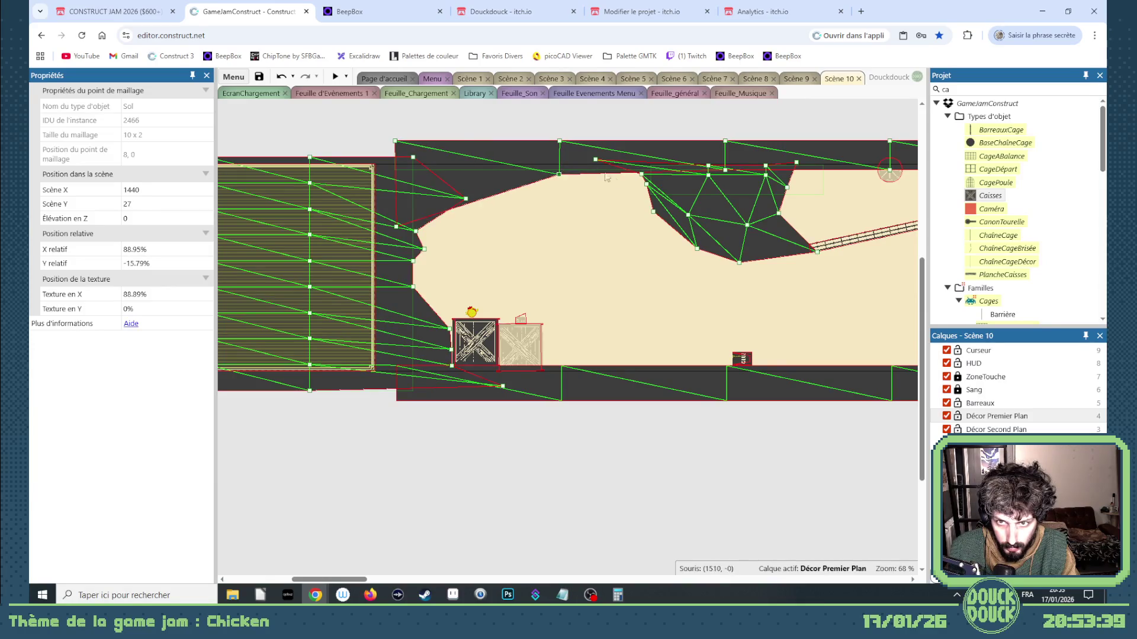
pyautogui.moveTo(723, 170); pyautogui.dragTo(692, 175)
pyautogui.hotkey('ctrl', 'z')
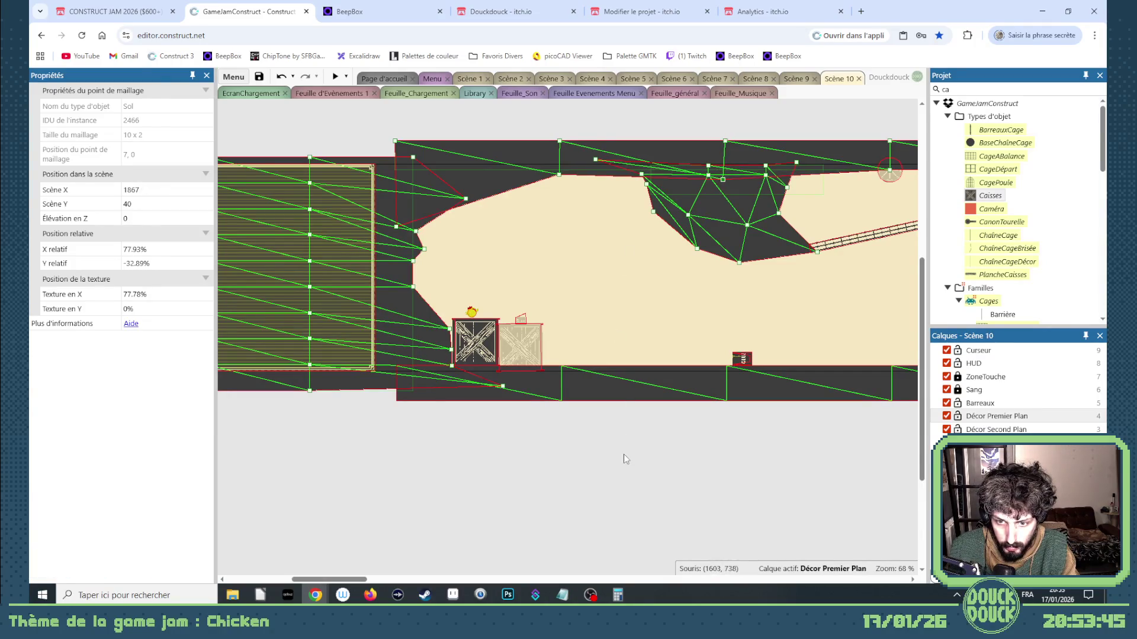
pyautogui.click(589, 435)
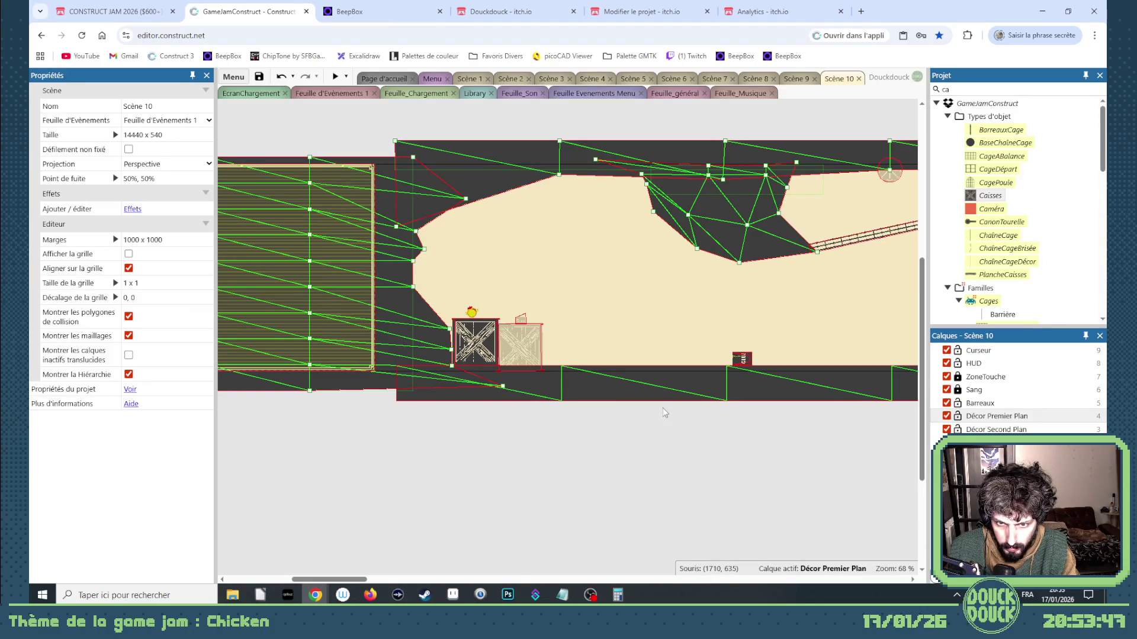
pyautogui.click(336, 78)
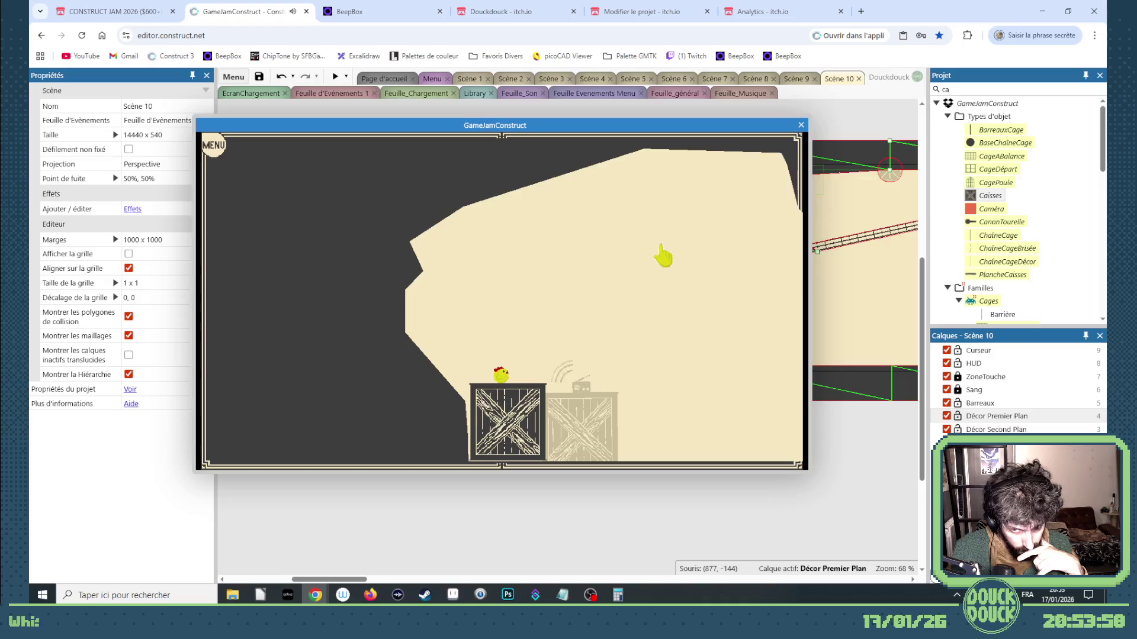
pyautogui.click(659, 246)
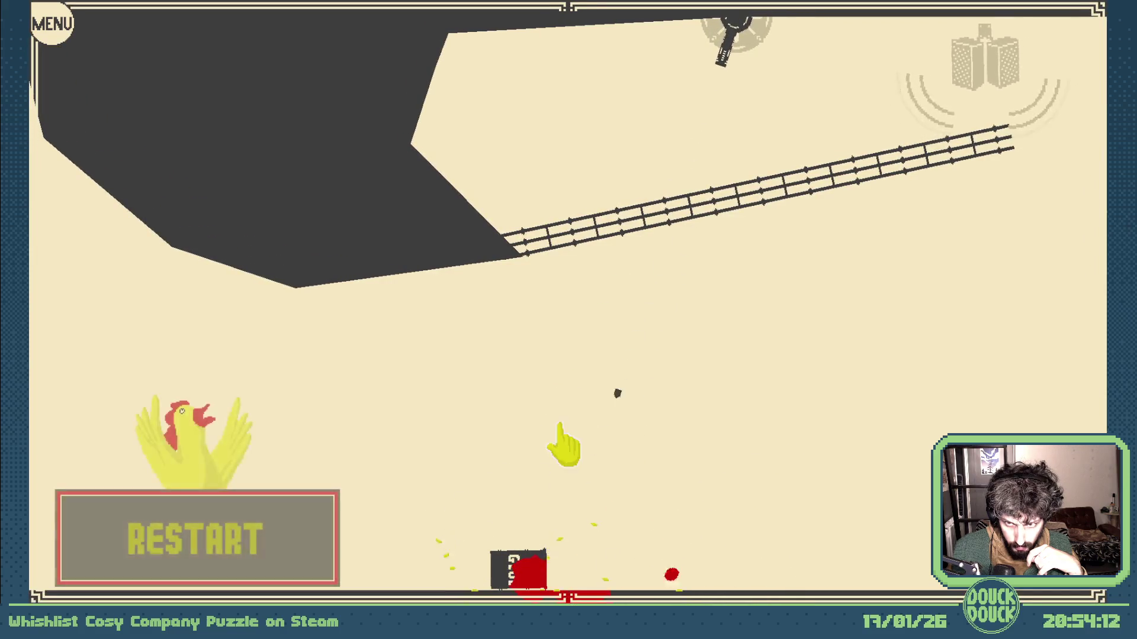
pyautogui.press('Escape')
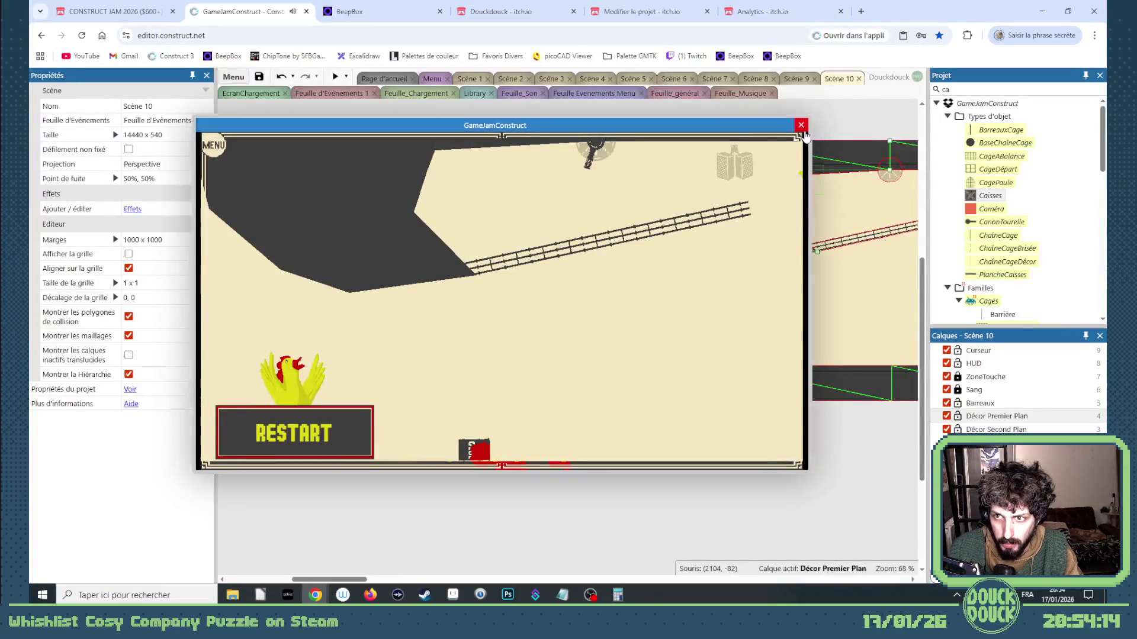
pyautogui.click(801, 124)
pyautogui.moveTo(351, 579); pyautogui.dragTo(383, 585)
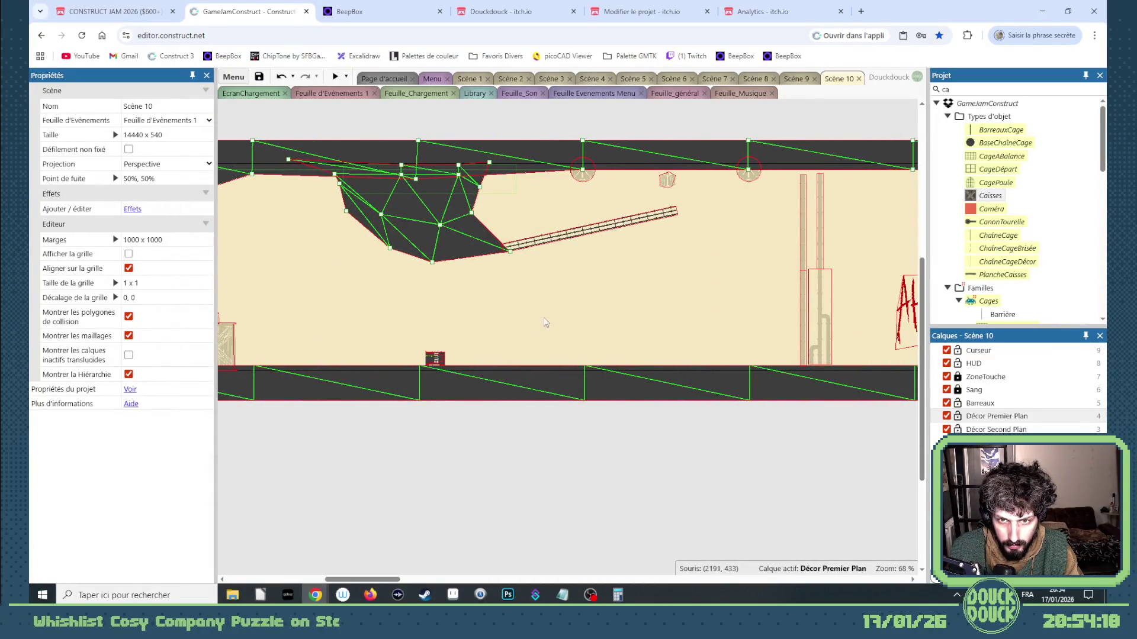
# Add Barrière to the TrucQuiarrêteLesBalles family through Editer la famille, searching 'barr'
pyautogui.click(550, 241)
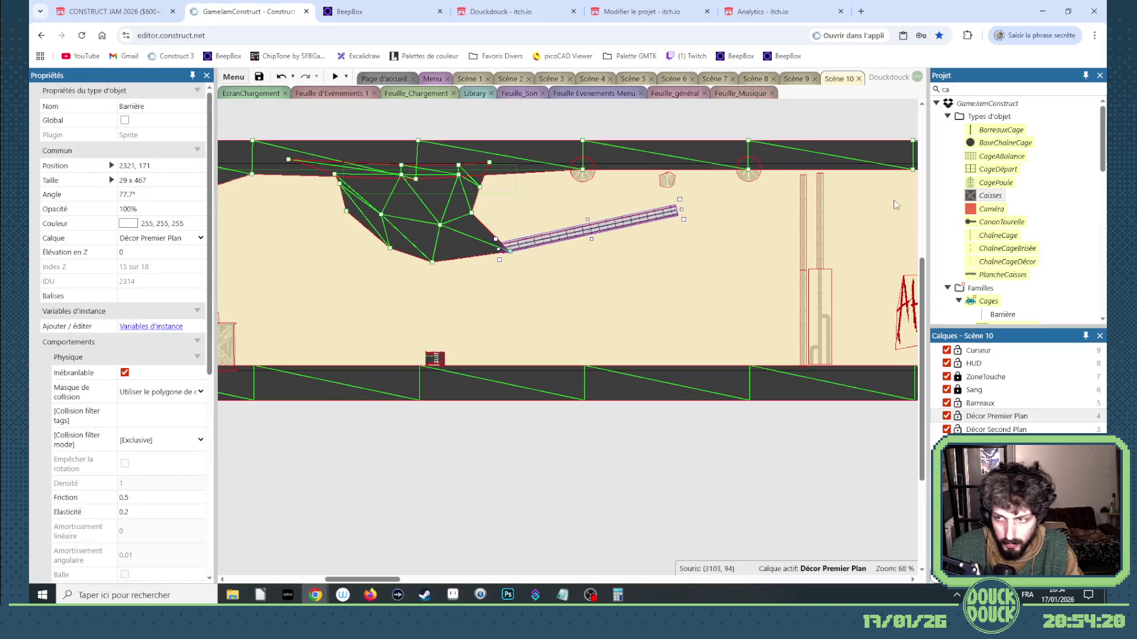
pyautogui.moveTo(1107, 146); pyautogui.dragTo(1108, 223)
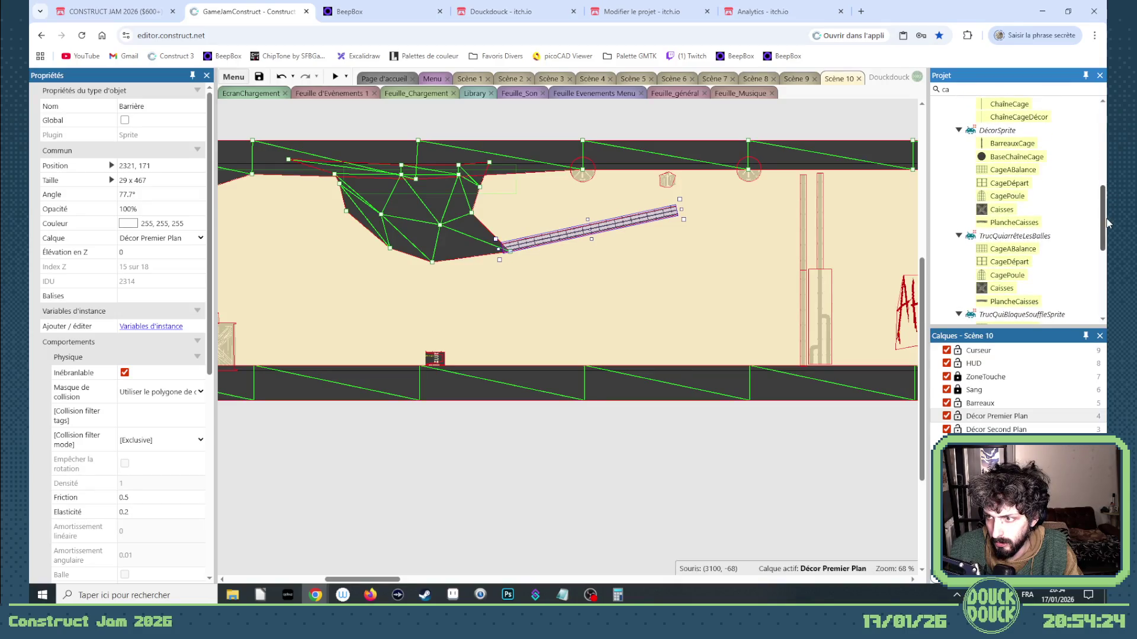
pyautogui.rightClick(1021, 236)
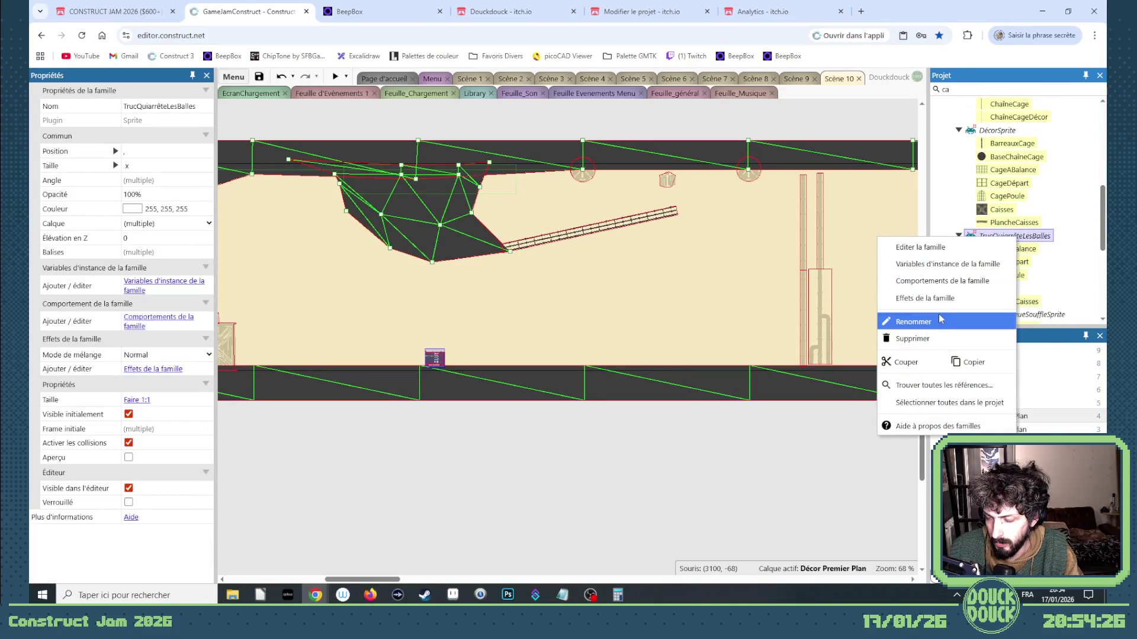
pyautogui.click(921, 247)
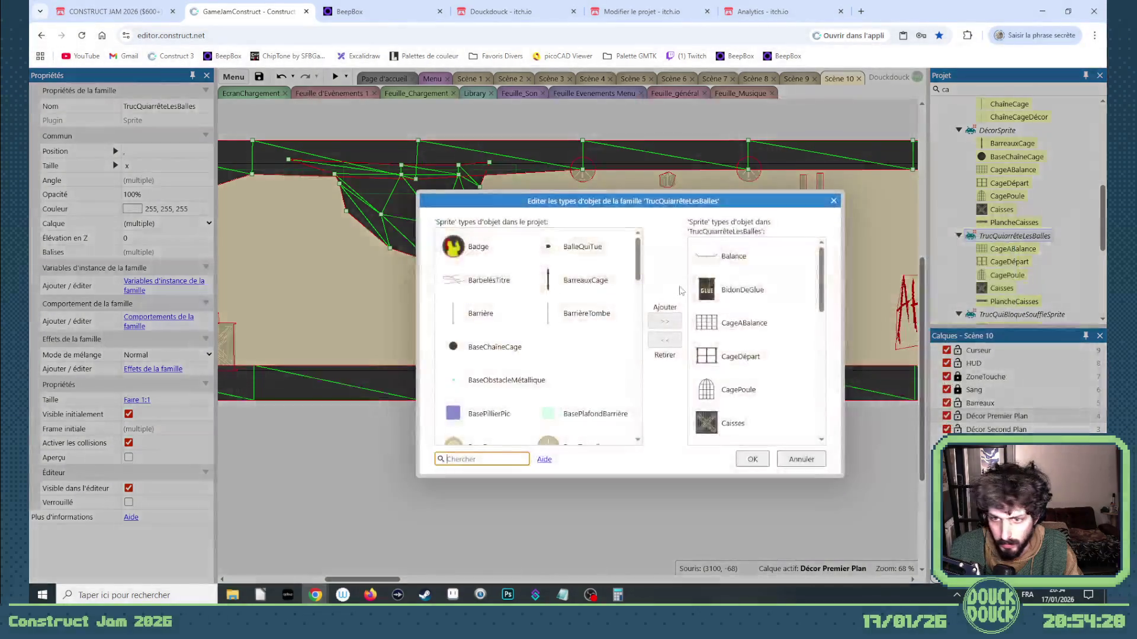
pyautogui.write('barr')
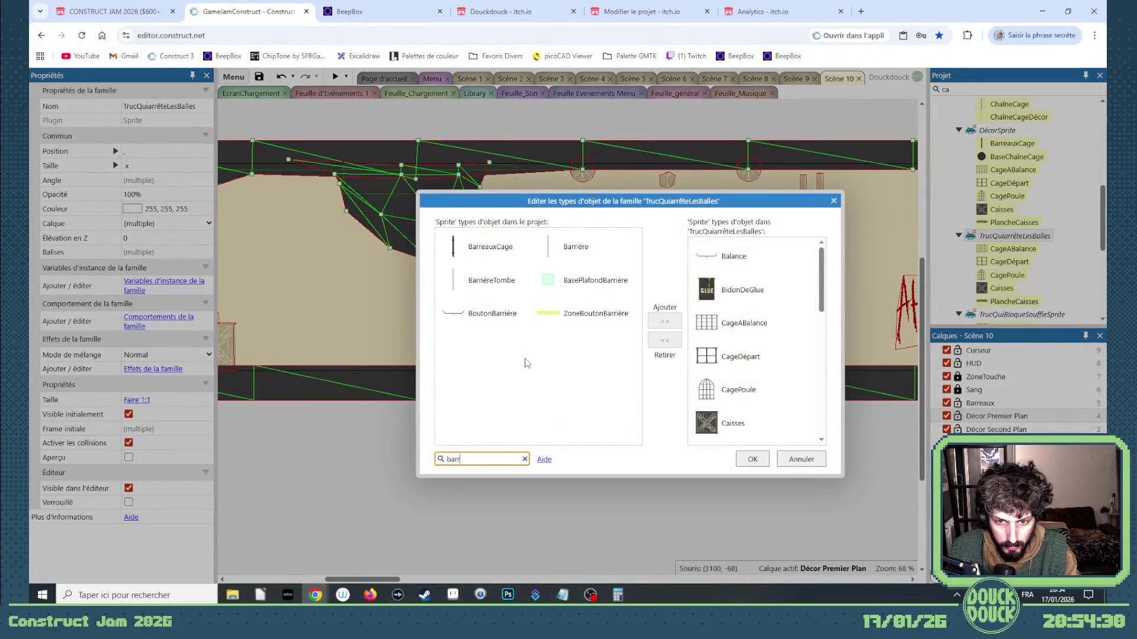
pyautogui.doubleClick(575, 246)
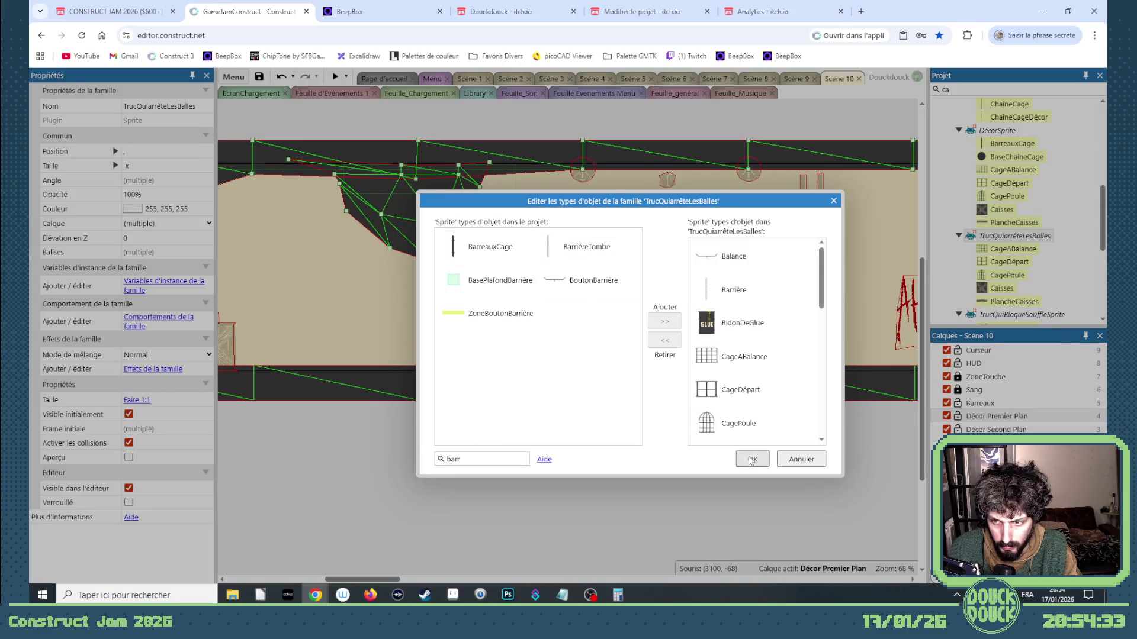
pyautogui.click(752, 458)
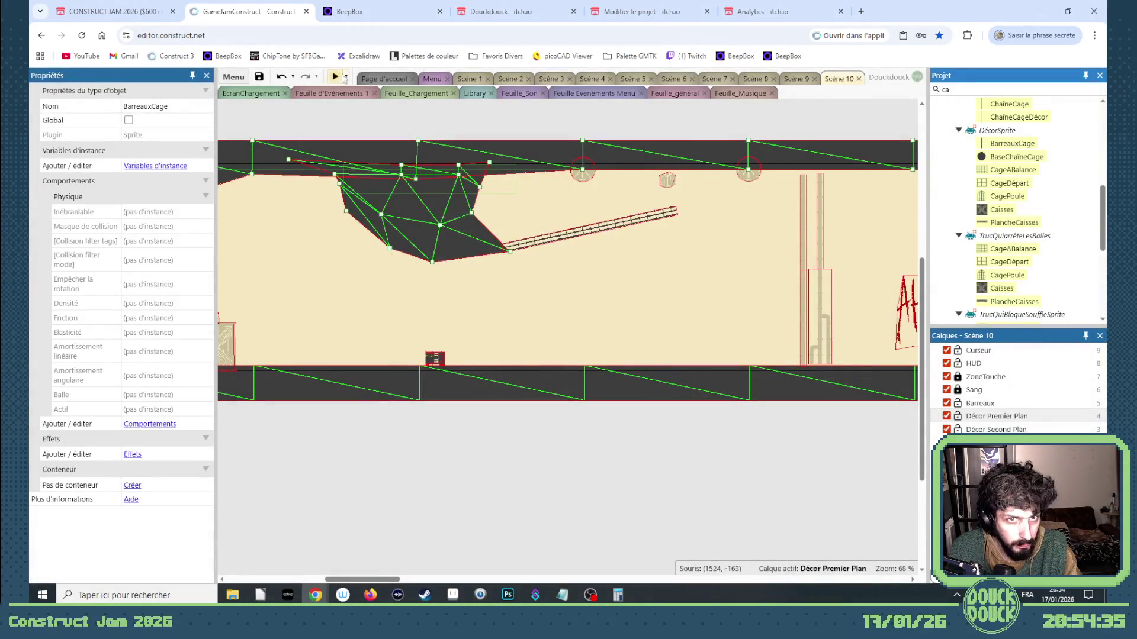
# Launch the Scène 10 preview full screen and lure the chick off the crate with seeds
pyautogui.click(336, 76)
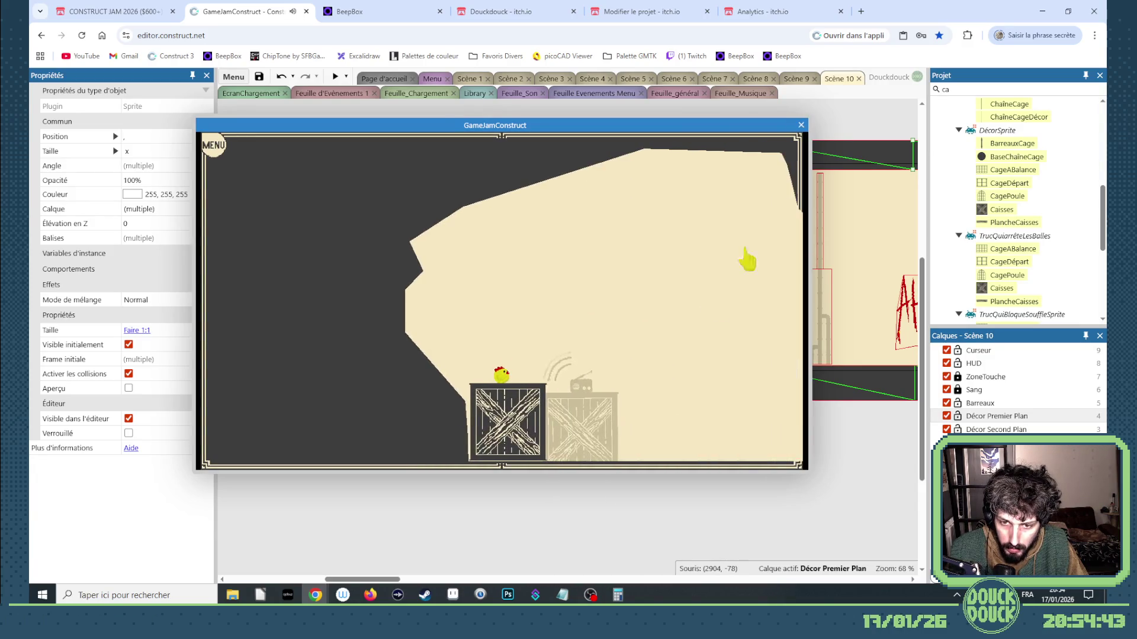
pyautogui.click(681, 383)
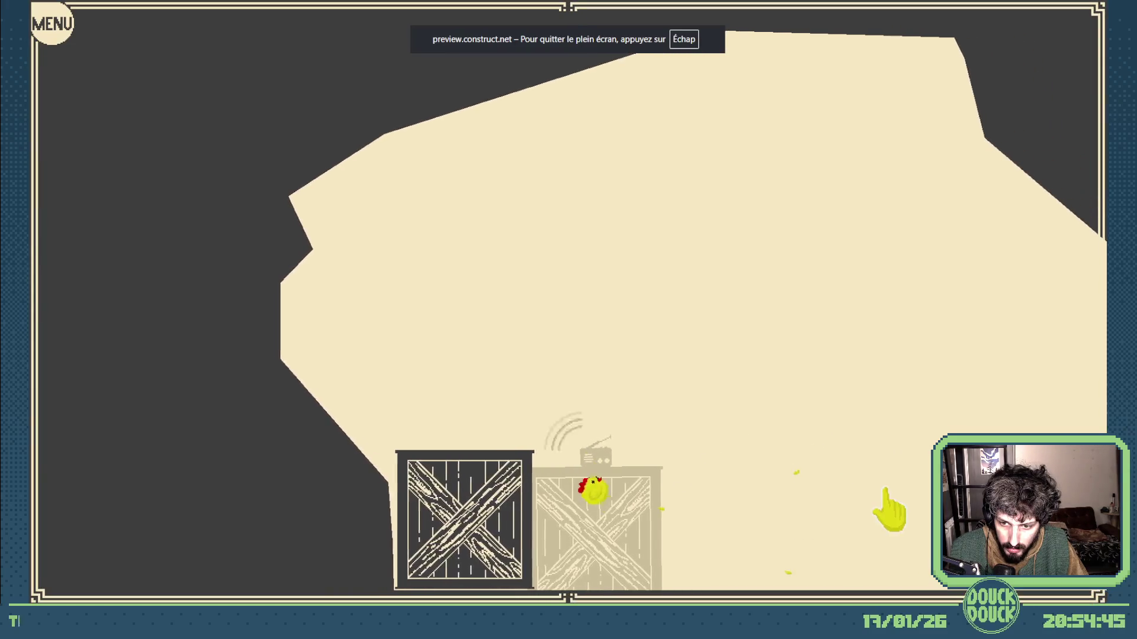
pyautogui.click(888, 515)
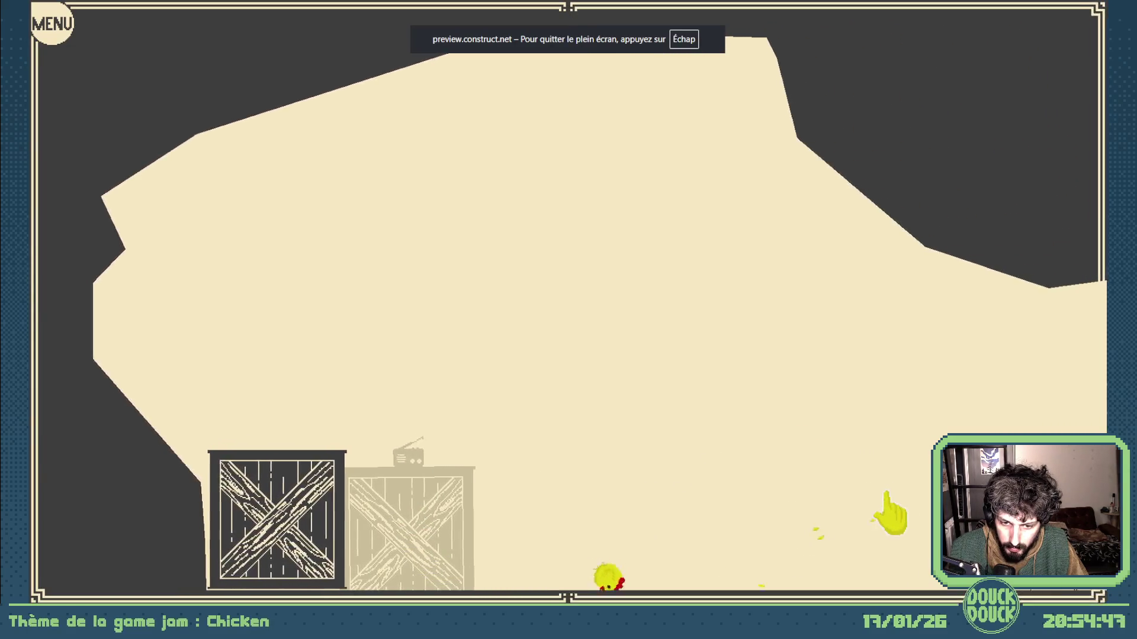
pyautogui.click(888, 515)
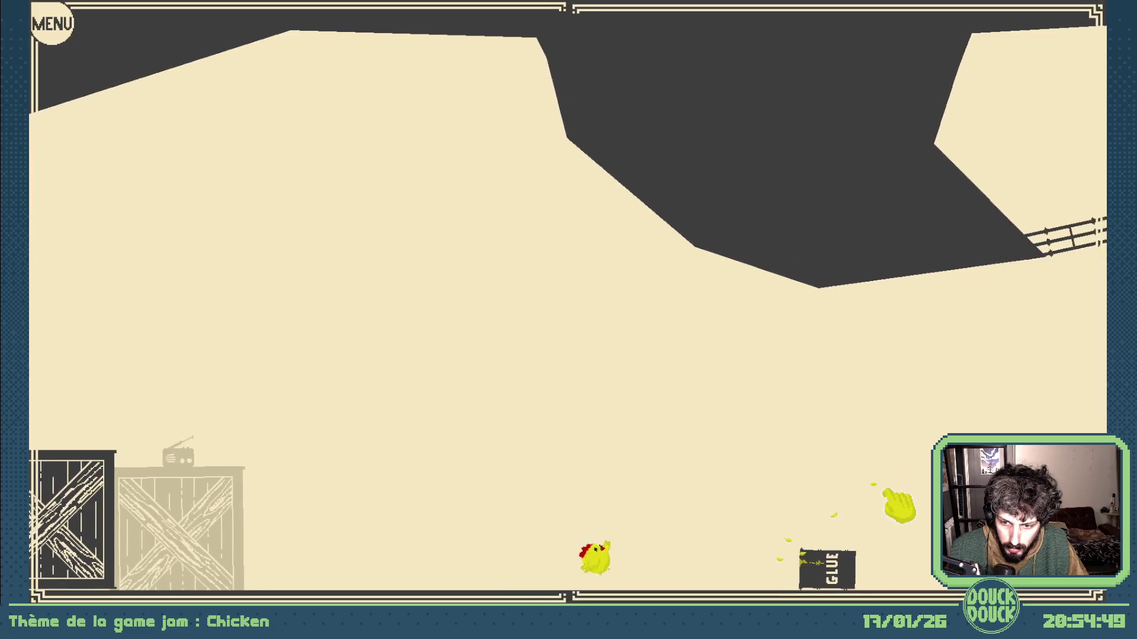
# Scatter seeds along the floor to steer the chick to the GLUE barrel
pyautogui.click(908, 526)
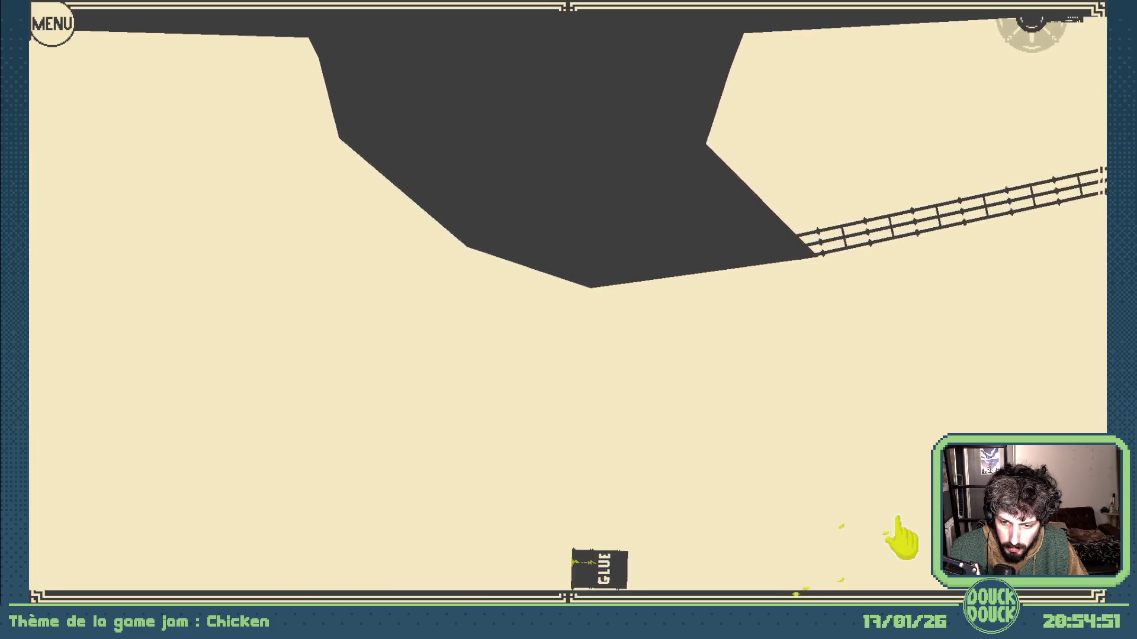
pyautogui.click(912, 562)
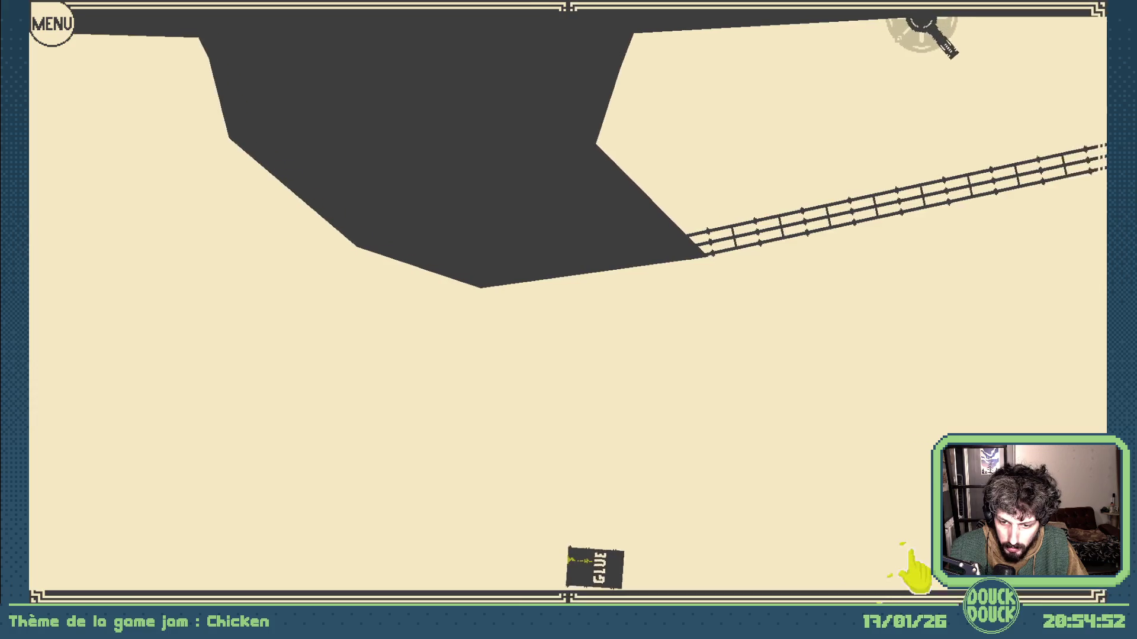
pyautogui.click(849, 554)
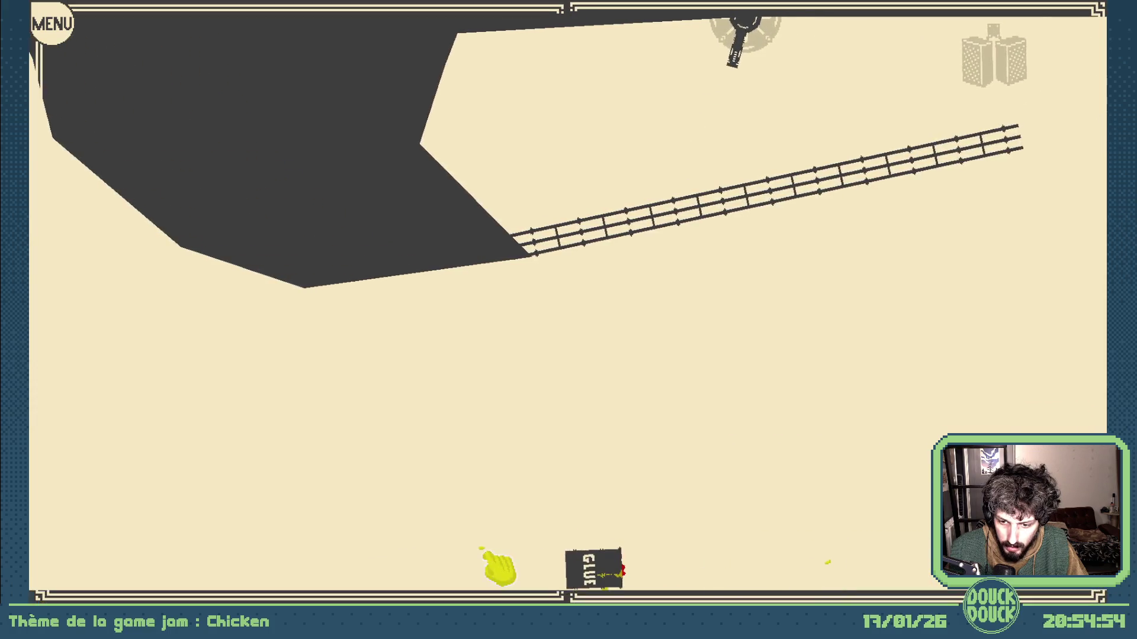
pyautogui.click(468, 540)
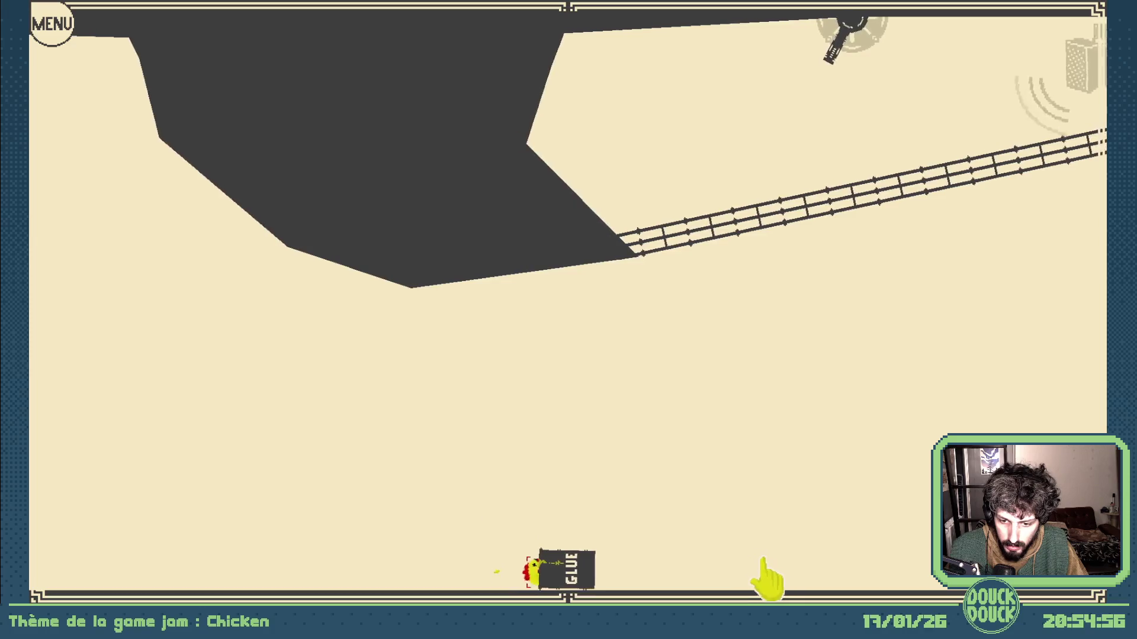
pyautogui.click(849, 573)
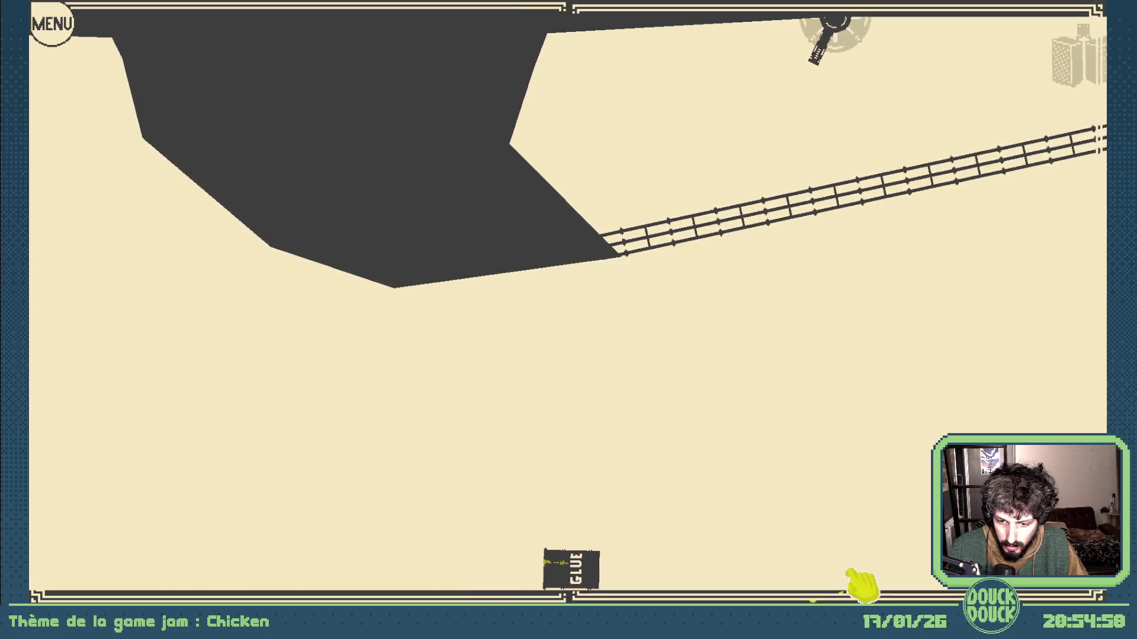
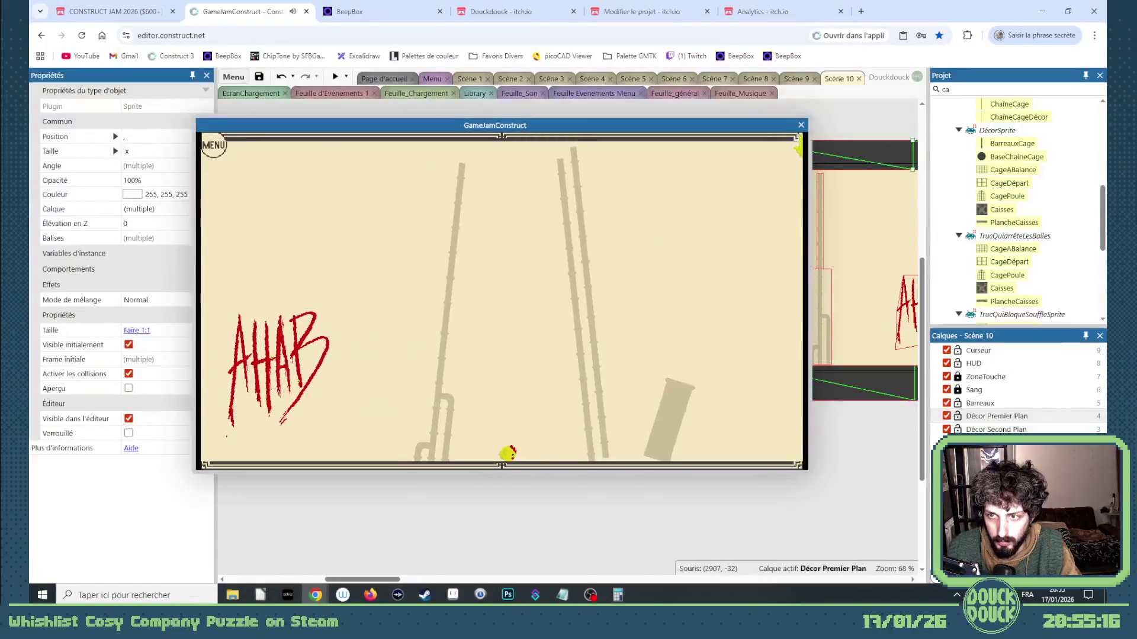
# Close the GameJamConstruct preview and scroll the Scène 10 layout sideways
pyautogui.click(801, 125)
pyautogui.moveTo(392, 579)
pyautogui.mouseDown()
pyautogui.moveTo(361, 580)
pyautogui.moveTo(413, 582)
pyautogui.mouseUp()
# Reset the Sol floor's mesh and raise its points into a sloped hill peak
pyautogui.click(636, 385)
pyautogui.rightClick(638, 383)
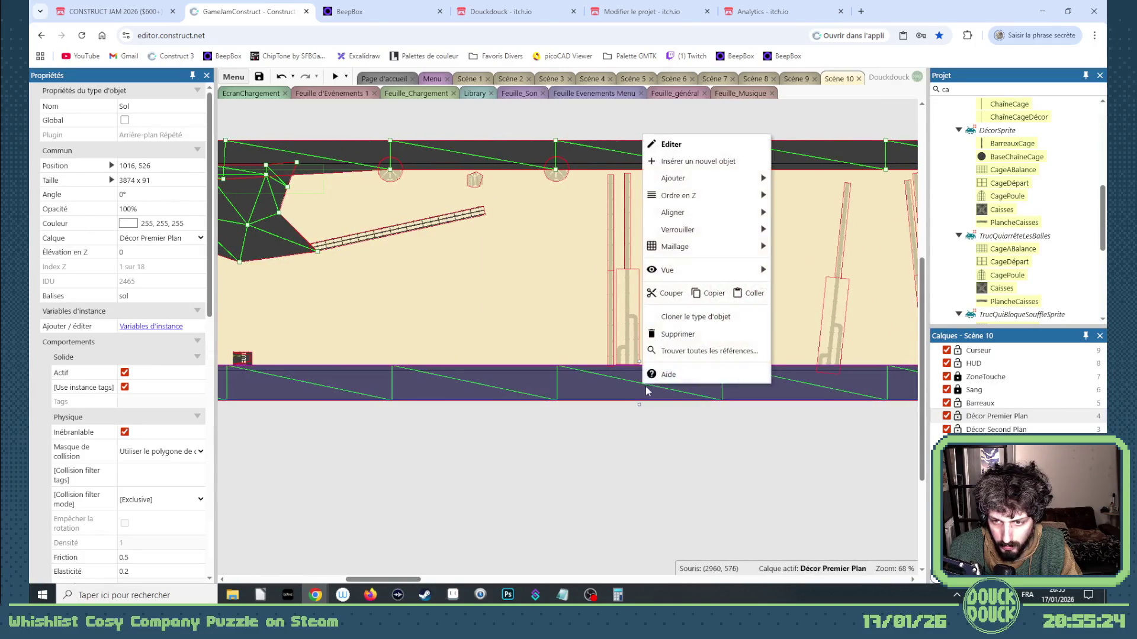
pyautogui.moveTo(734, 246)
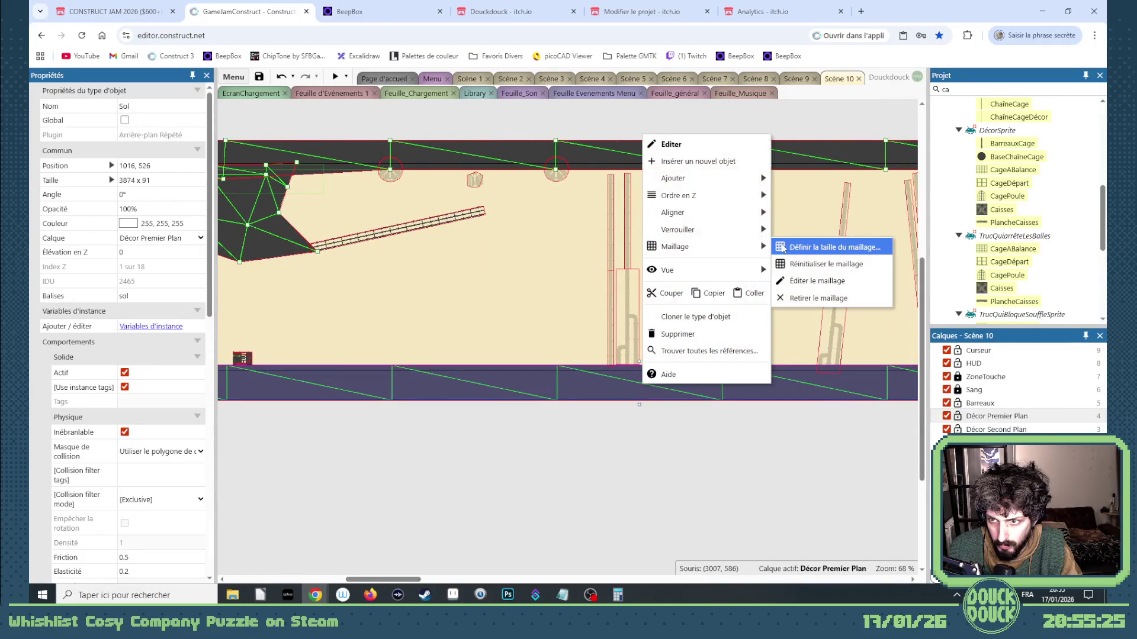
pyautogui.click(811, 281)
pyautogui.moveTo(557, 365); pyautogui.dragTo(557, 347)
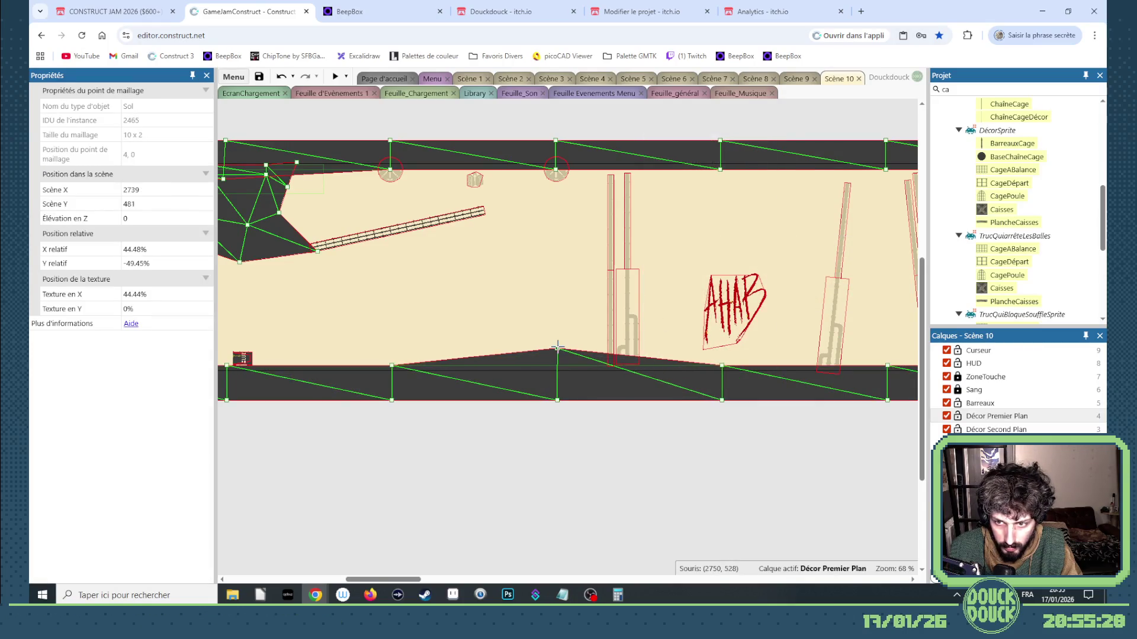
pyautogui.moveTo(722, 364)
pyautogui.mouseDown()
pyautogui.moveTo(678, 338)
pyautogui.moveTo(664, 310)
pyautogui.mouseUp()
pyautogui.moveTo(887, 365)
pyautogui.mouseDown()
pyautogui.moveTo(869, 333)
pyautogui.moveTo(810, 316)
pyautogui.mouseUp()
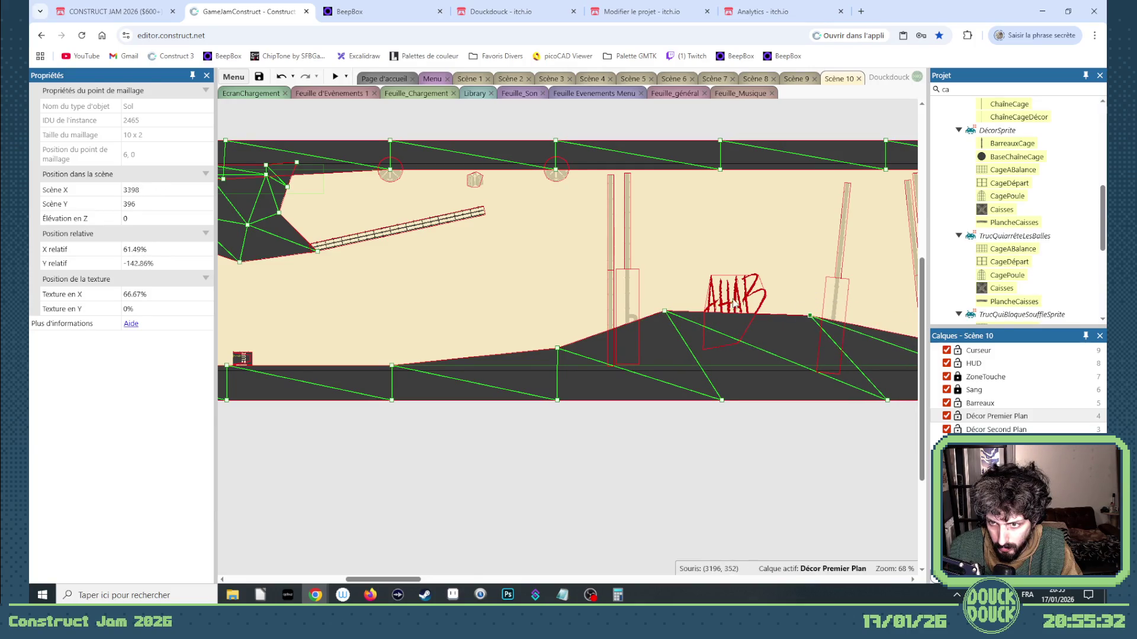
# Nudge the AHAB graffiti slightly up, then reshape the remaining floor mesh points leftward
pyautogui.click(749, 256)
pyautogui.moveTo(749, 256); pyautogui.dragTo(750, 253)
pyautogui.moveTo(410, 580); pyautogui.dragTo(444, 580)
pyautogui.moveTo(543, 400); pyautogui.dragTo(460, 400)
pyautogui.moveTo(465, 319); pyautogui.dragTo(467, 313)
pyautogui.moveTo(696, 364)
pyautogui.mouseDown()
pyautogui.moveTo(467, 353)
pyautogui.moveTo(541, 351)
pyautogui.mouseUp()
pyautogui.moveTo(705, 400)
pyautogui.mouseDown()
pyautogui.moveTo(508, 401)
pyautogui.moveTo(519, 402)
pyautogui.mouseUp()
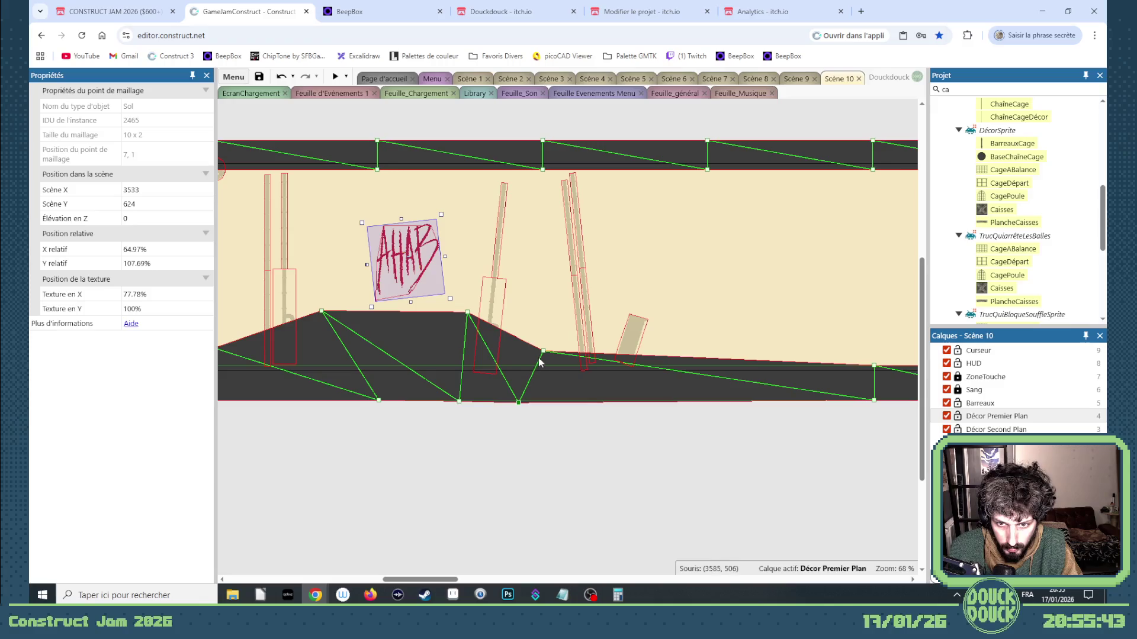
# Lift the tilted and thin background planks upward and delete the AHAB graffiti
pyautogui.click(496, 297)
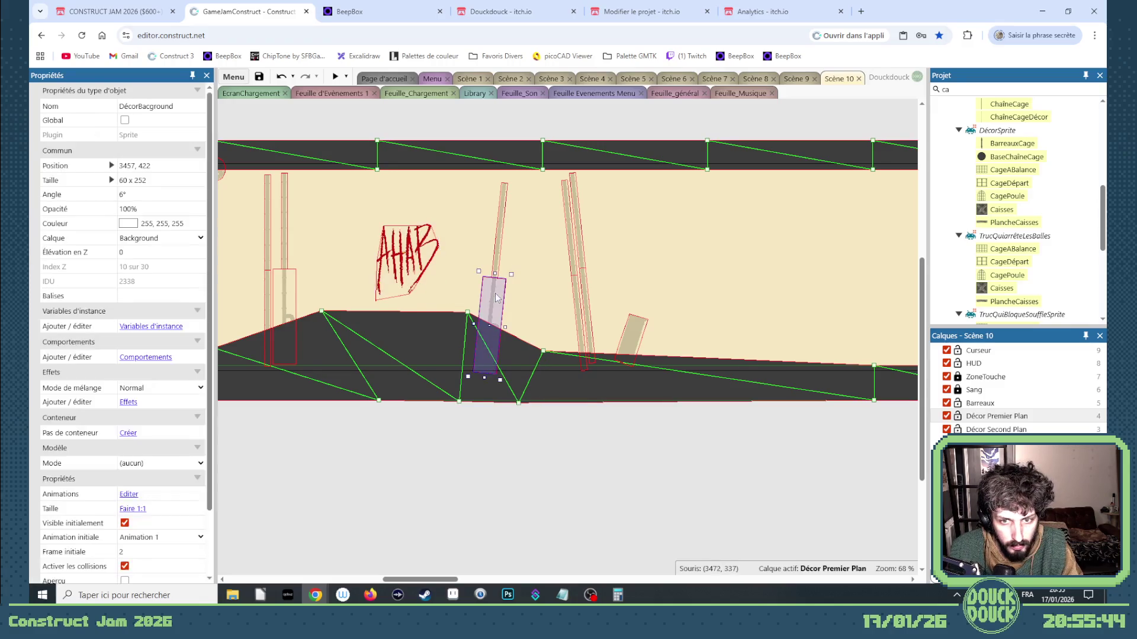
pyautogui.keyDown('shift'); pyautogui.click(502, 237); pyautogui.keyUp('shift')
pyautogui.moveTo(499, 234); pyautogui.dragTo(503, 209)
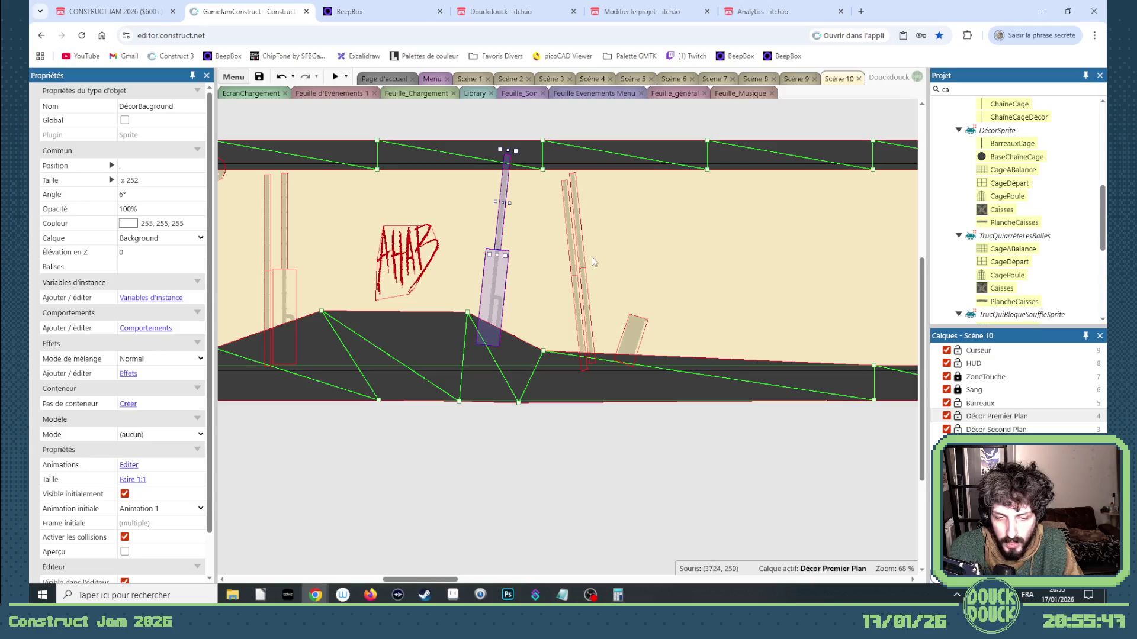
pyautogui.click(430, 279)
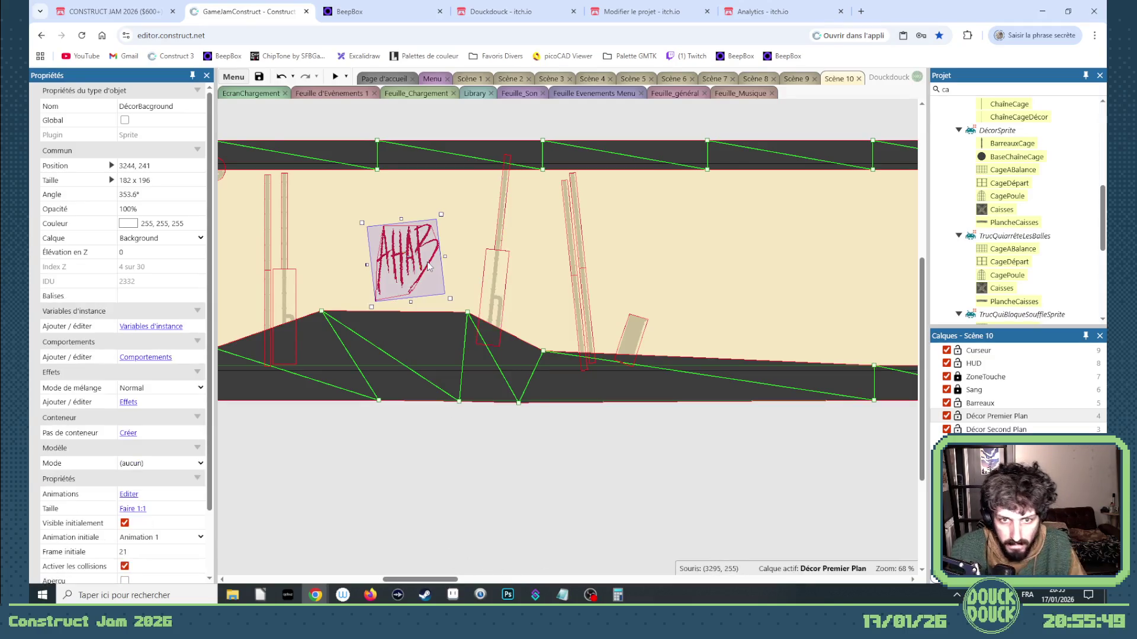
pyautogui.press('Delete')
# Undo an accidental floor-band move and place the two tall planks beside the crates at the level start
pyautogui.moveTo(337, 490); pyautogui.dragTo(241, 157)
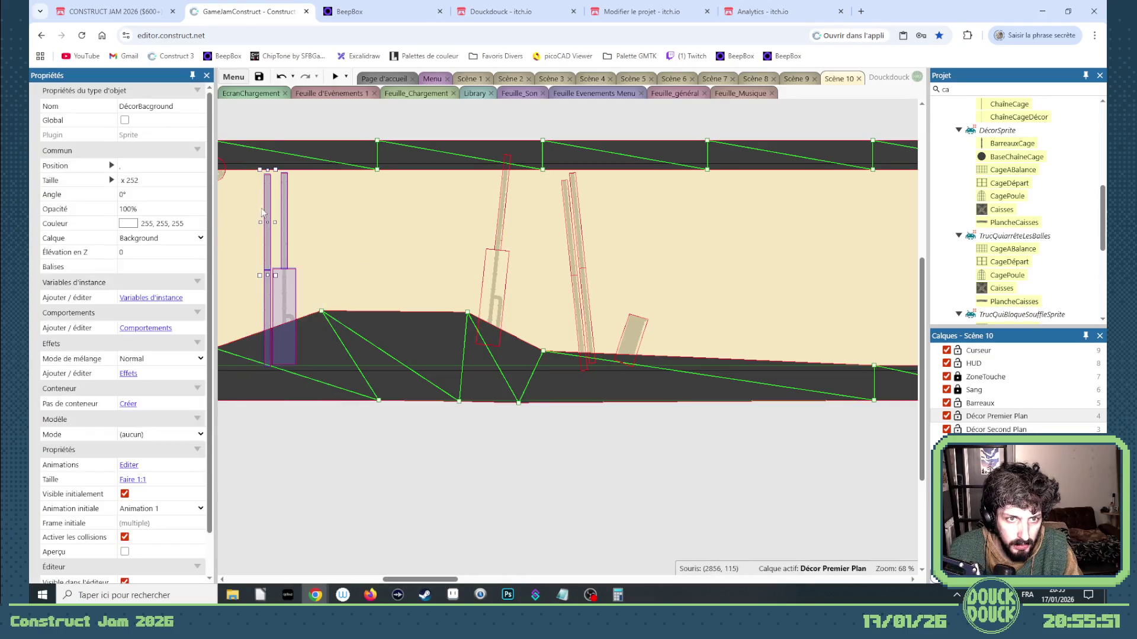
pyautogui.click(616, 207)
pyautogui.hotkey('ctrl', 'z')
pyautogui.moveTo(332, 477)
pyautogui.mouseDown()
pyautogui.moveTo(287, 355)
pyautogui.moveTo(254, 177)
pyautogui.moveTo(273, 262)
pyautogui.mouseUp()
pyautogui.hscroll(-10, 273, 262)
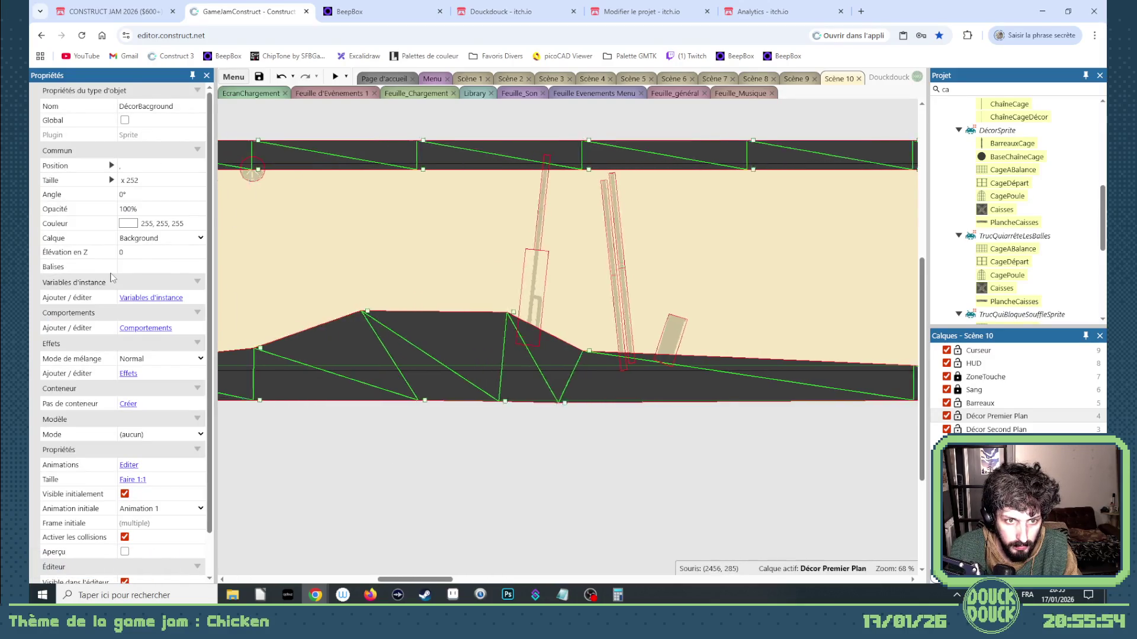
pyautogui.hscroll(-5, 352, 249)
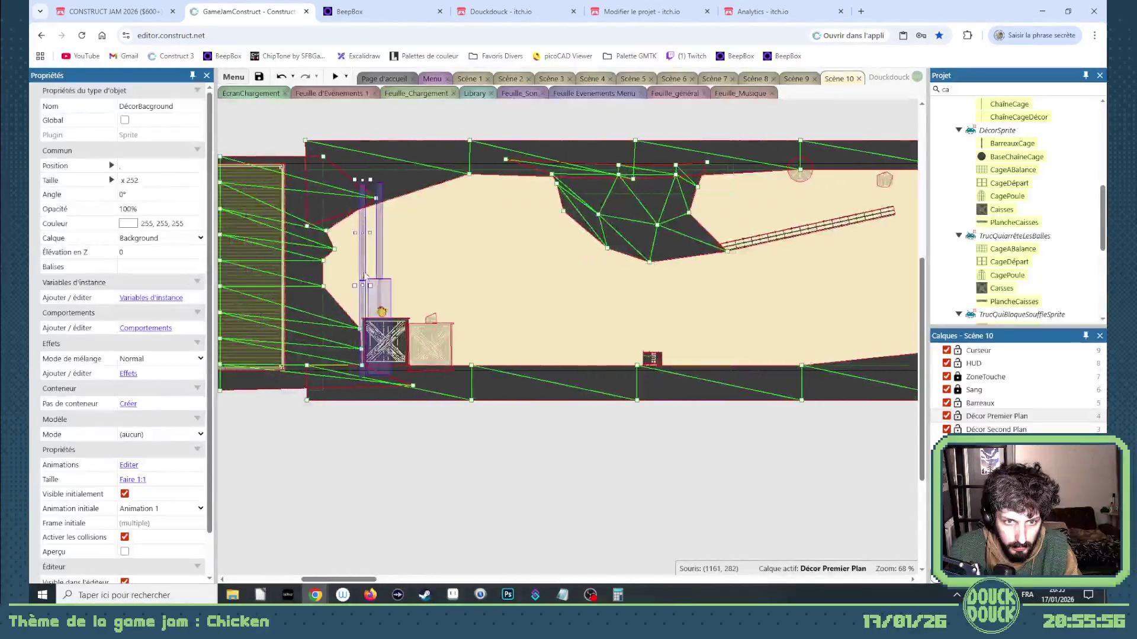
pyautogui.moveTo(352, 250); pyautogui.dragTo(347, 254)
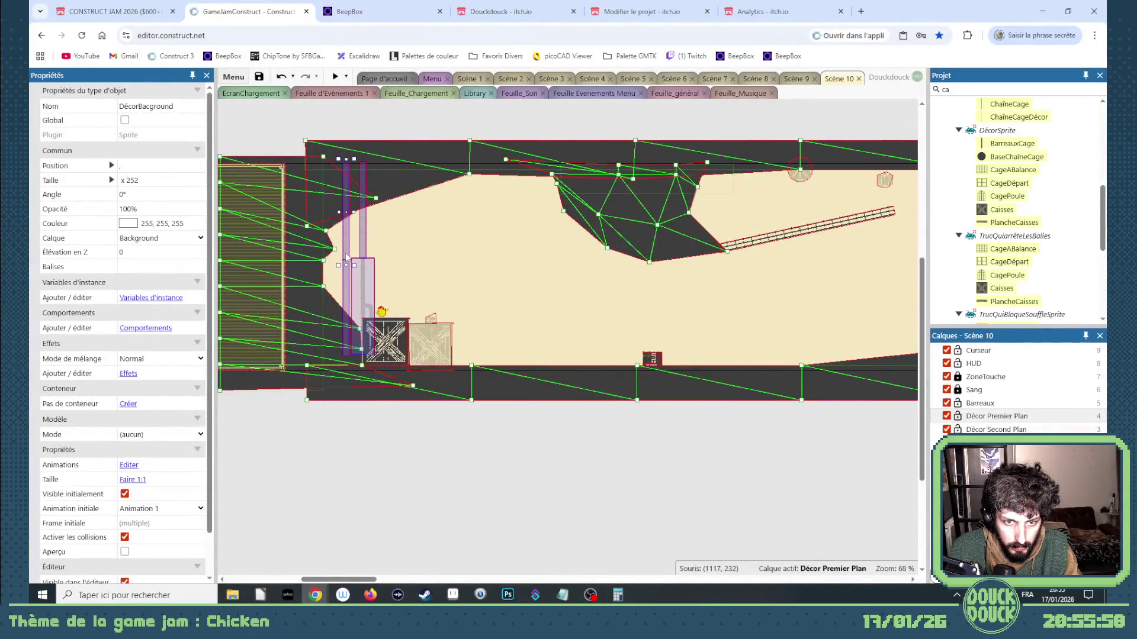
pyautogui.click(509, 476)
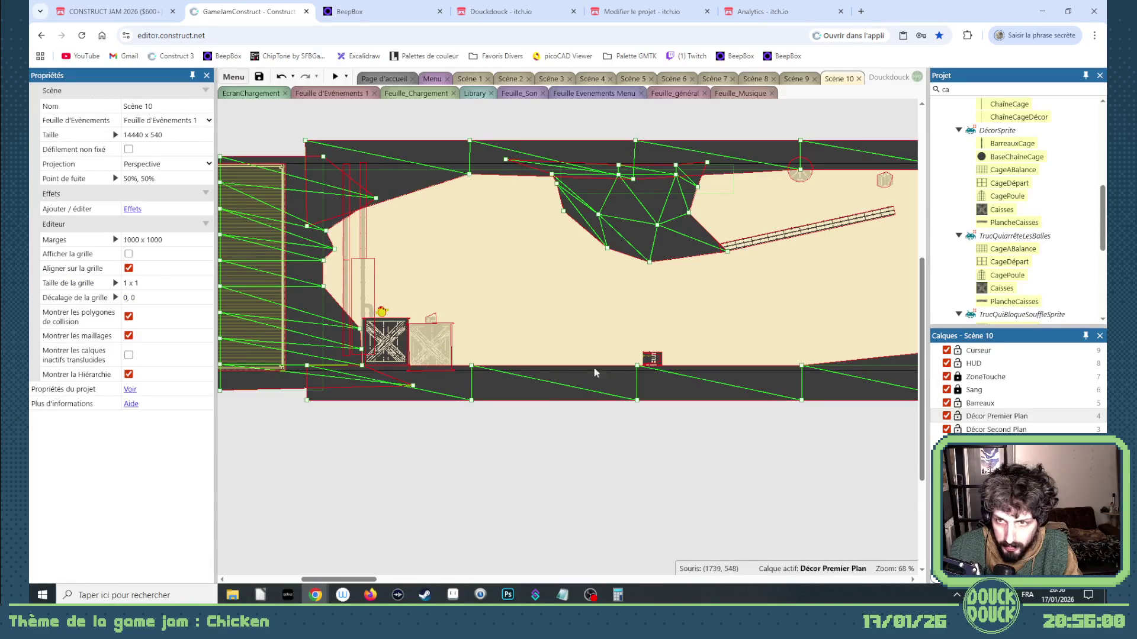
# In Feuille_Musique, copy the Scène 9 music event and paste it as event 14
pyautogui.click(723, 94)
pyautogui.scroll(-15, 505, 383)
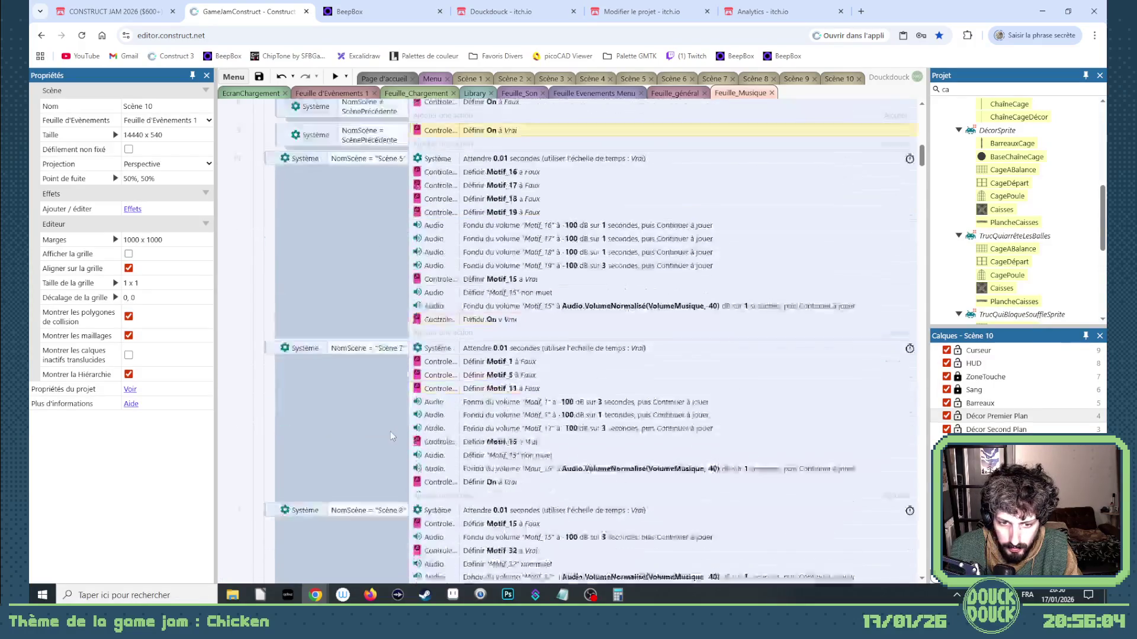
pyautogui.click(274, 172)
pyautogui.hotkey('ctrl', 'c')
pyautogui.hotkey('ctrl', 'v')
pyautogui.press('c')
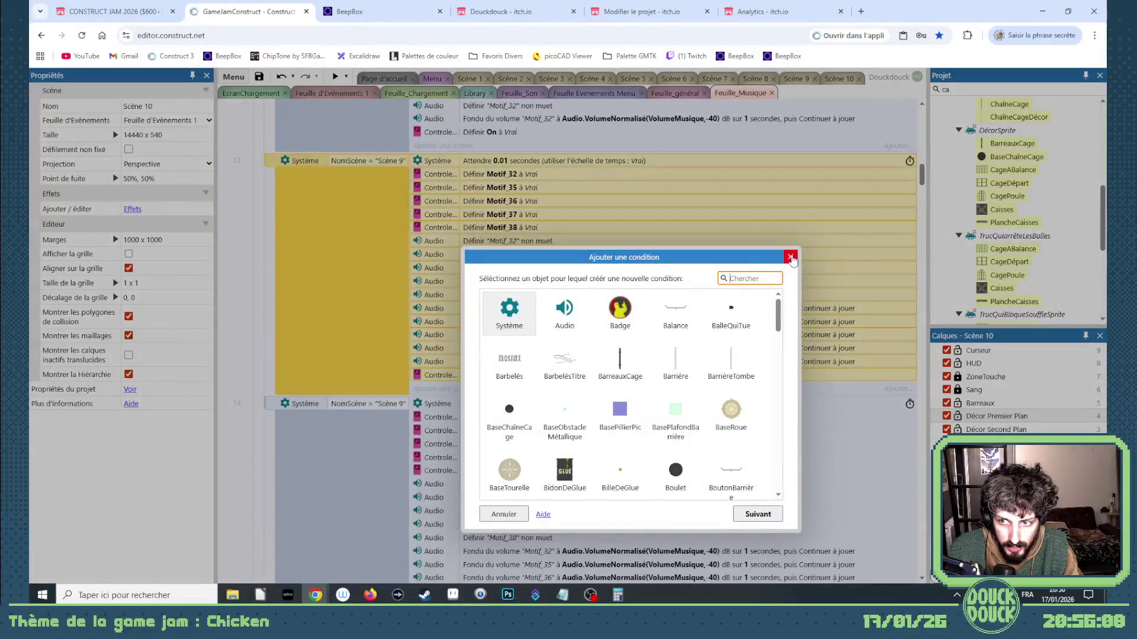
pyautogui.click(790, 257)
# Inspect the duplicated Motif_32 action's settings without changing them
pyautogui.scroll(-2, 522, 347)
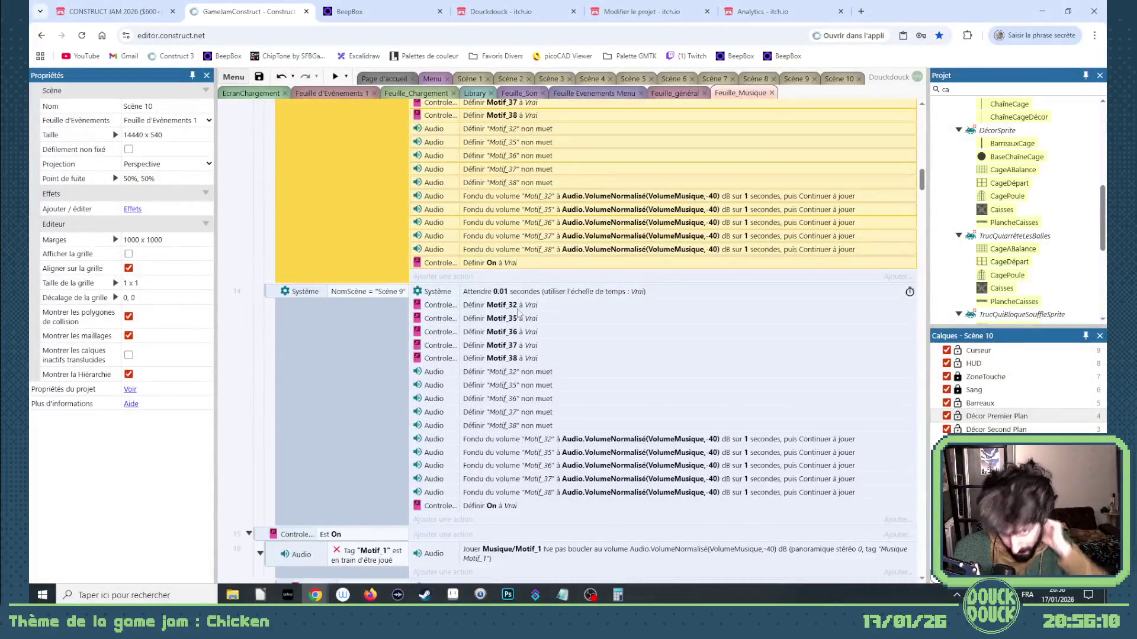
pyautogui.doubleClick(519, 305)
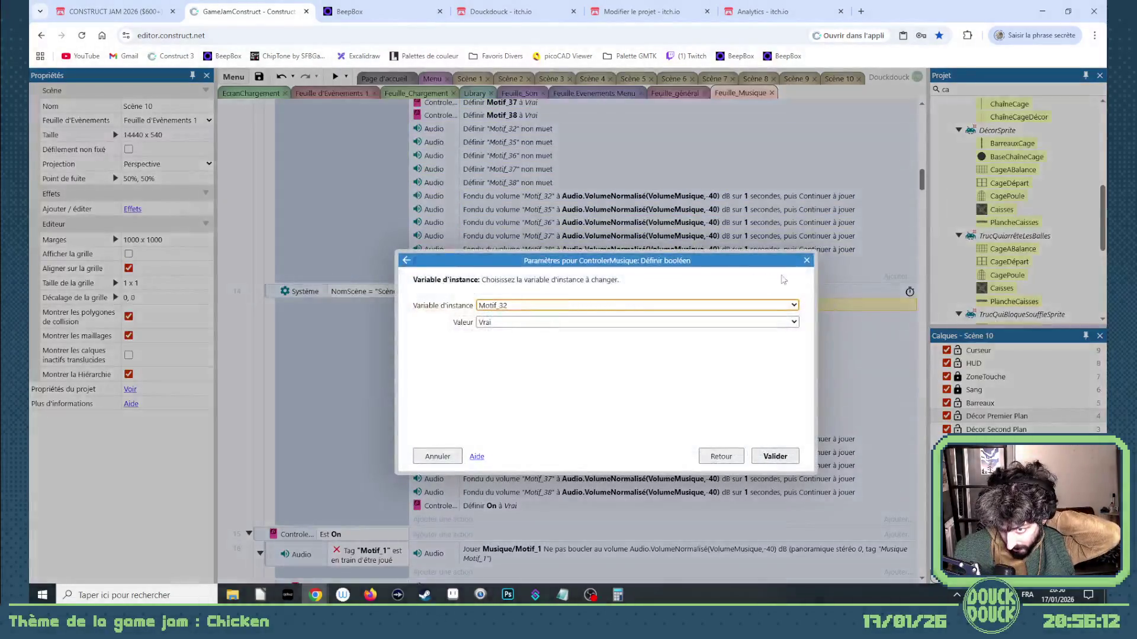
pyautogui.click(806, 260)
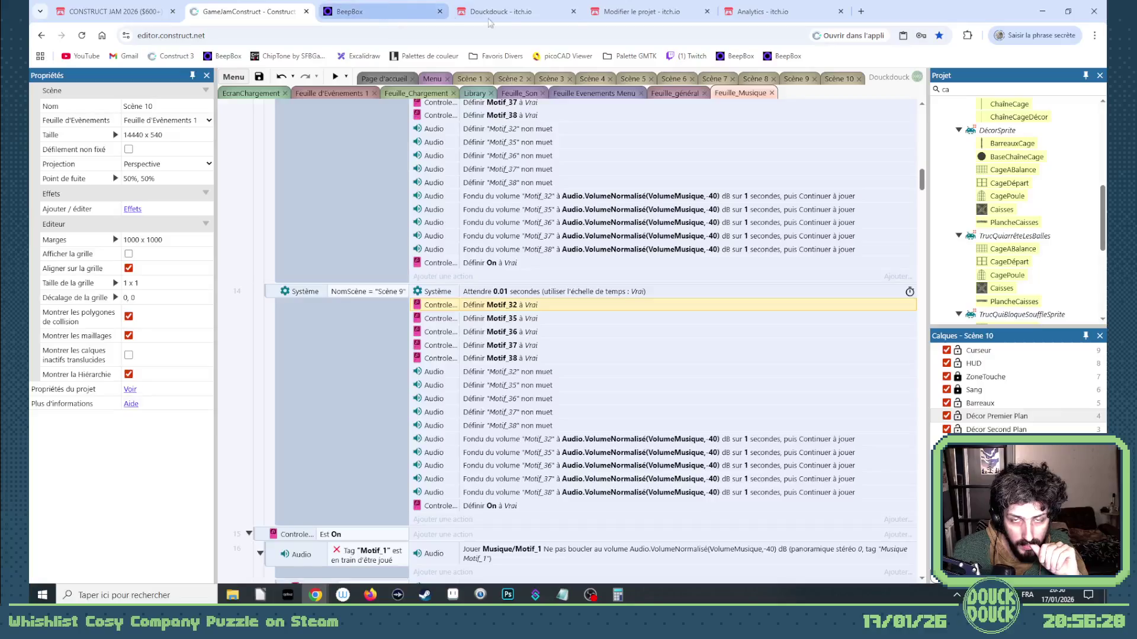
pyautogui.click(796, 79)
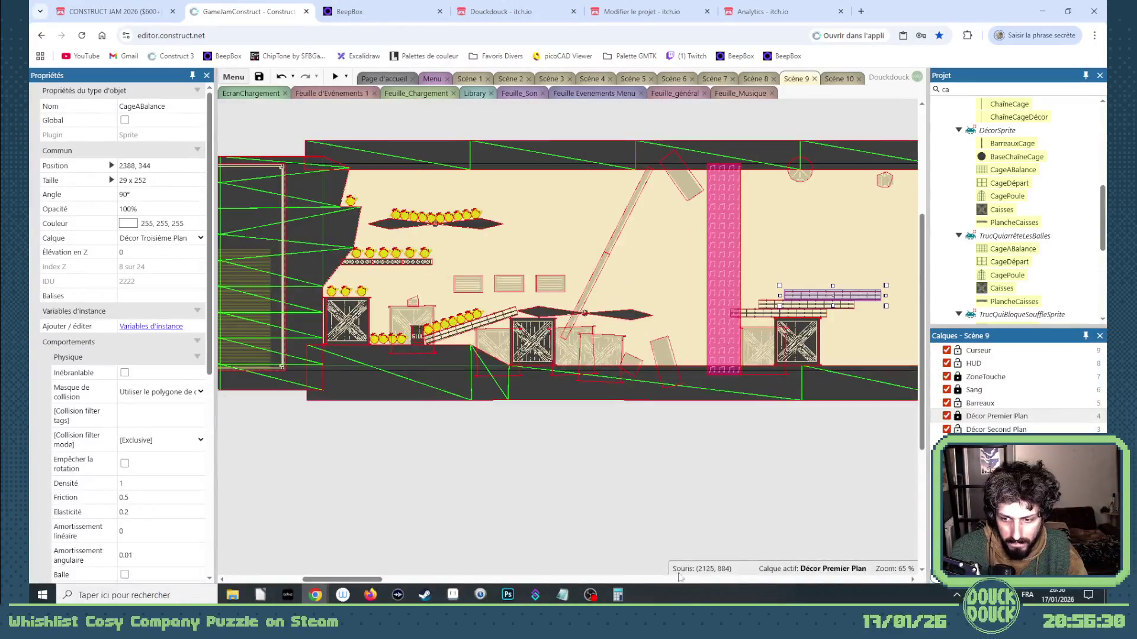
pyautogui.scroll(2, 398, 481)
pyautogui.hscroll(5, 398, 480)
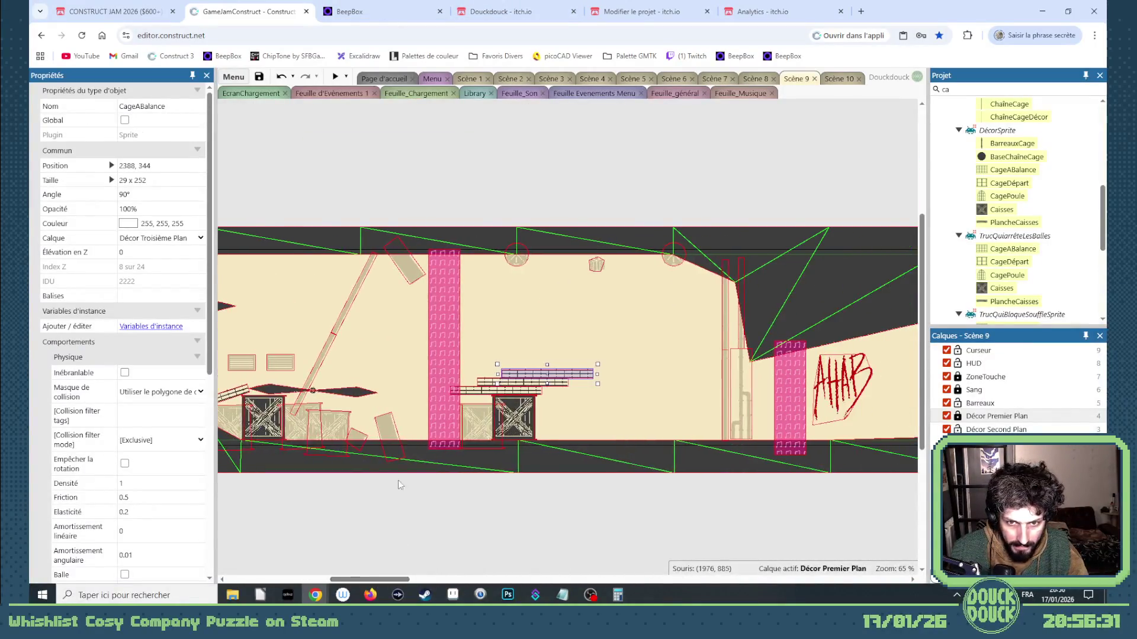
pyautogui.click(439, 338)
pyautogui.click(789, 389)
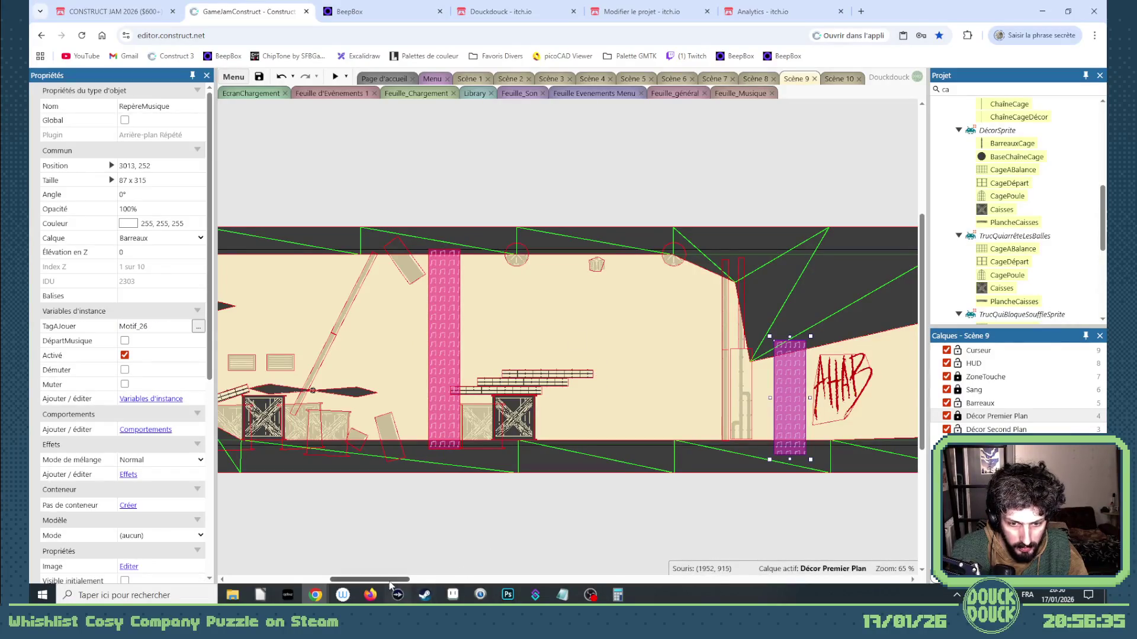
pyautogui.hscroll(10, 462, 521)
pyautogui.click(510, 386)
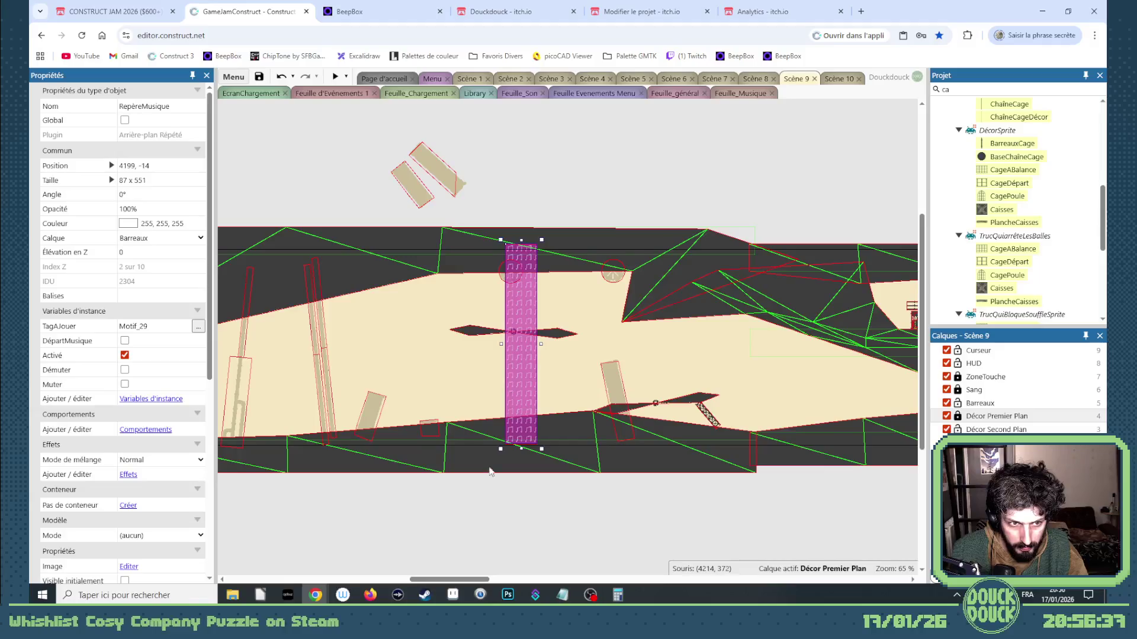
pyautogui.moveTo(483, 580); pyautogui.dragTo(554, 582)
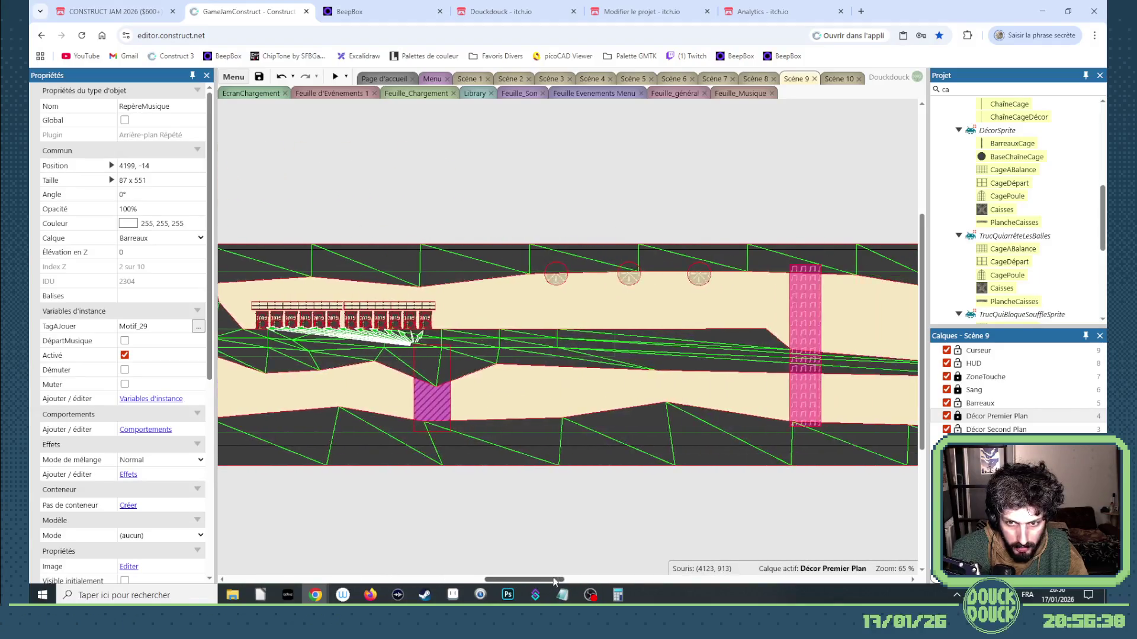
pyautogui.click(436, 410)
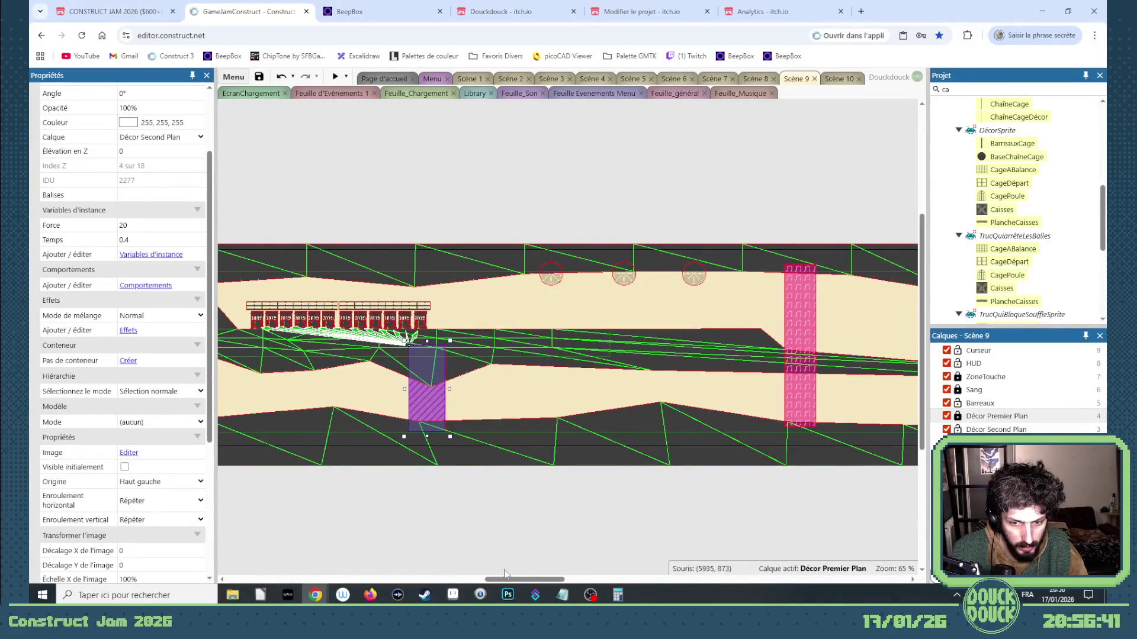
pyautogui.click(797, 398)
pyautogui.moveTo(506, 575); pyautogui.dragTo(745, 572)
pyautogui.click(433, 381)
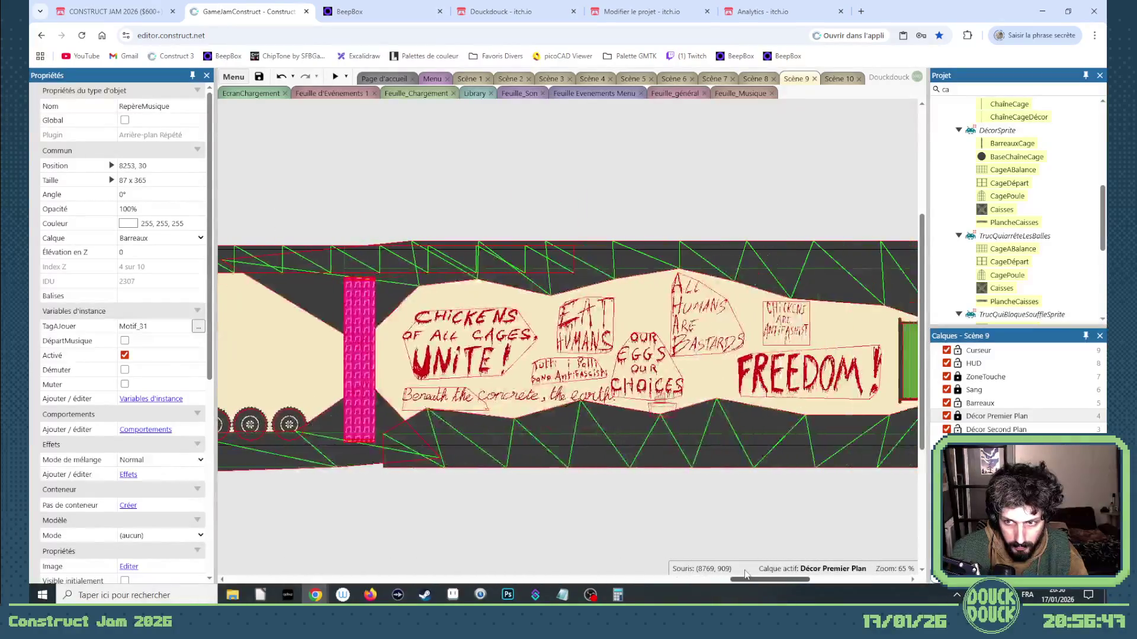
pyautogui.click(354, 381)
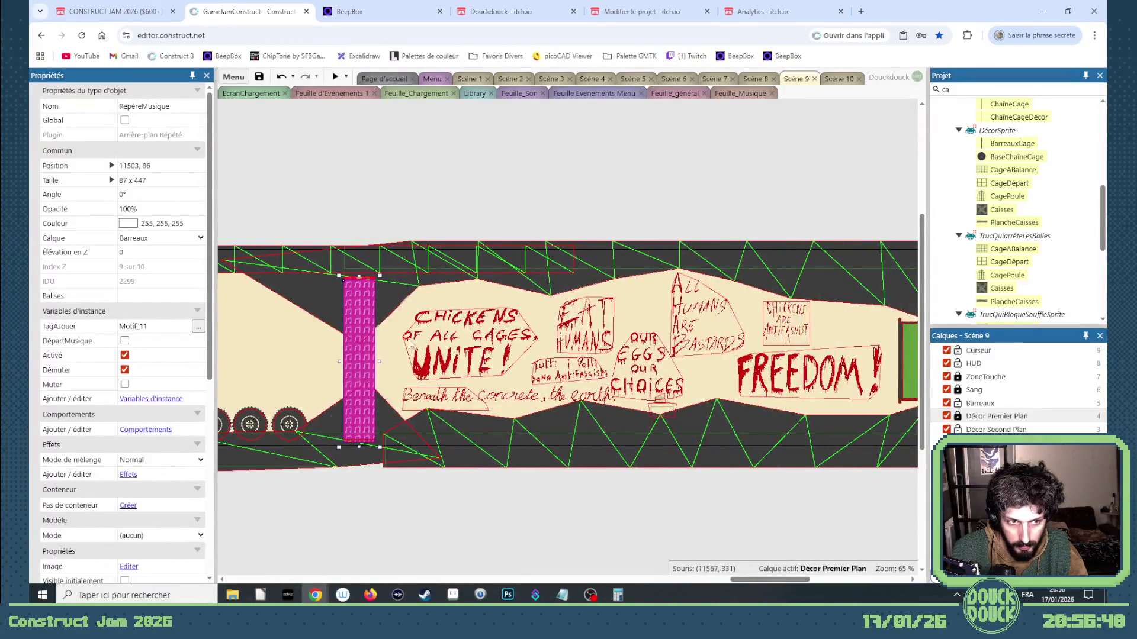
pyautogui.click(737, 95)
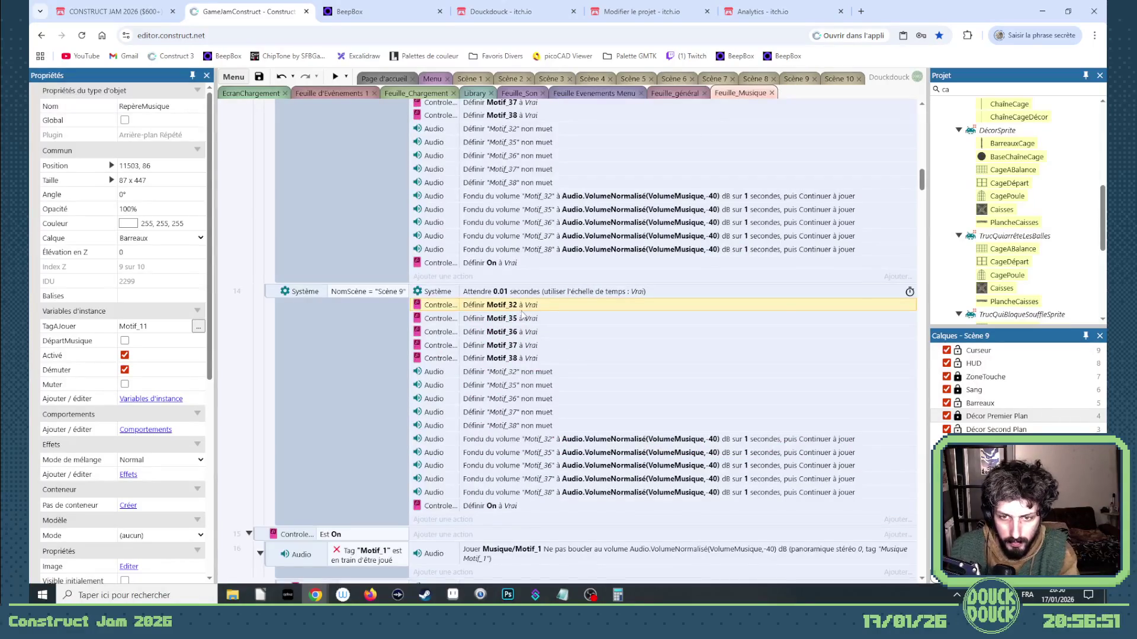
# Change event 14's scene condition to NomScène = "Scène 10"
pyautogui.doubleClick(521, 314)
pyautogui.press('Escape')
pyautogui.doubleClick(379, 293)
pyautogui.click(511, 342)
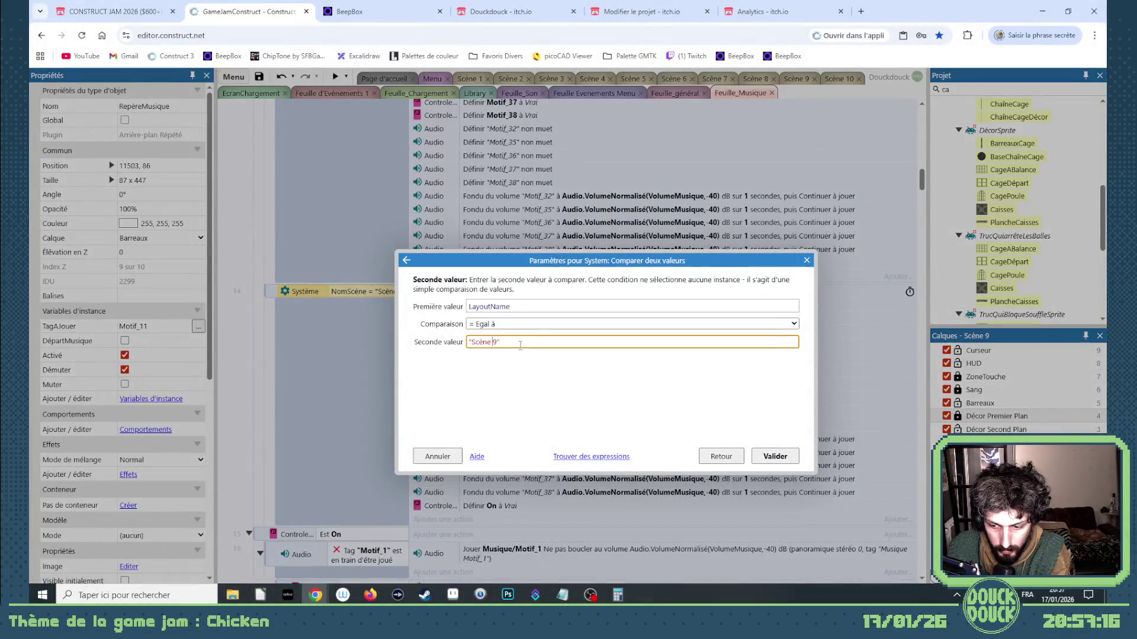
pyautogui.write('10')
pyautogui.press('Return')
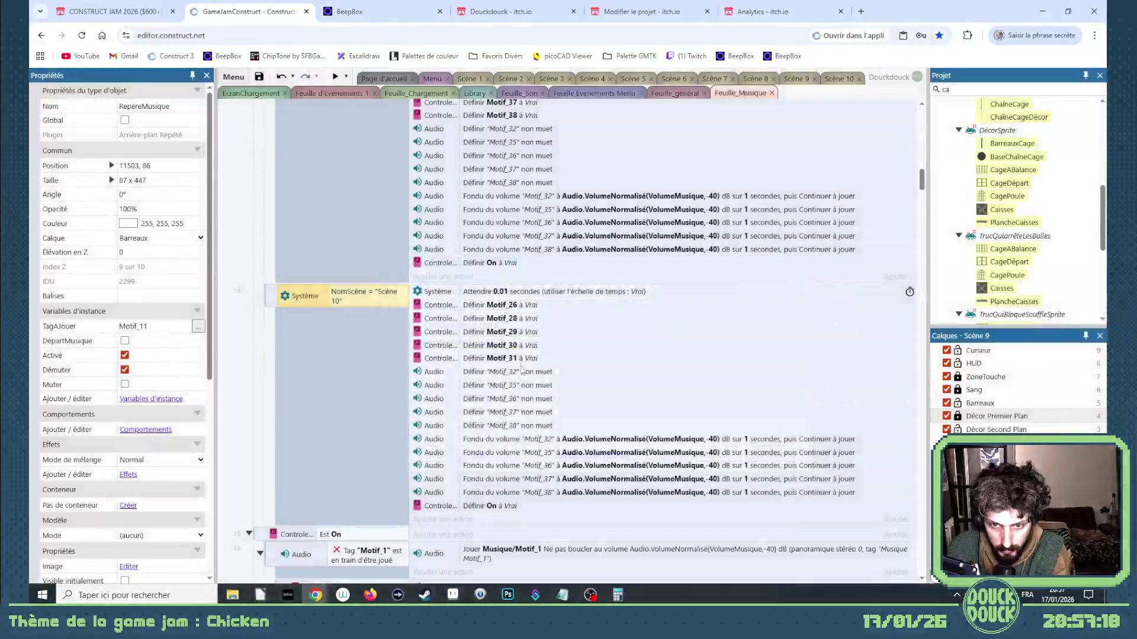
# Retarget the five mute actions to Motif_26, 28, 29, 30 and 31
pyautogui.doubleClick(524, 372)
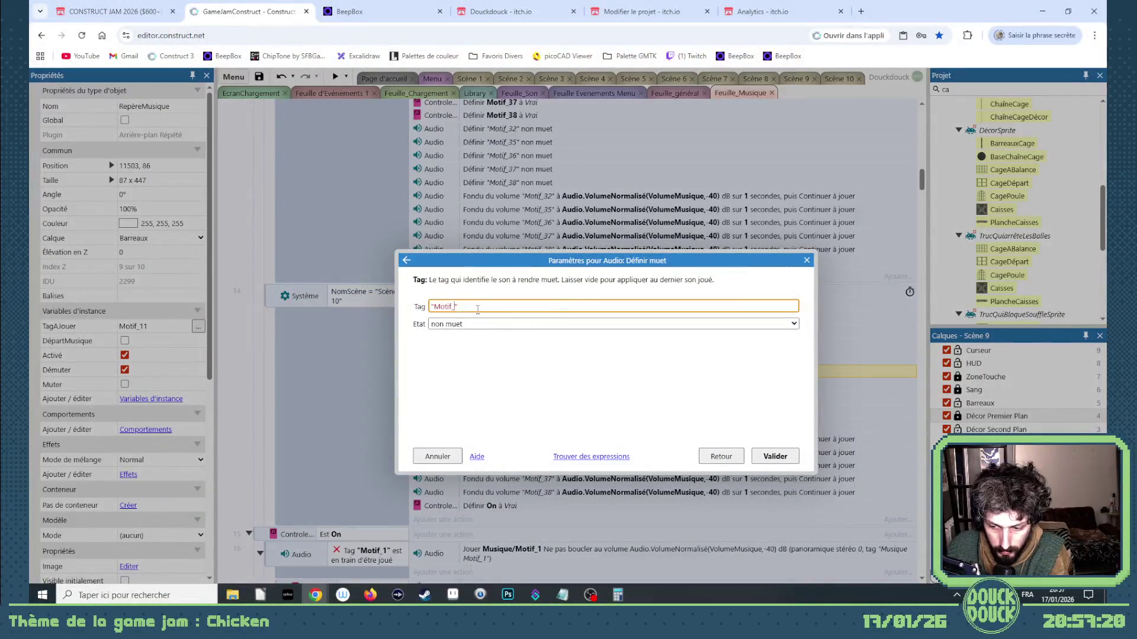
pyautogui.press('Return')
pyautogui.doubleClick(524, 385)
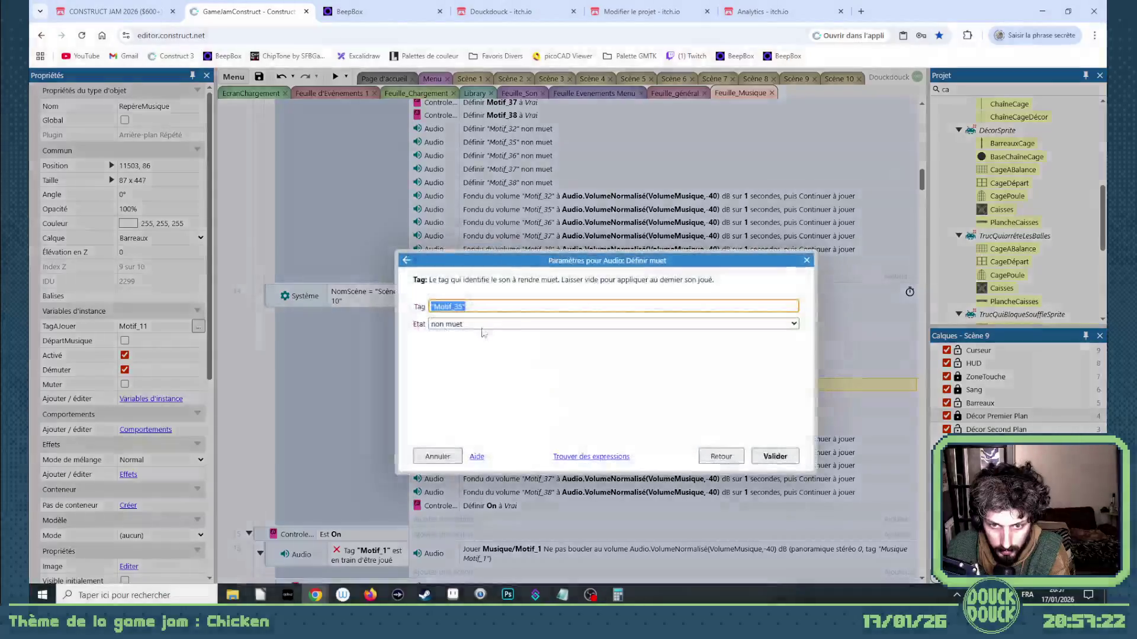
pyautogui.press('BackSpace')
pyautogui.press('BackSpace')
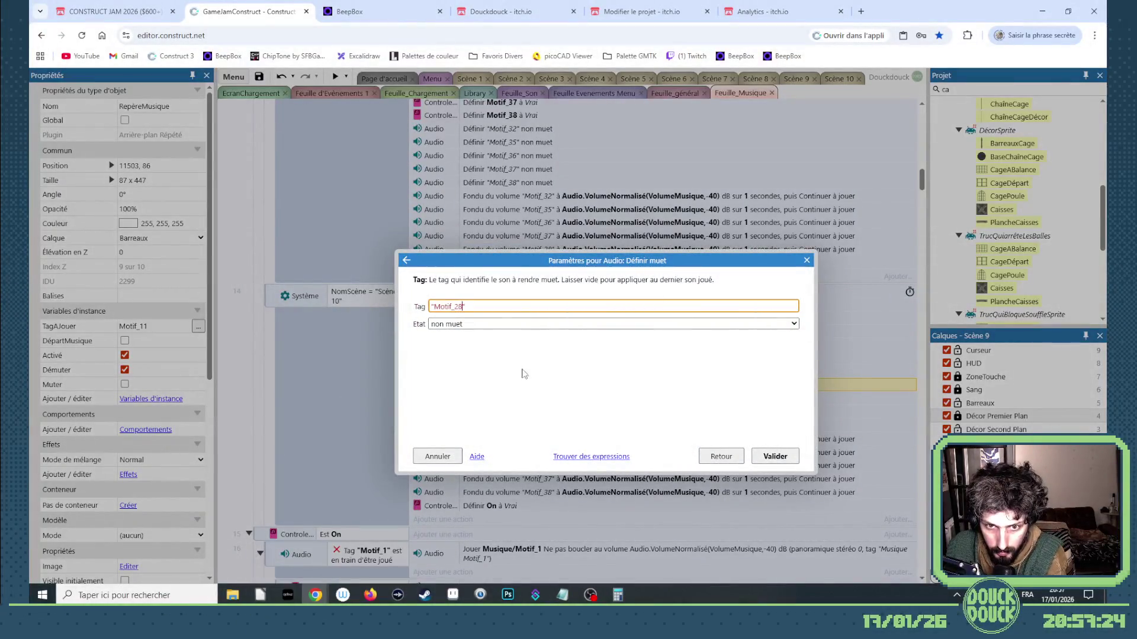
pyautogui.press('Return')
pyautogui.doubleClick(524, 398)
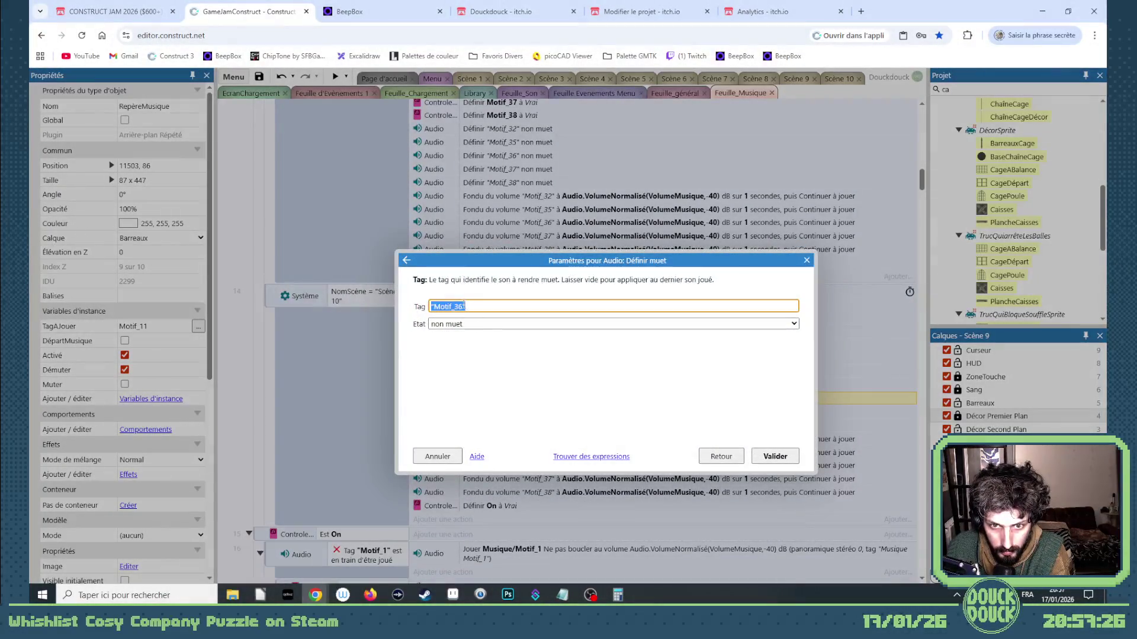
pyautogui.press('Return')
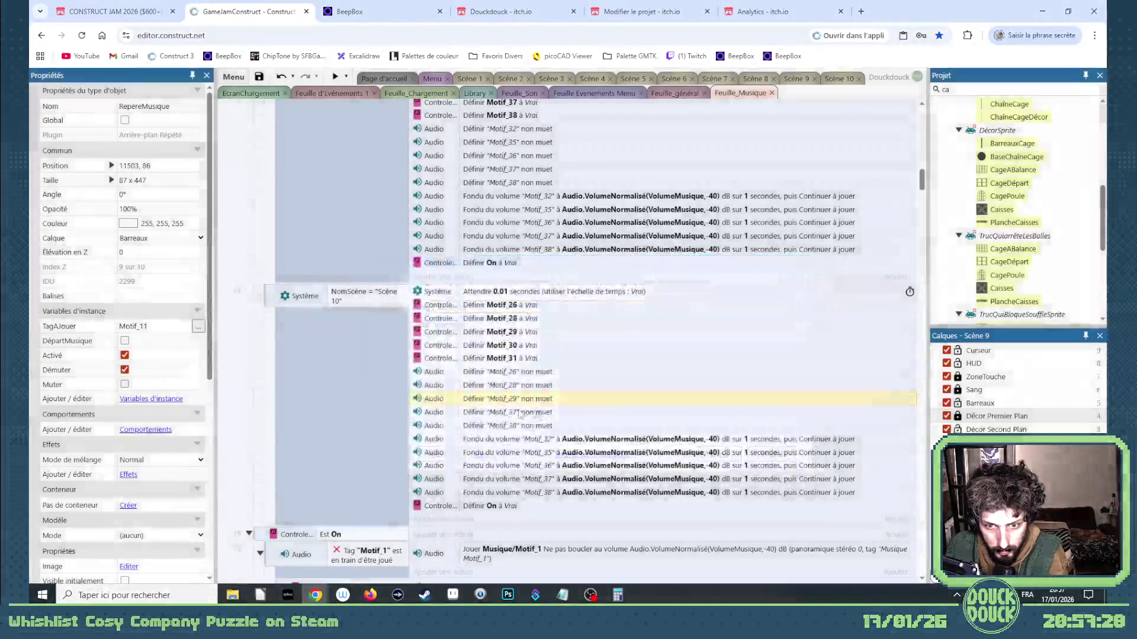
pyautogui.doubleClick(514, 412)
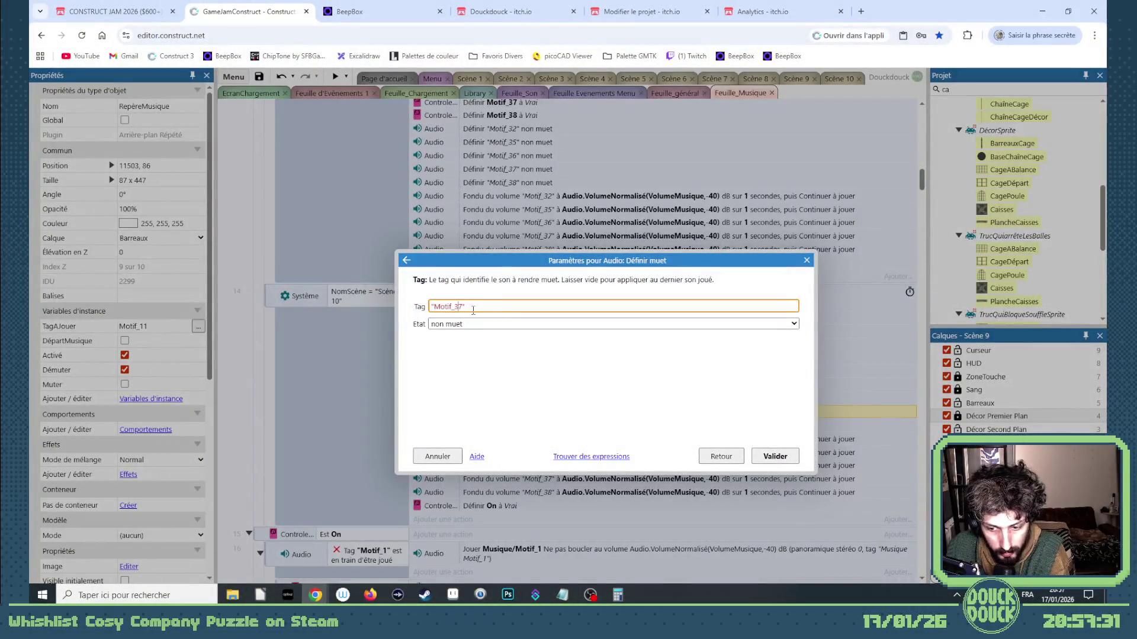
pyautogui.press('Return')
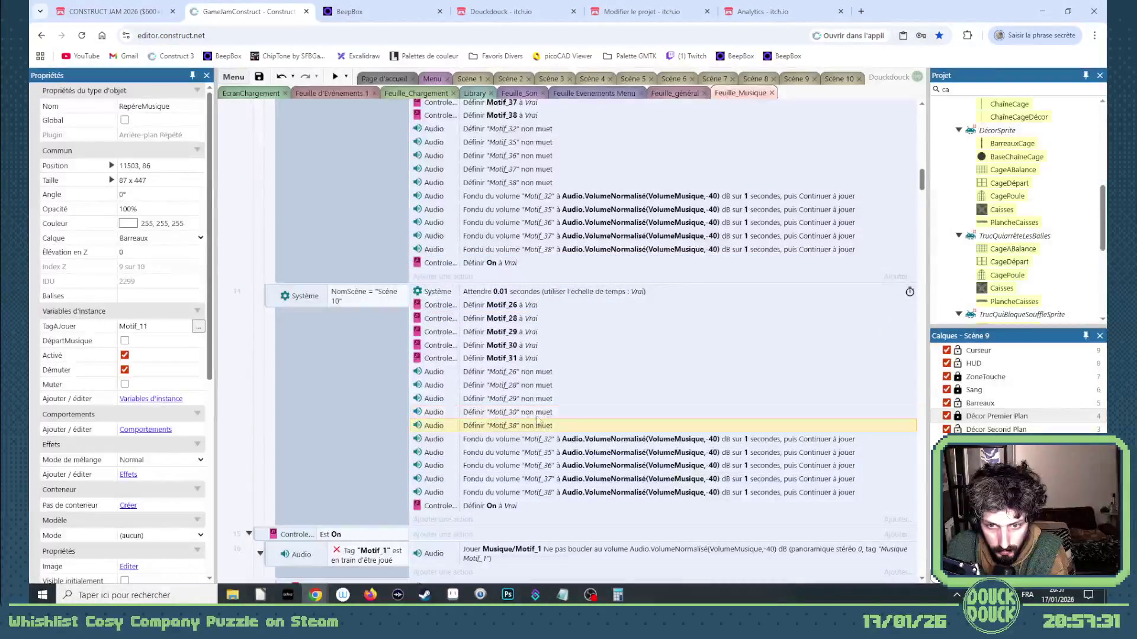
pyautogui.doubleClick(537, 425)
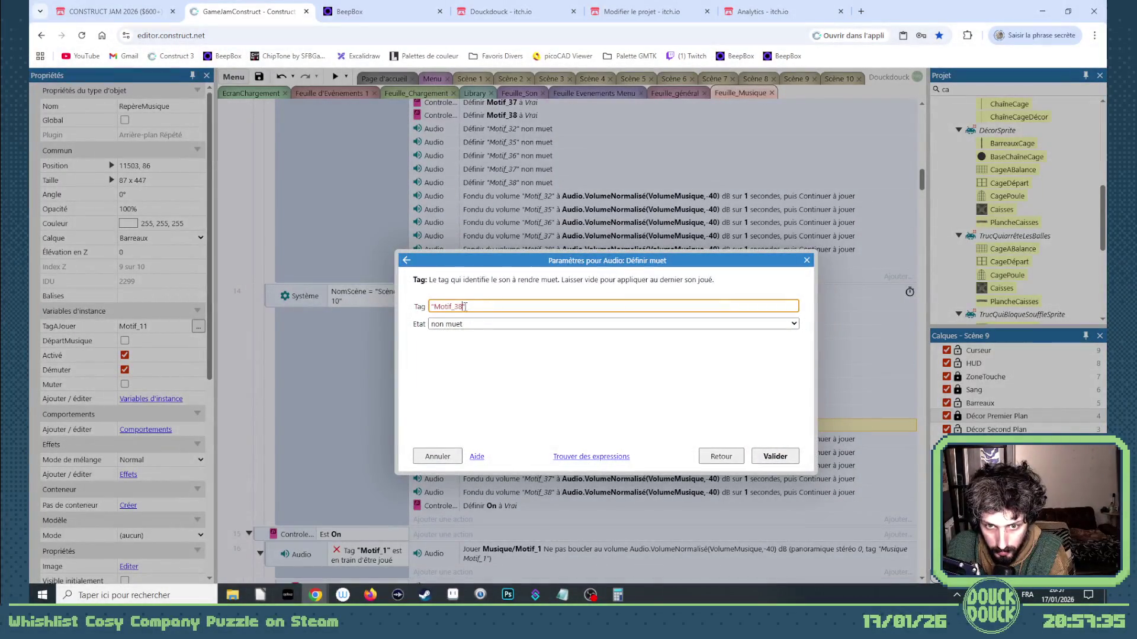
pyautogui.press('Return')
# Retarget the five fade-volume actions to Motif_26, 28, 29, 30 and 31
pyautogui.doubleClick(542, 441)
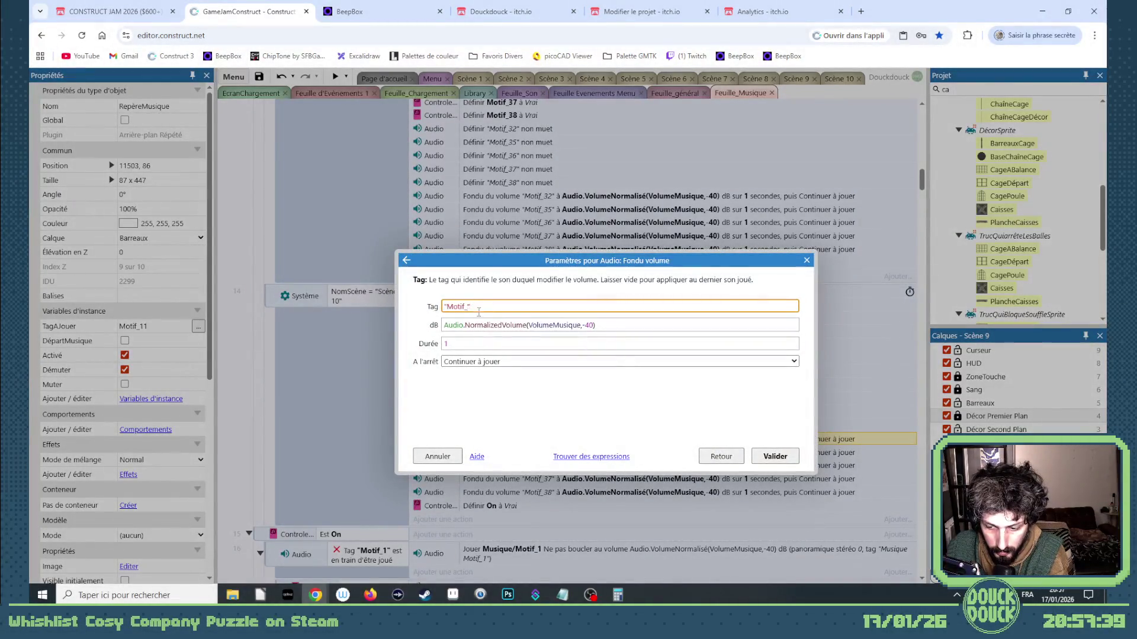
pyautogui.press('Return')
pyautogui.doubleClick(536, 452)
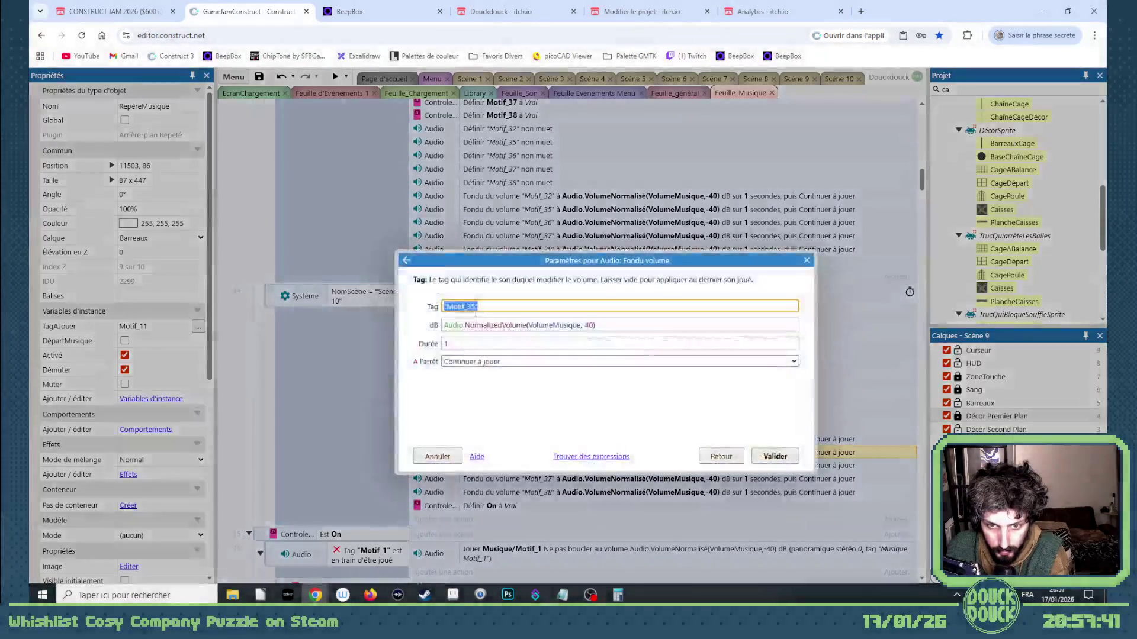
pyautogui.press('Return')
pyautogui.doubleClick(544, 465)
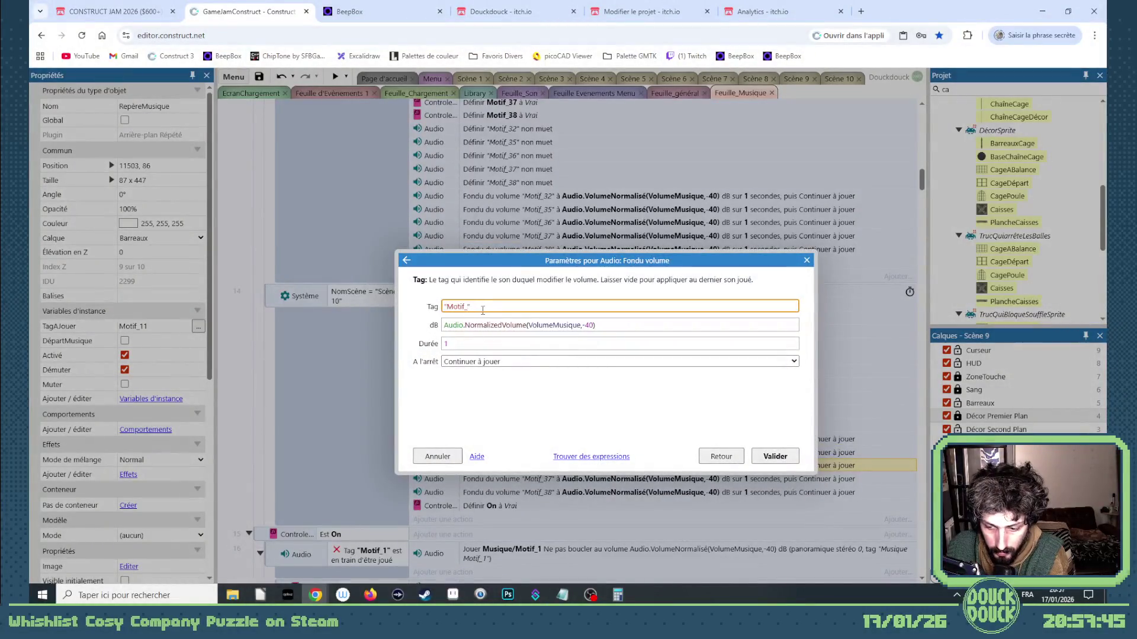
pyautogui.write('29')
pyautogui.press('Return')
pyautogui.doubleClick(544, 479)
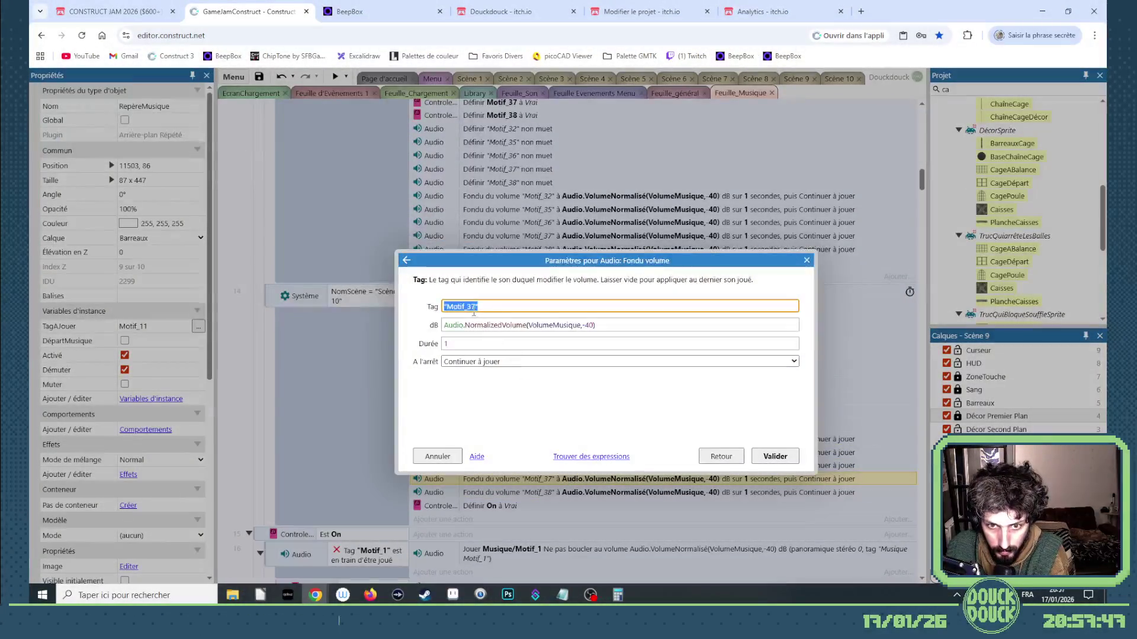
pyautogui.press('Return')
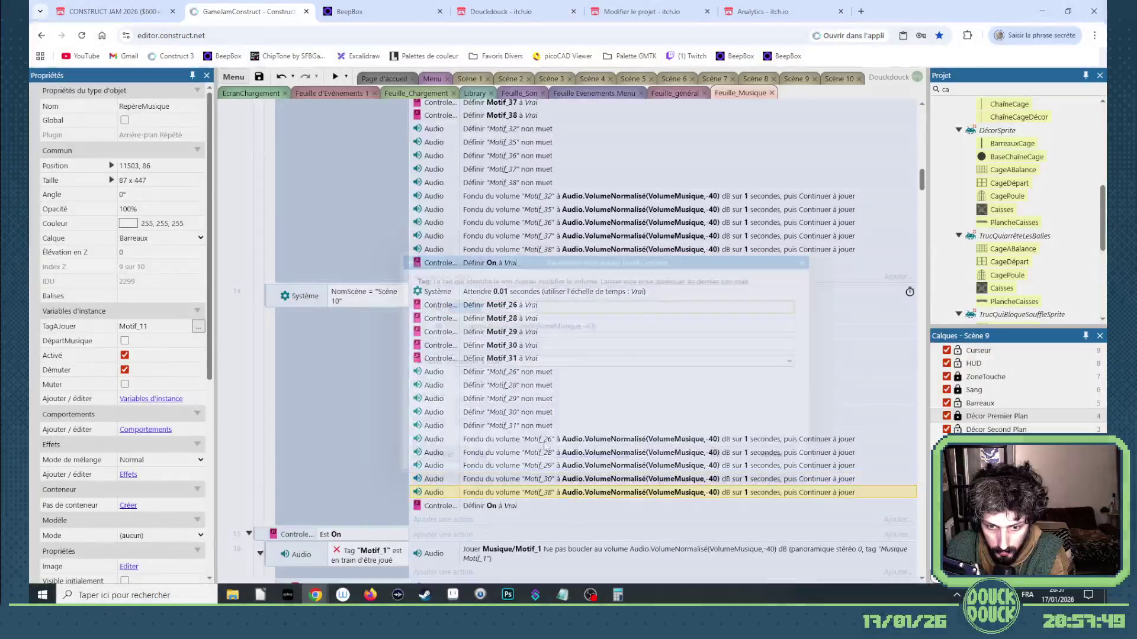
pyautogui.doubleClick(543, 492)
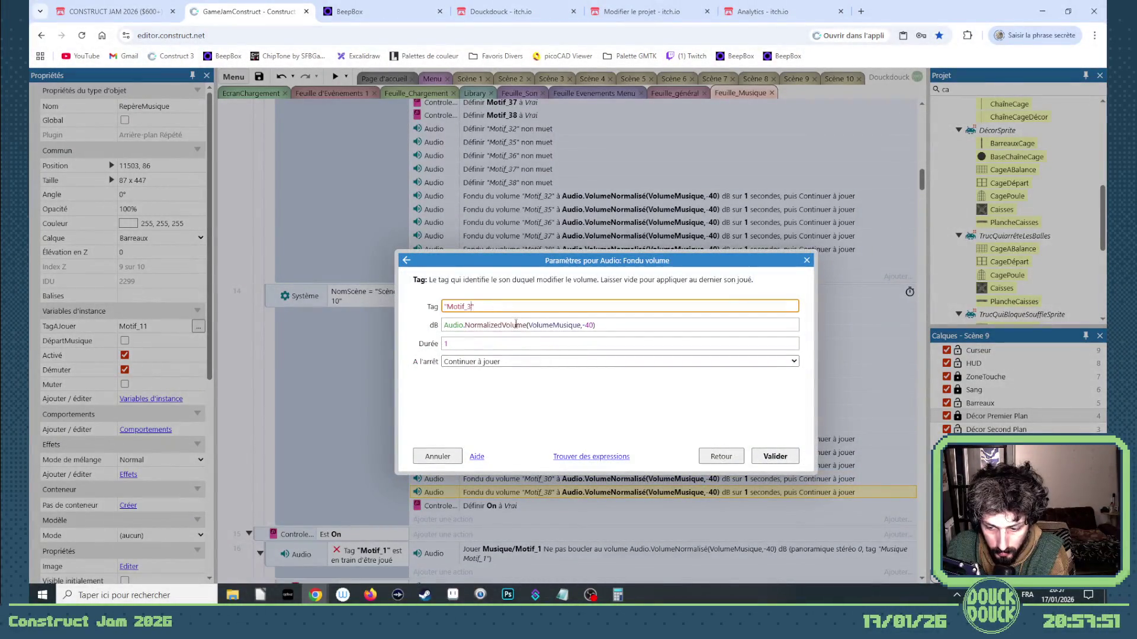
pyautogui.write('1')
pyautogui.press('Return')
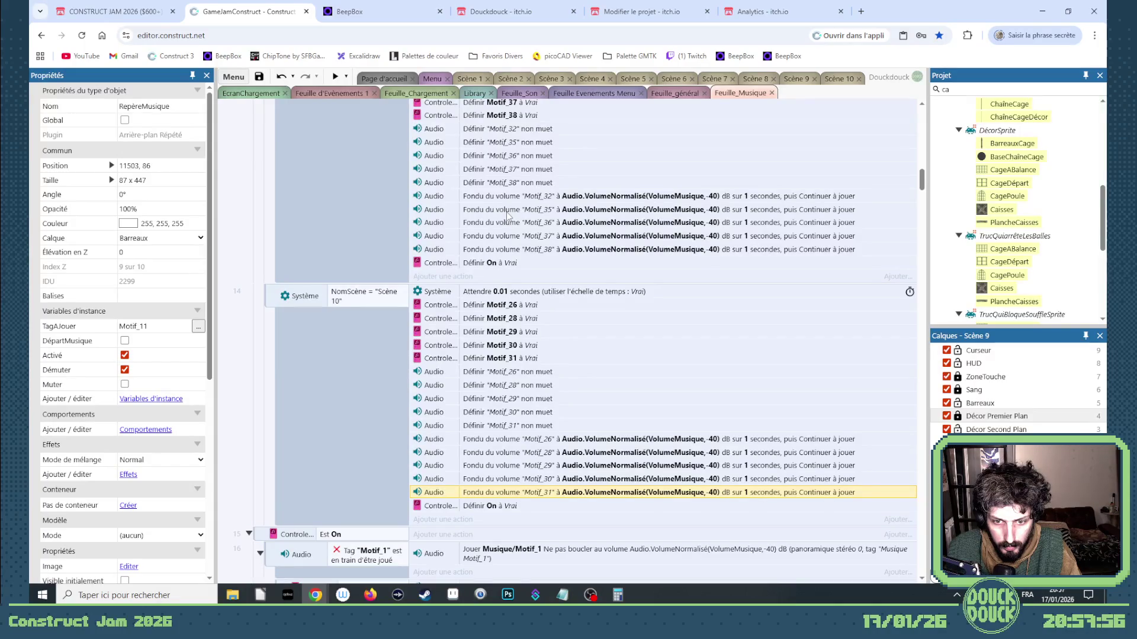
pyautogui.scroll(2, 508, 216)
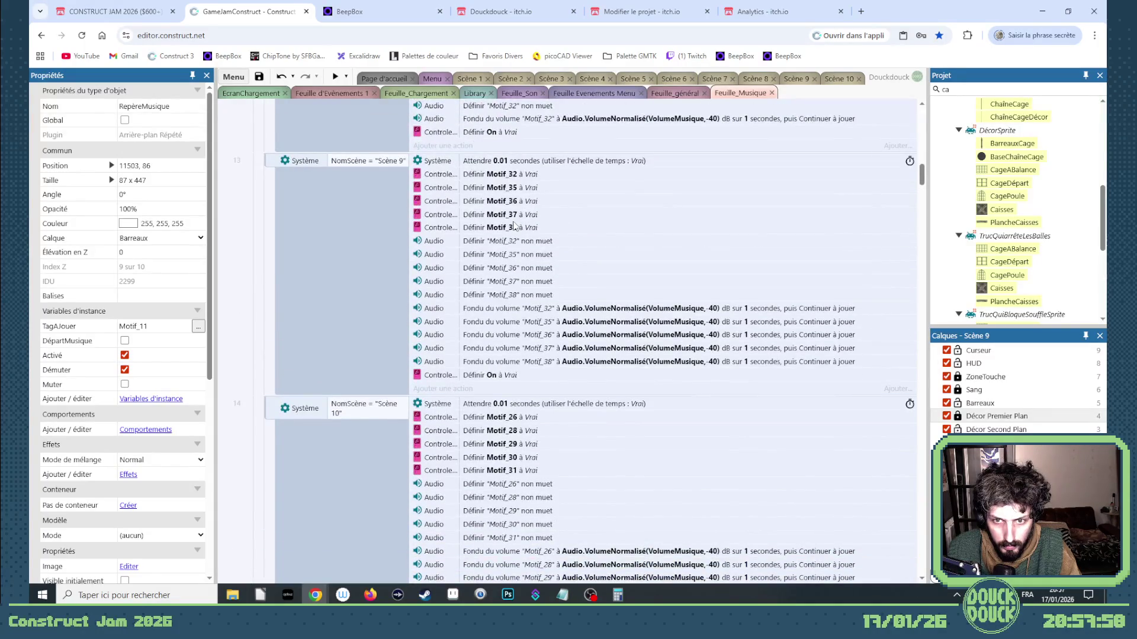
# Set the Motif_32, 35, 36, 37 and 38 boolean actions in event 13 to Faux
pyautogui.scroll(1, 514, 226)
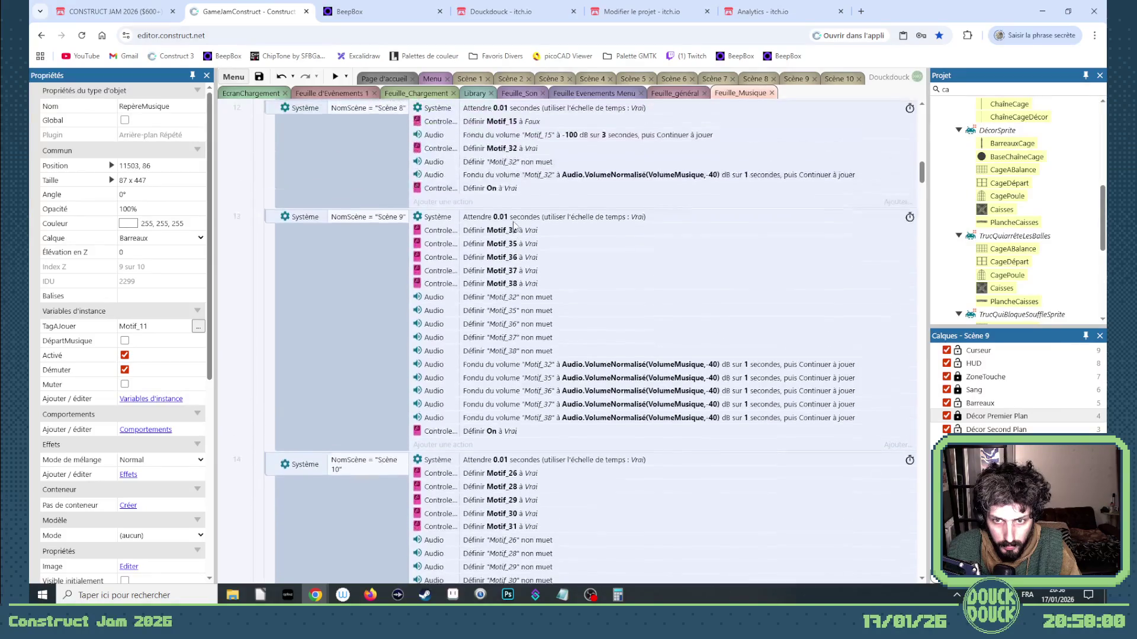
pyautogui.scroll(-1, 538, 327)
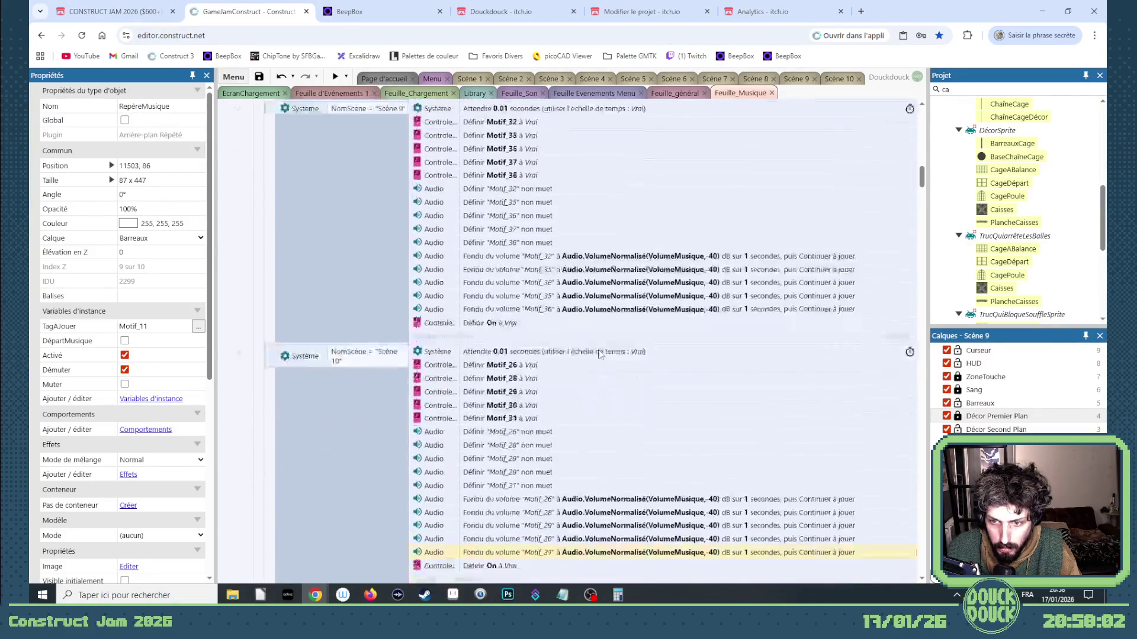
pyautogui.scroll(5, 576, 347)
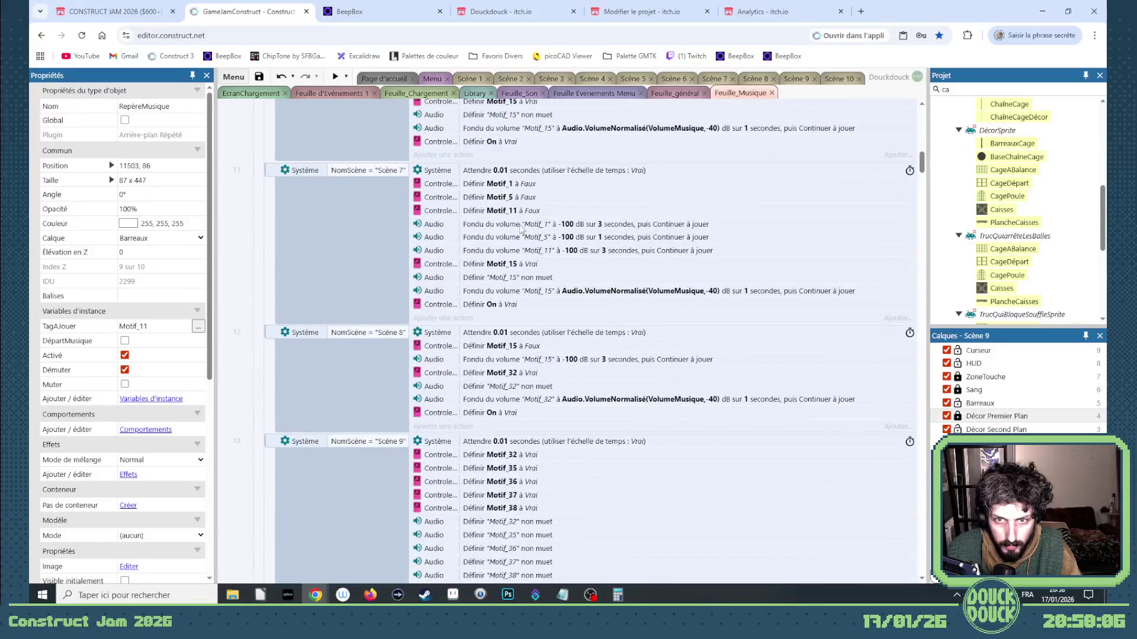
pyautogui.scroll(-2, 563, 303)
pyautogui.doubleClick(535, 344)
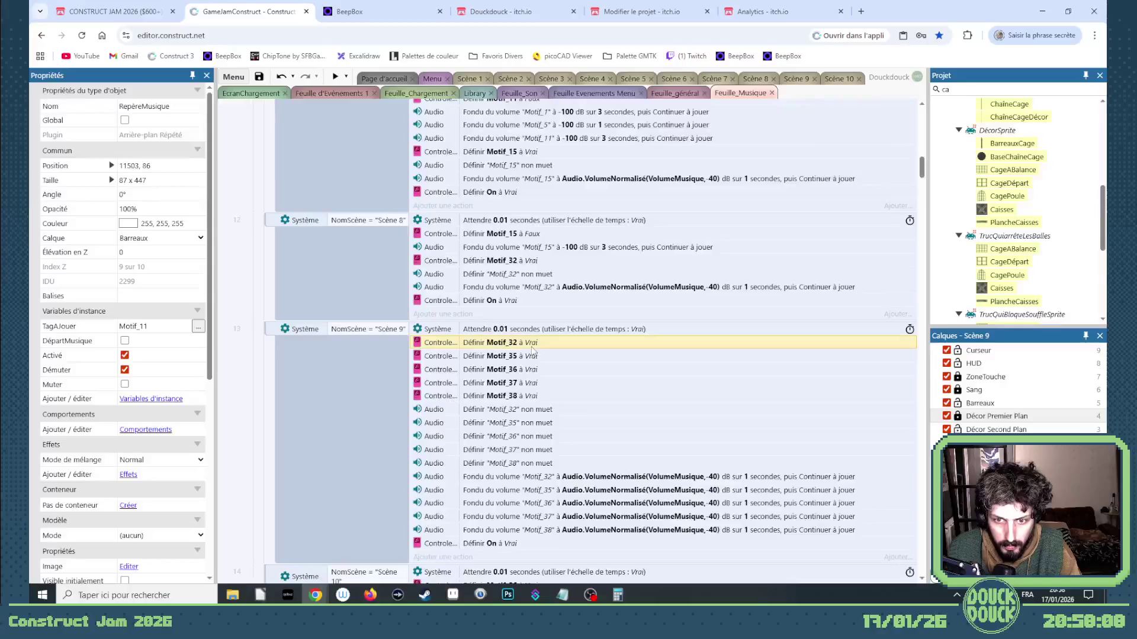
pyautogui.press('Tab')
pyautogui.hotkey('shift', 'Tab')
pyautogui.press('Down')
pyautogui.press('Down')
pyautogui.press('Down')
pyautogui.press('Return')
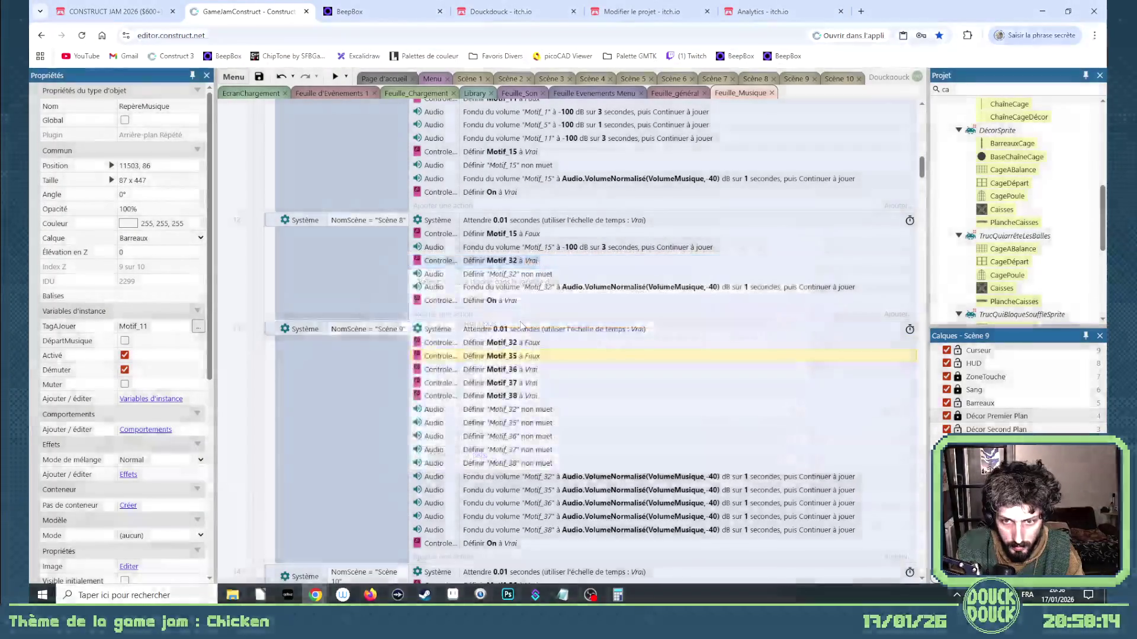
pyautogui.press('Up')
pyautogui.press('Return')
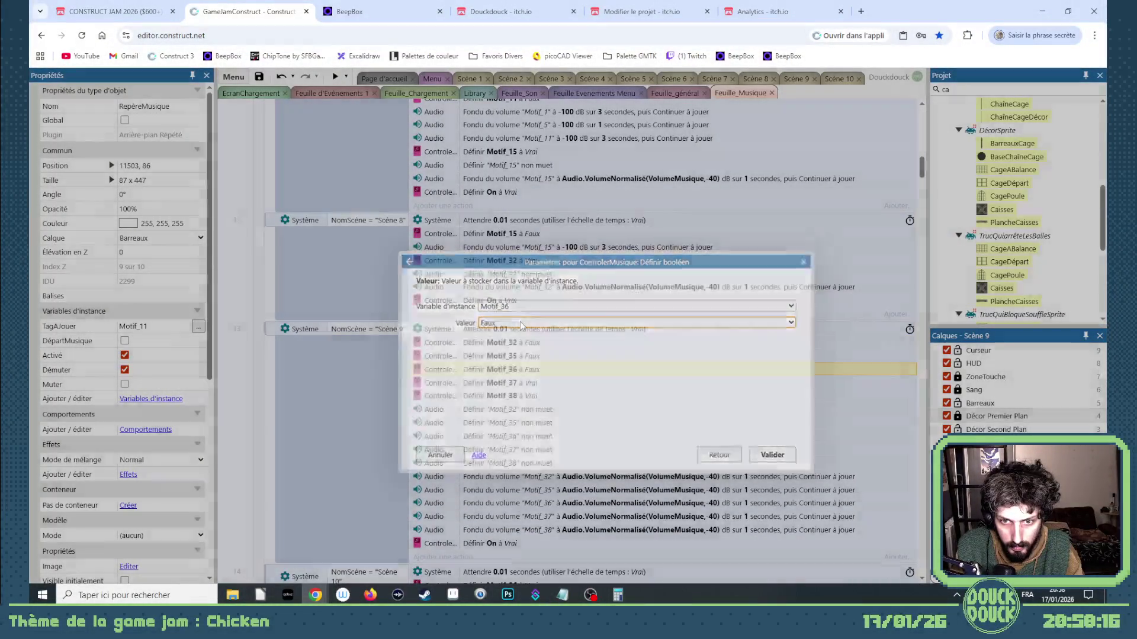
pyautogui.press('Return')
pyautogui.press('Up')
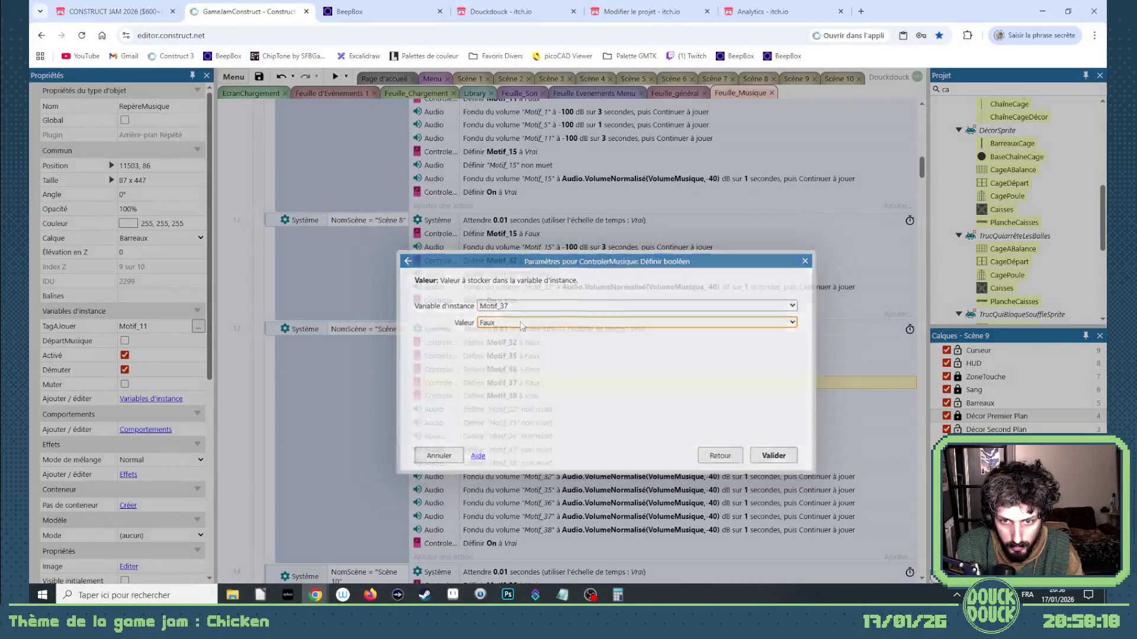
pyautogui.press('Return')
pyautogui.press('Down')
pyautogui.press('Return')
pyautogui.press('Up')
pyautogui.press('Return')
# Set the mute state of Motif_32, 35, 36, 37 and 38 to muet
pyautogui.press('Down')
pyautogui.press('Return')
pyautogui.press('Tab')
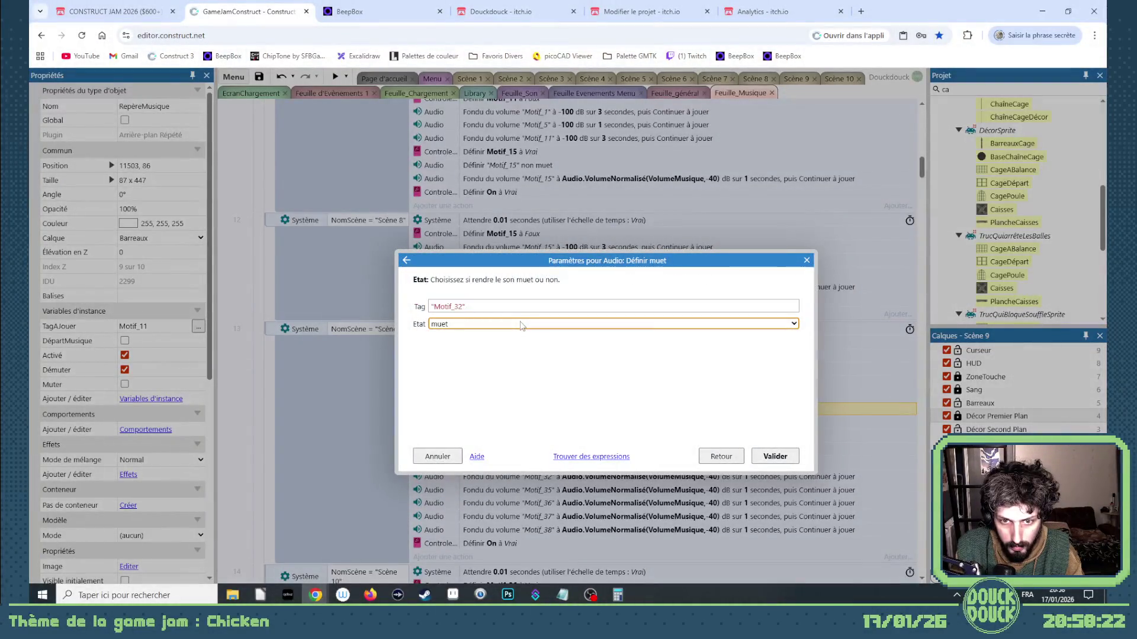
pyautogui.press('Return')
pyautogui.press('Down')
pyautogui.press('Return')
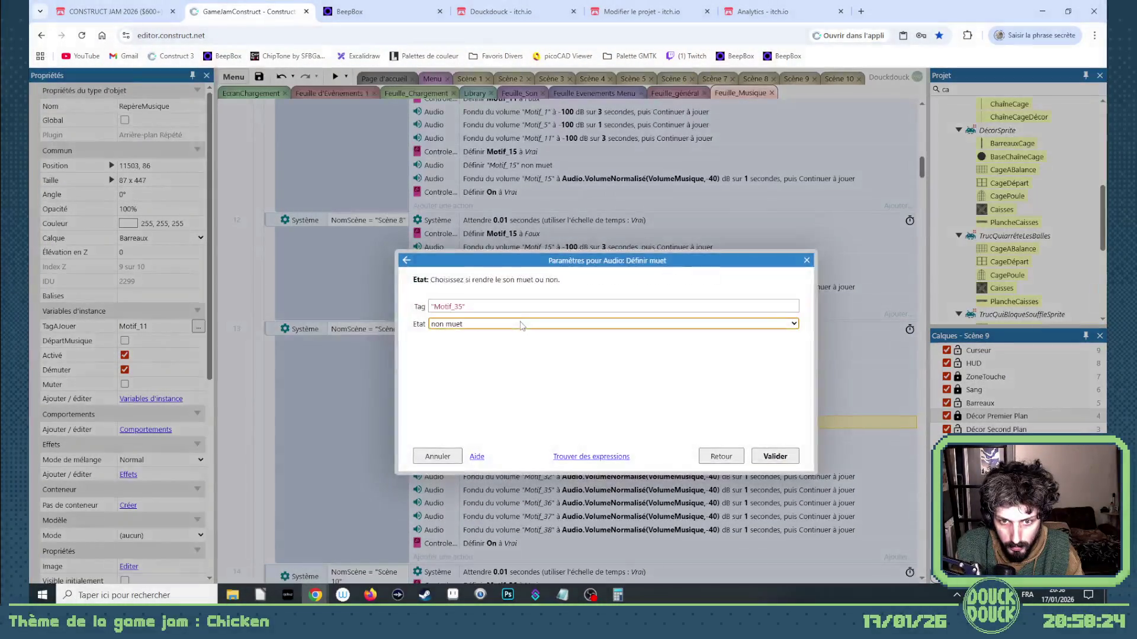
pyautogui.press('Up')
pyautogui.press('Return')
pyautogui.press('Down')
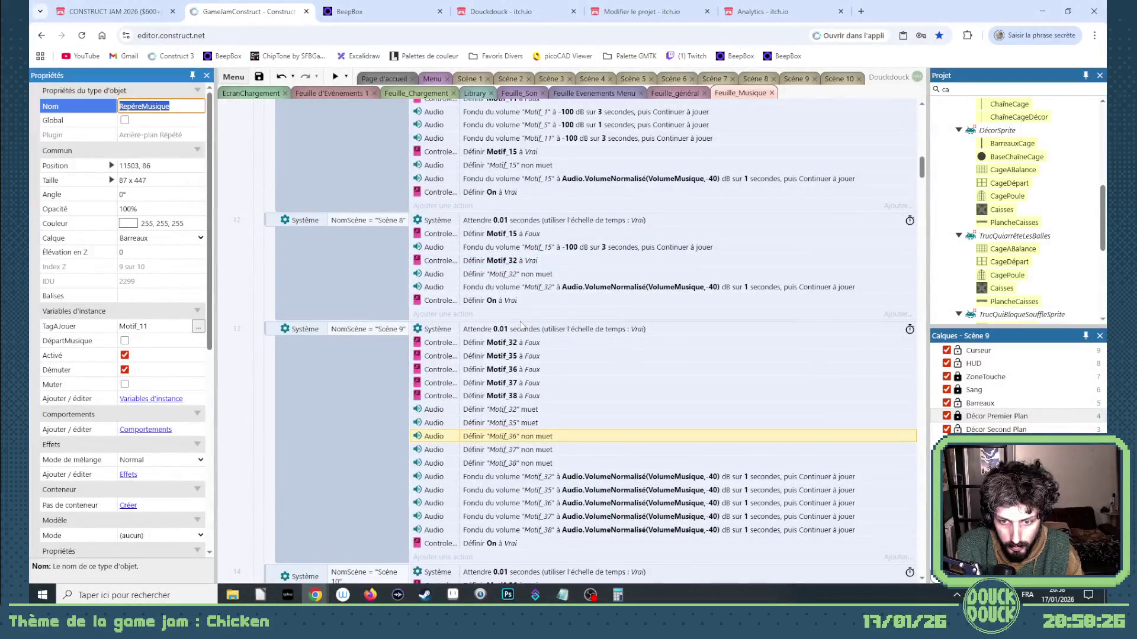
pyautogui.press('Return')
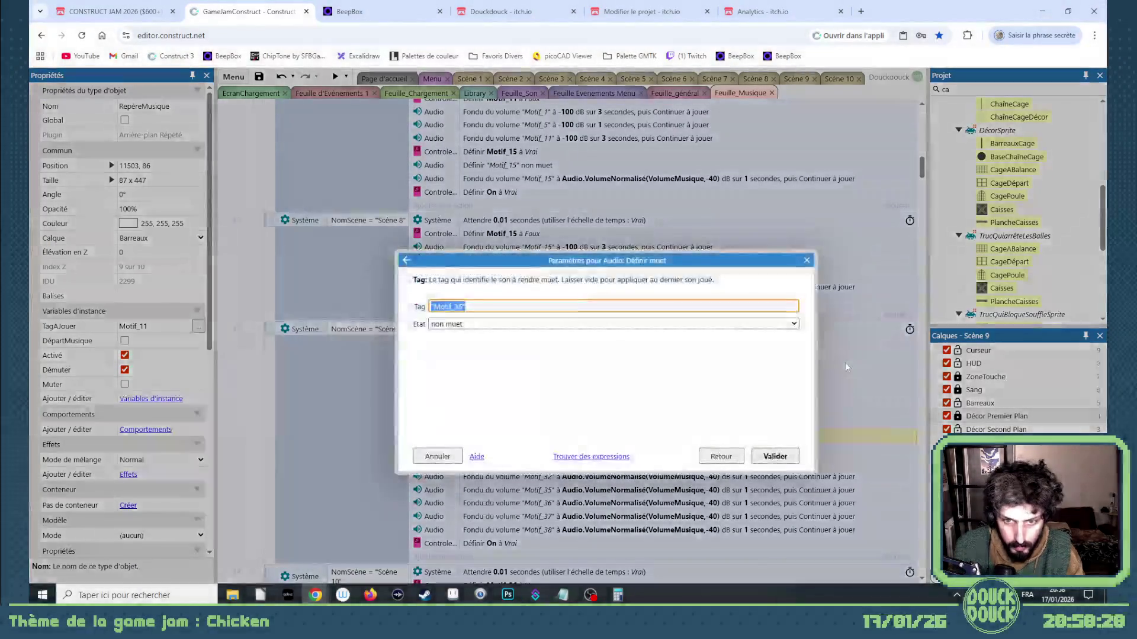
pyautogui.press('Tab')
pyautogui.press('Up')
pyautogui.press('Return')
pyautogui.press('Down')
pyautogui.press('Return')
pyautogui.press('Tab')
pyautogui.press('Up')
pyautogui.press('Return')
pyautogui.press('Down')
pyautogui.press('Return')
pyautogui.press('Tab')
pyautogui.press('Up')
pyautogui.press('Return')
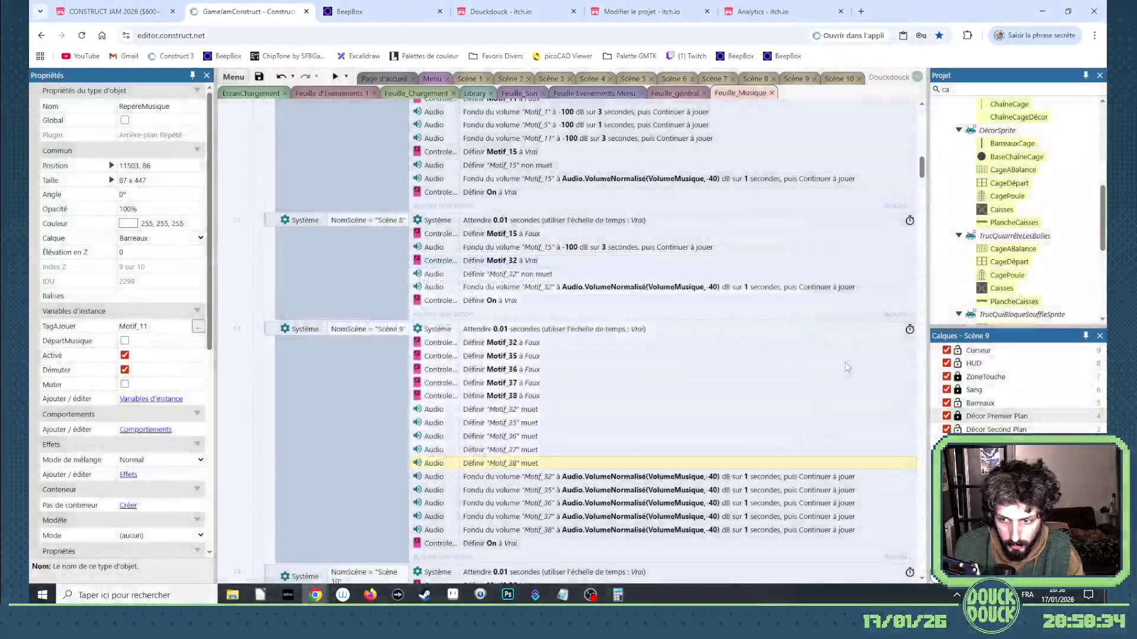
# Leave the Motif_15 fade unchanged and set the Motif_32 fade to -100 dB
pyautogui.doubleClick(568, 252)
pyautogui.click(468, 325)
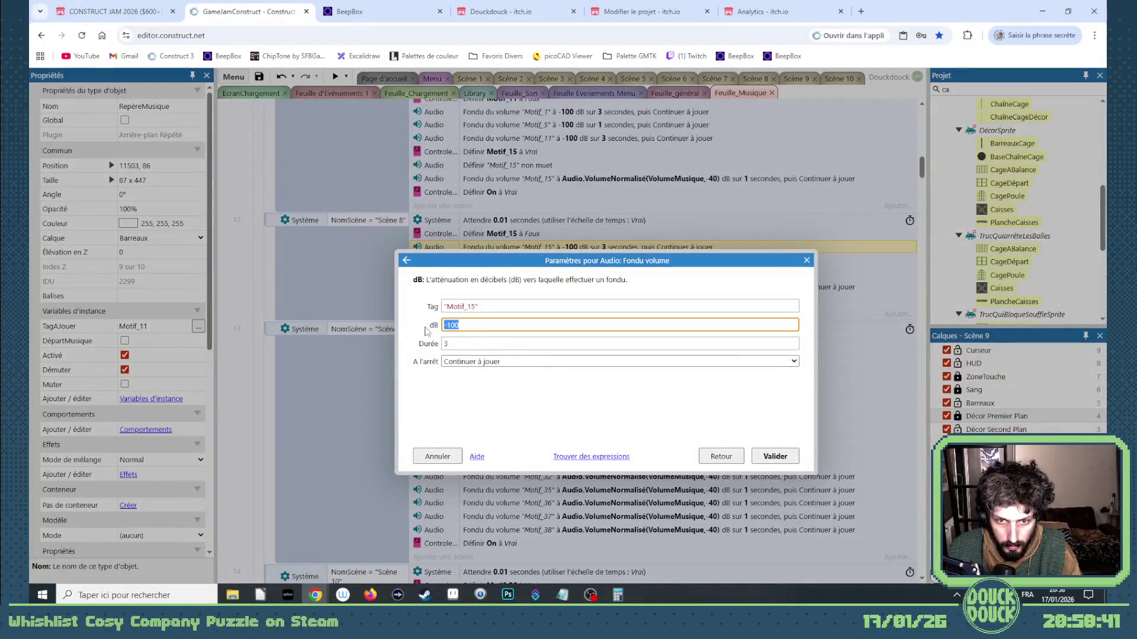
pyautogui.click(779, 455)
pyautogui.doubleClick(592, 477)
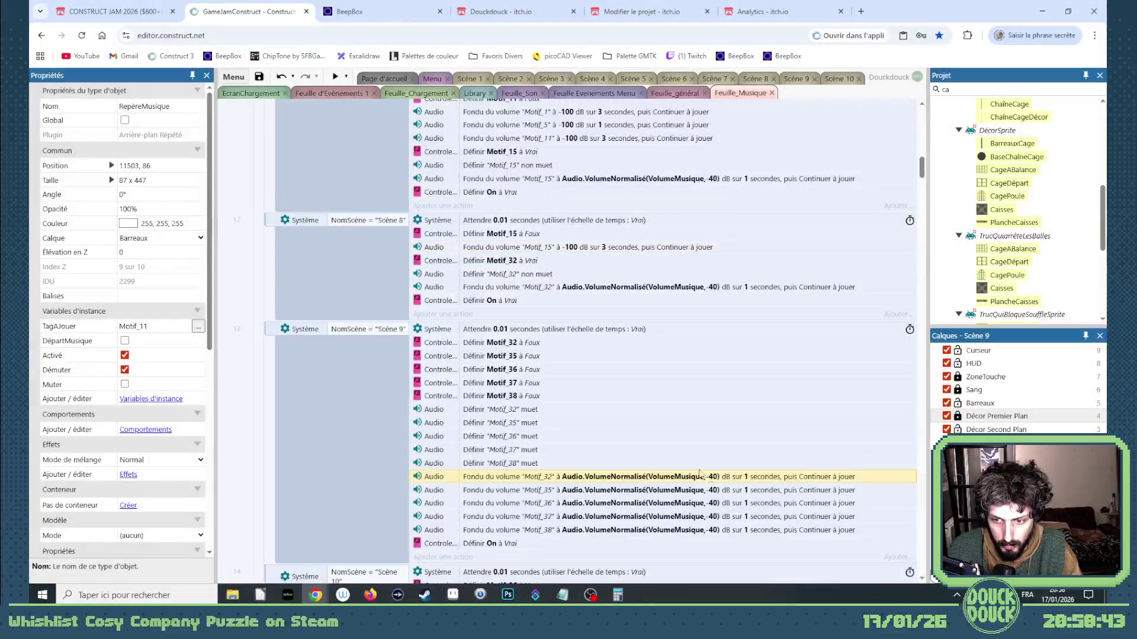
pyautogui.click(477, 325)
pyautogui.tripleClick(478, 326)
pyautogui.write('-100')
pyautogui.click(484, 362)
pyautogui.click(485, 374)
pyautogui.click(775, 456)
# Set the Motif_35 and Motif_36 fades to -100 dB
pyautogui.doubleClick(718, 490)
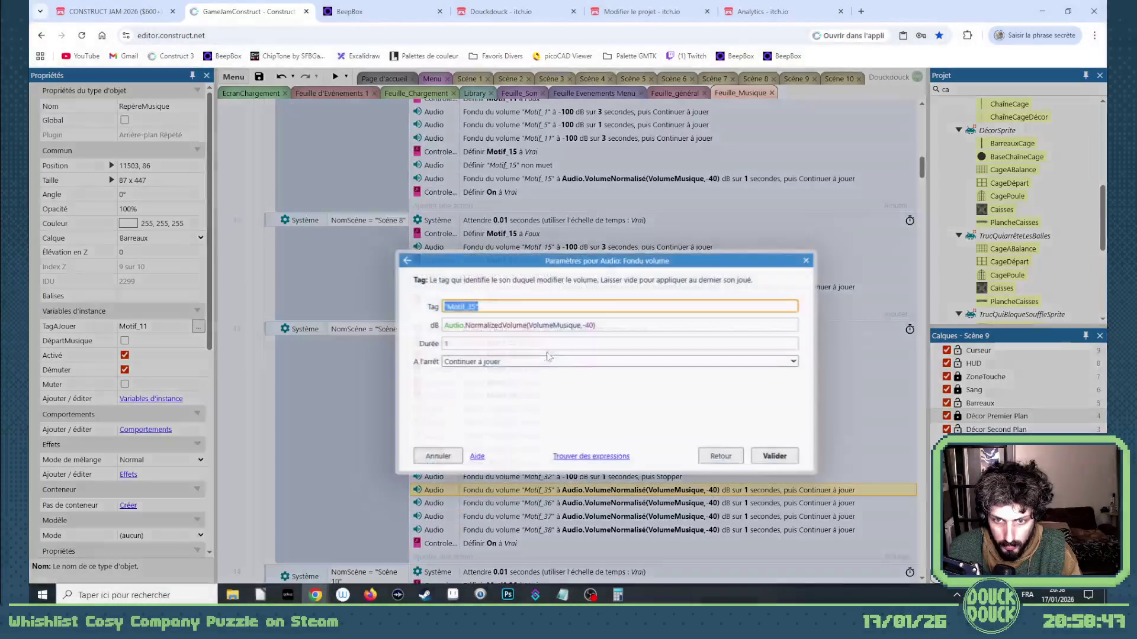
pyautogui.tripleClick(477, 325)
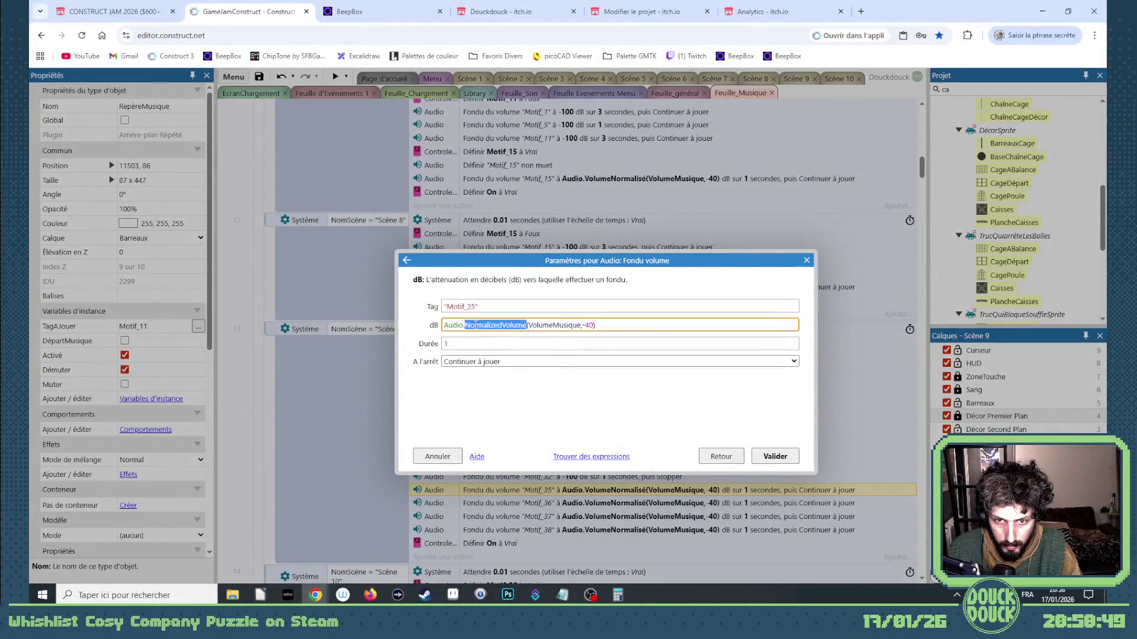
pyautogui.write('-100')
pyautogui.click(484, 361)
pyautogui.click(481, 379)
pyautogui.click(748, 459)
pyautogui.doubleClick(710, 502)
pyautogui.click(494, 325)
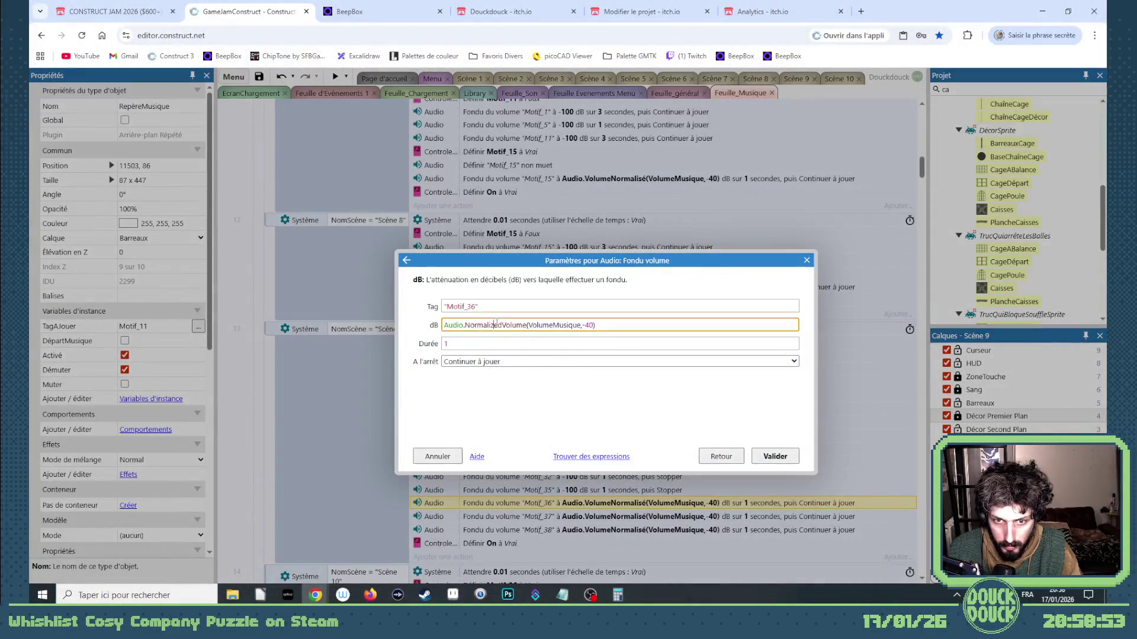
pyautogui.write('-100')
pyautogui.click(774, 456)
# Make the Motif_35 and Motif_32 fades continue playing after fading
pyautogui.scroll(5, 686, 261)
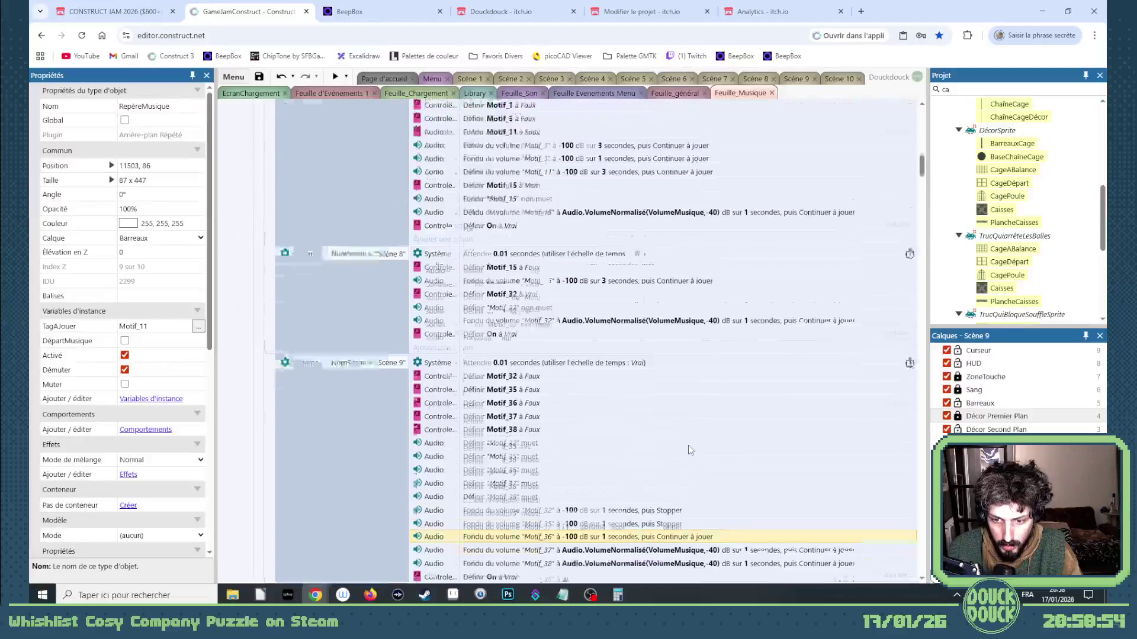
pyautogui.scroll(1, 684, 249)
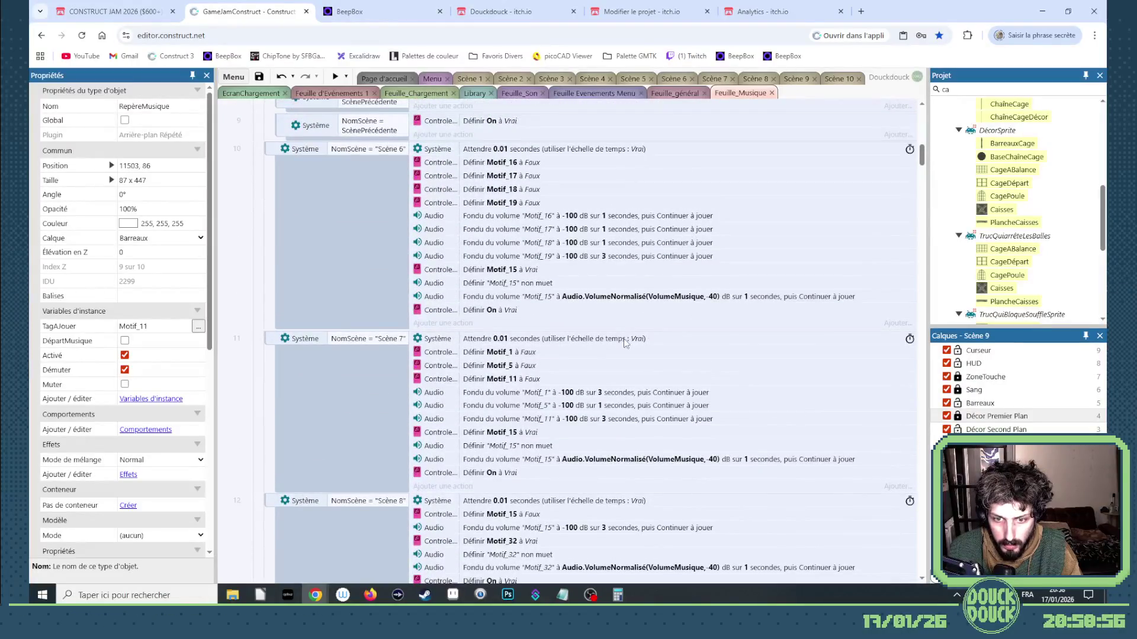
pyautogui.scroll(-4, 569, 374)
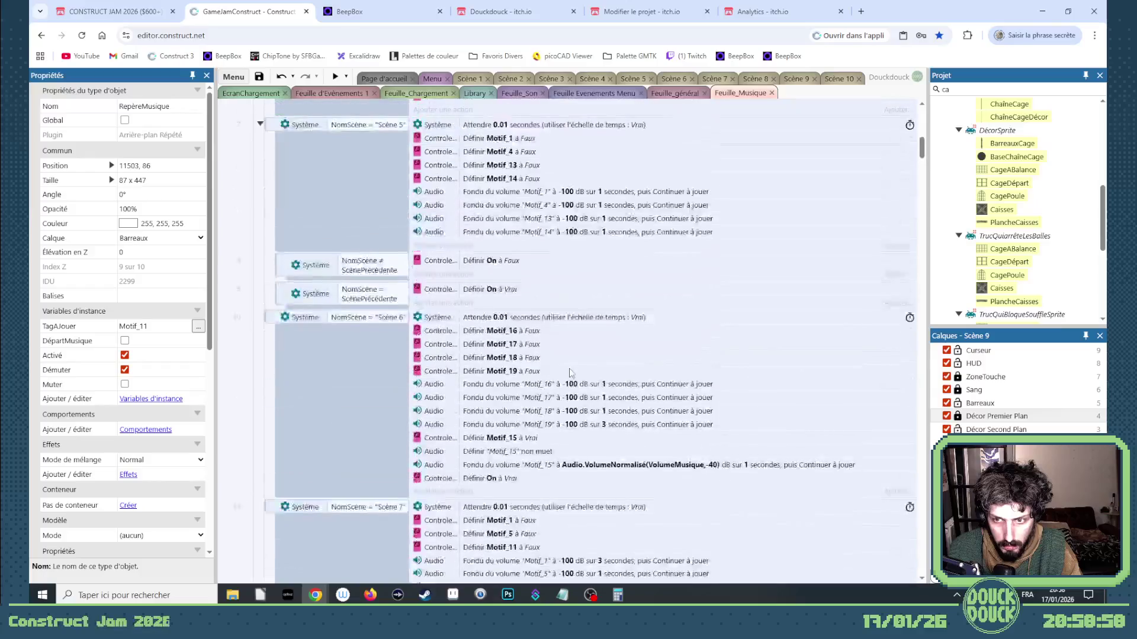
pyautogui.scroll(-2, 676, 436)
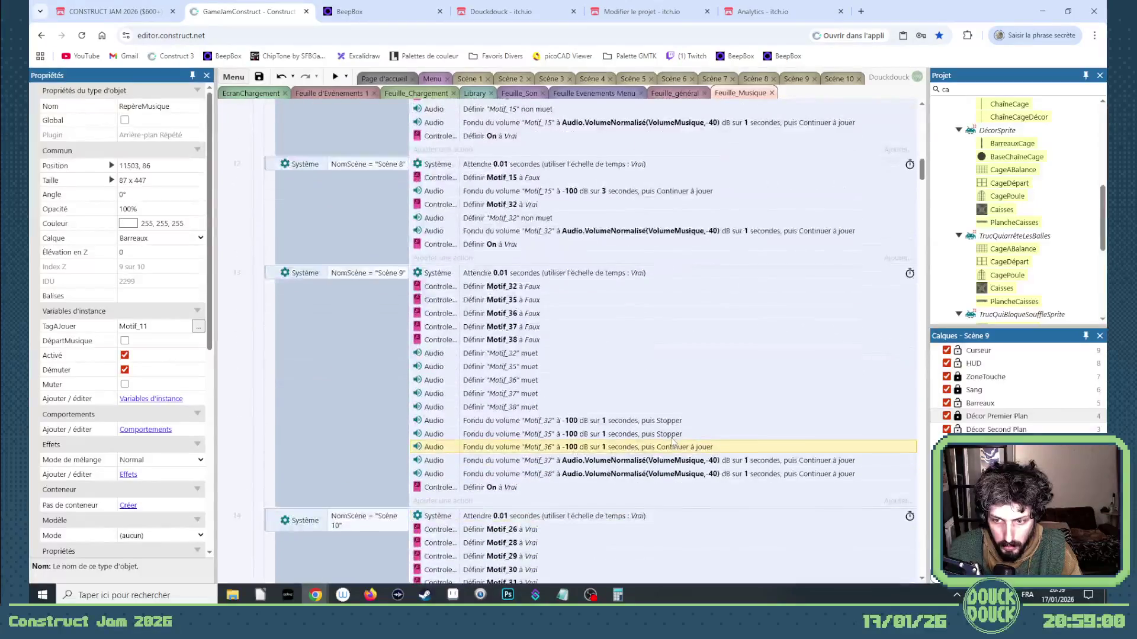
pyautogui.doubleClick(651, 434)
pyautogui.click(509, 361)
pyautogui.click(475, 388)
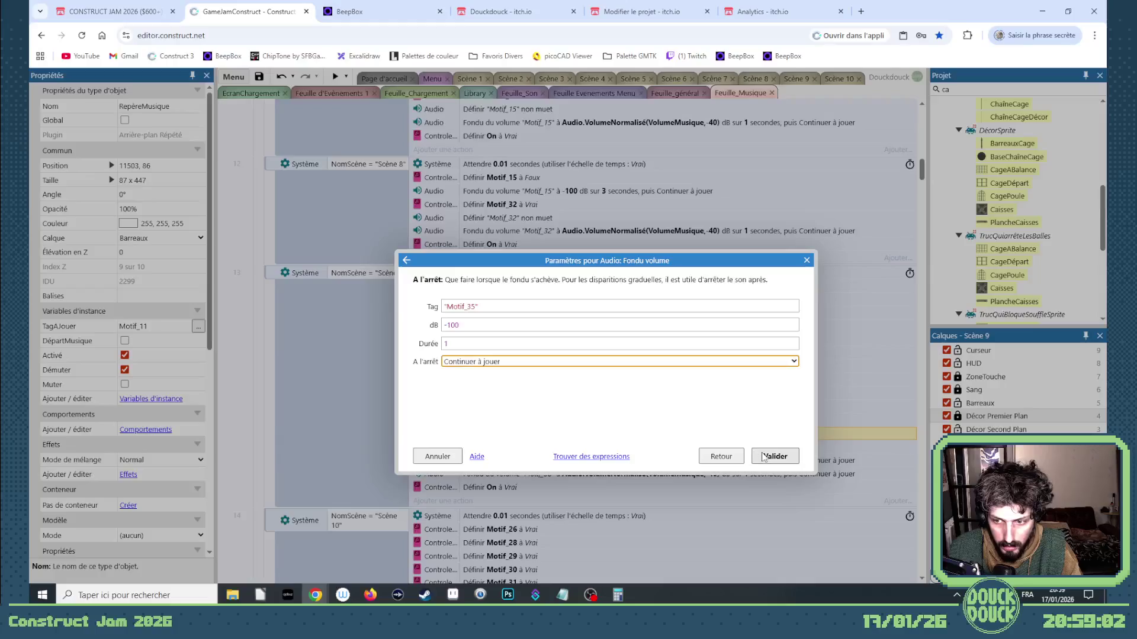
pyautogui.click(773, 457)
pyautogui.doubleClick(662, 421)
pyautogui.click(563, 361)
pyautogui.click(563, 386)
pyautogui.click(757, 456)
# Set the Motif_37 and Motif_38 fades to -100 dB
pyautogui.doubleClick(758, 461)
pyautogui.click(495, 326)
pyautogui.tripleClick(495, 326)
pyautogui.click(774, 456)
pyautogui.doubleClick(542, 360)
pyautogui.click(503, 325)
pyautogui.tripleClick(504, 325)
pyautogui.write('-100')
pyautogui.click(775, 456)
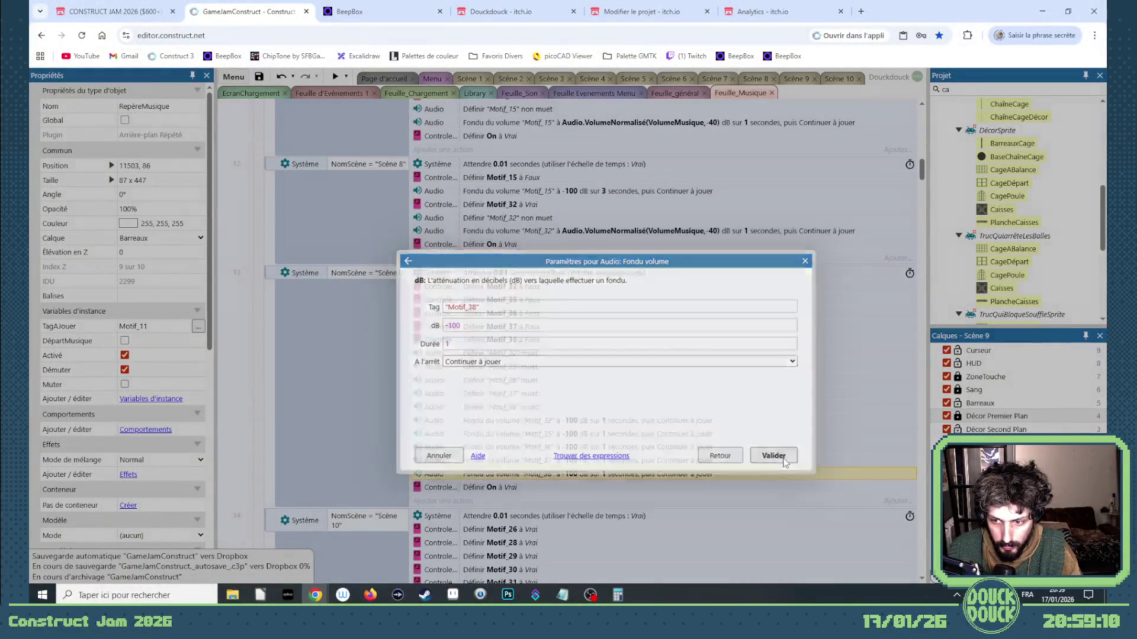
pyautogui.scroll(-2, 690, 447)
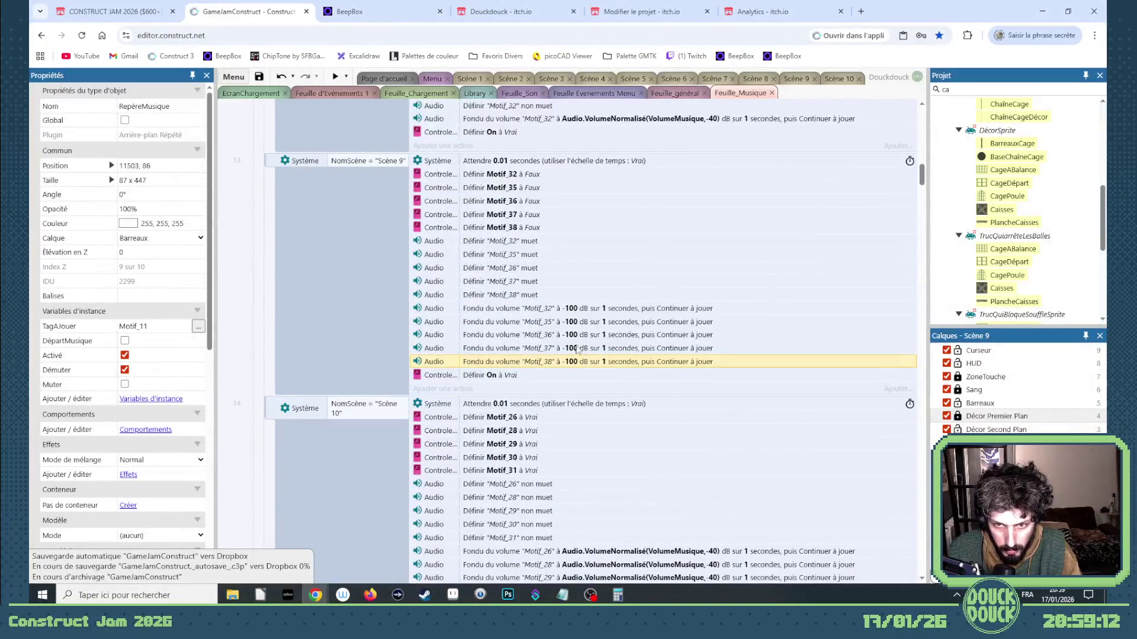
pyautogui.scroll(2, 523, 370)
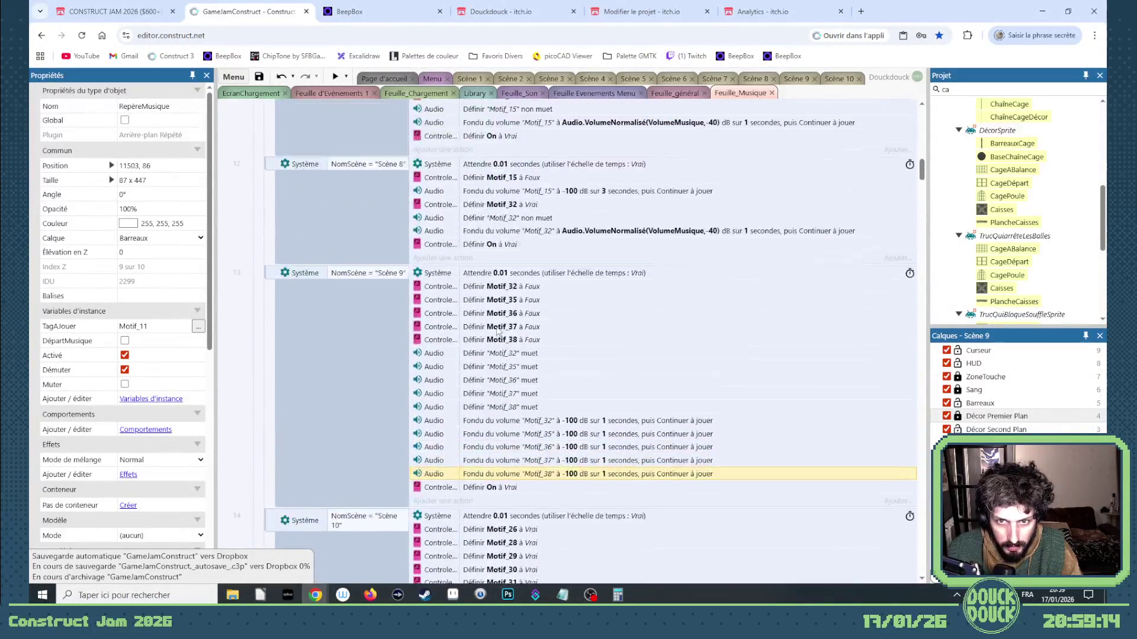
# Copy the Motif_32 actions from Scène 8 into Scène 9 and retarget the activation to Motif_11
pyautogui.click(515, 205)
pyautogui.keyDown('shift'); pyautogui.click(522, 231); pyautogui.keyUp('shift')
pyautogui.moveTo(522, 215); pyautogui.dragTo(537, 481)
pyautogui.doubleClick(538, 486)
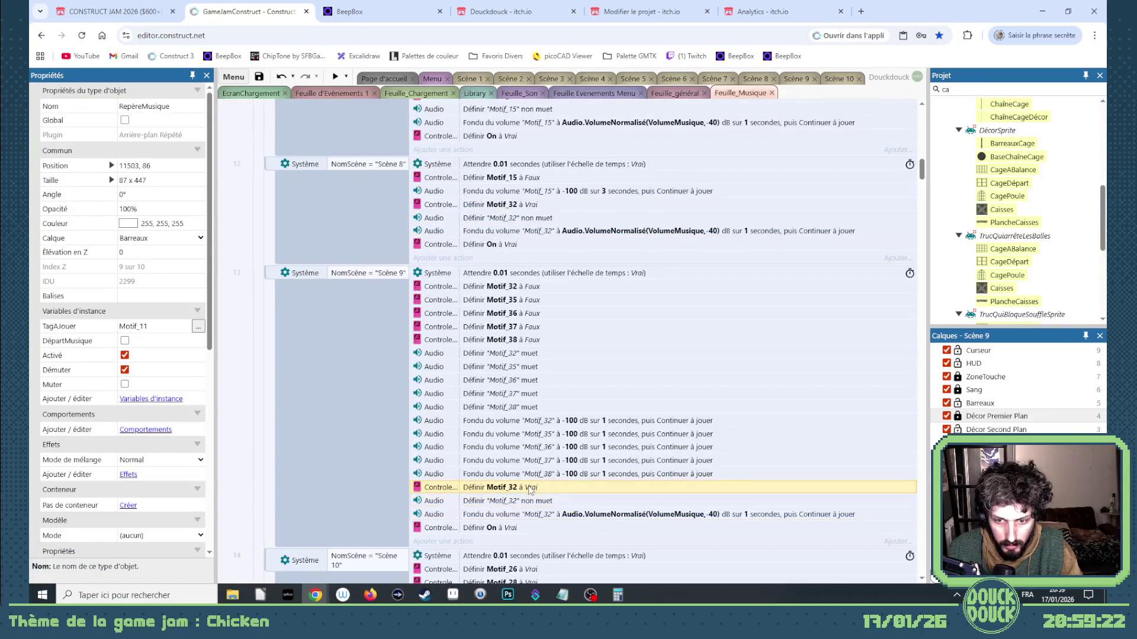
pyautogui.click(514, 306)
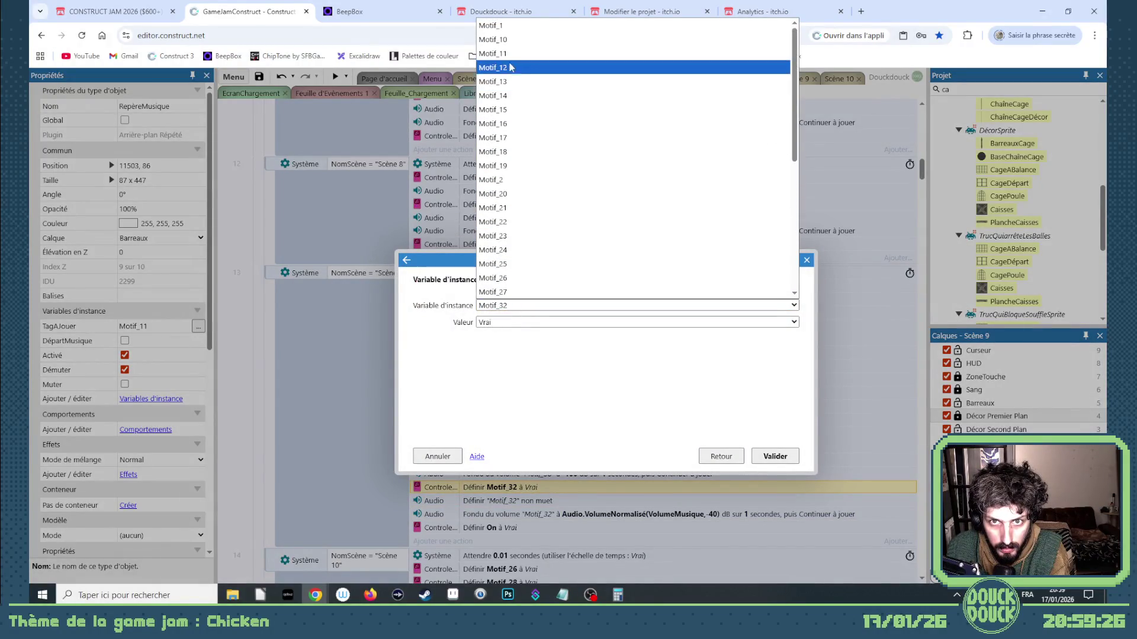
pyautogui.click(497, 48)
pyautogui.press('Return')
# Make the copied unmute and fade actions use the Motif_11 tag, keeping it unmuted
pyautogui.doubleClick(529, 500)
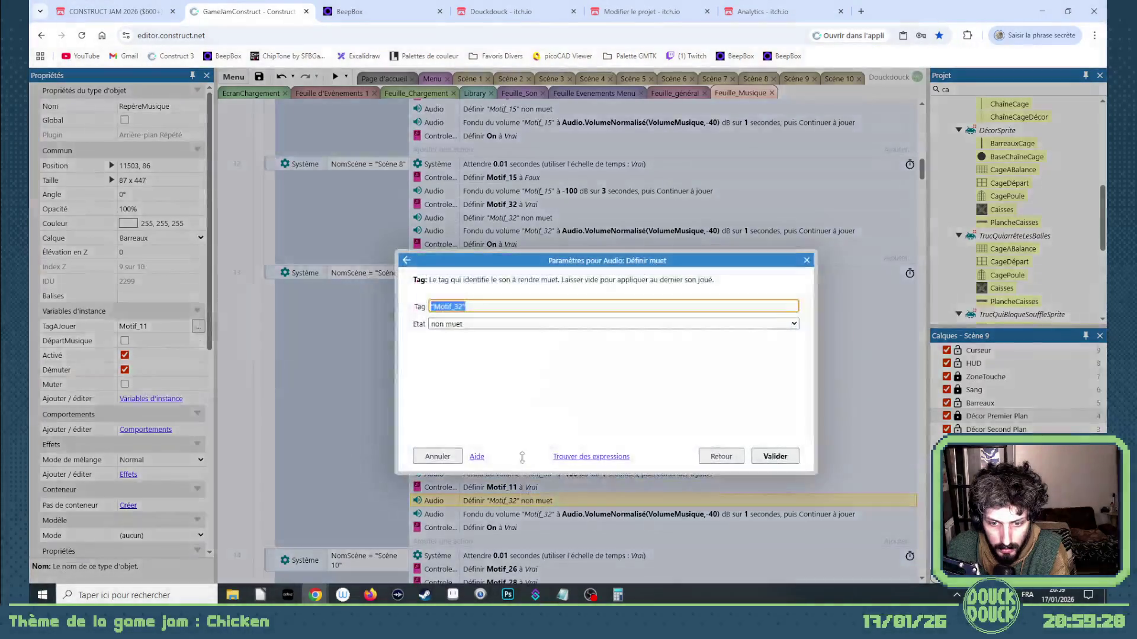
pyautogui.click(468, 325)
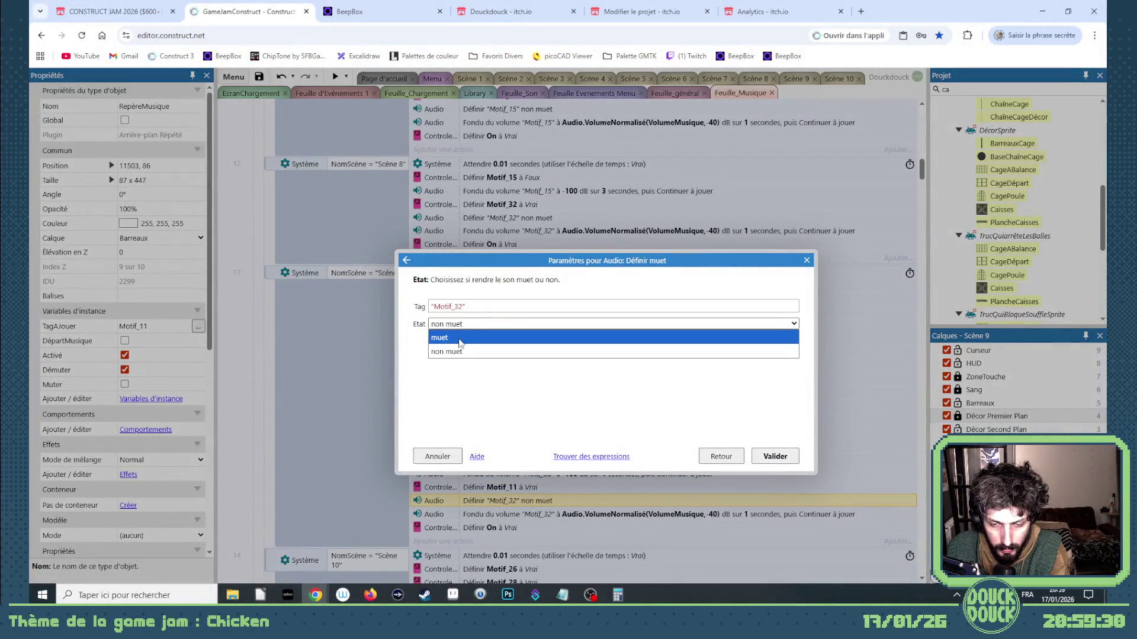
pyautogui.click(460, 353)
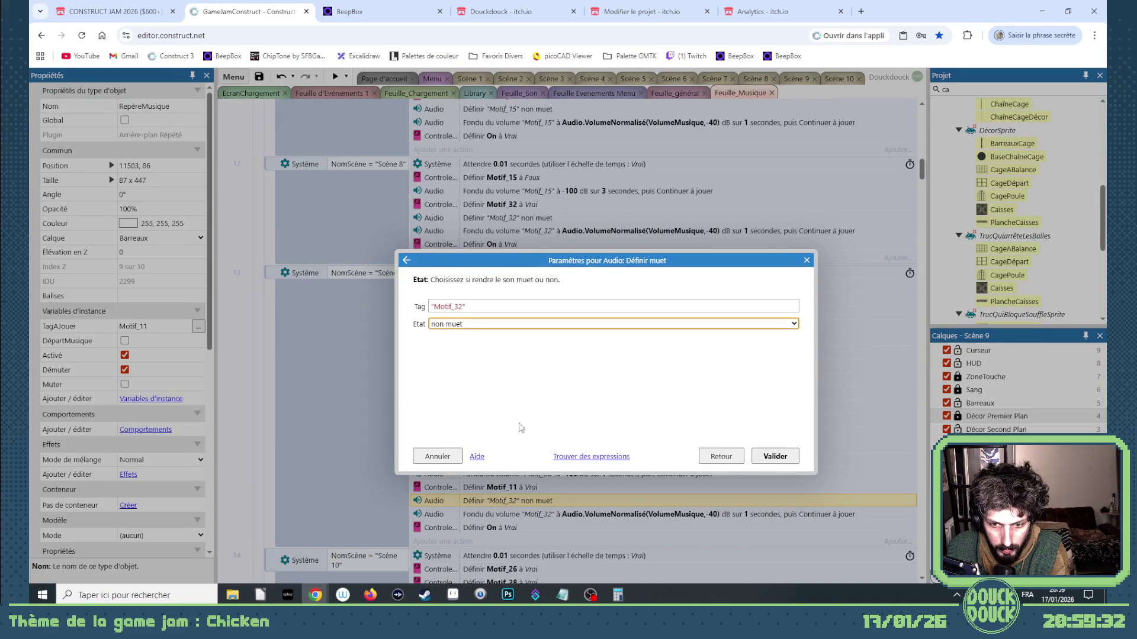
pyautogui.click(466, 308)
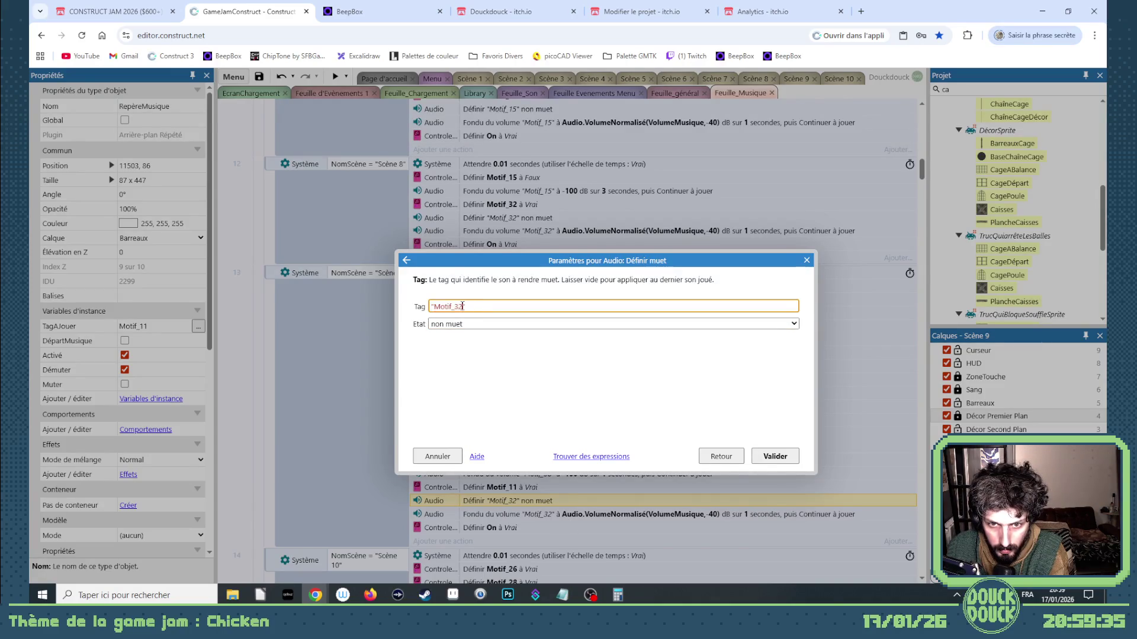
pyautogui.write('11')
pyautogui.press('Return')
pyautogui.doubleClick(574, 515)
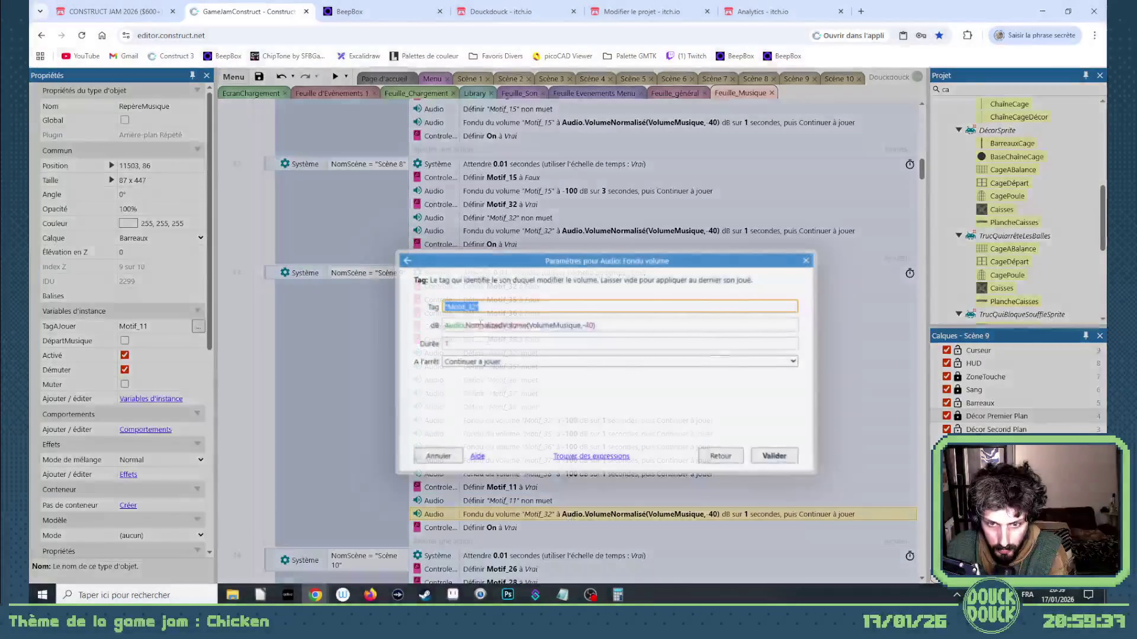
pyautogui.press('Return')
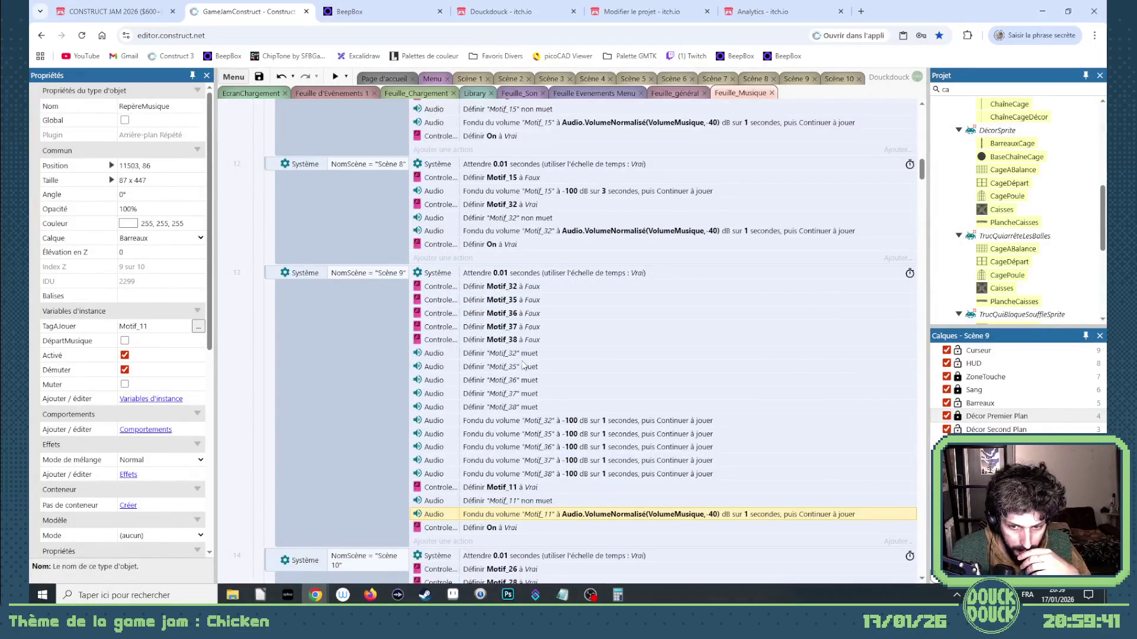
pyautogui.scroll(-2, 597, 424)
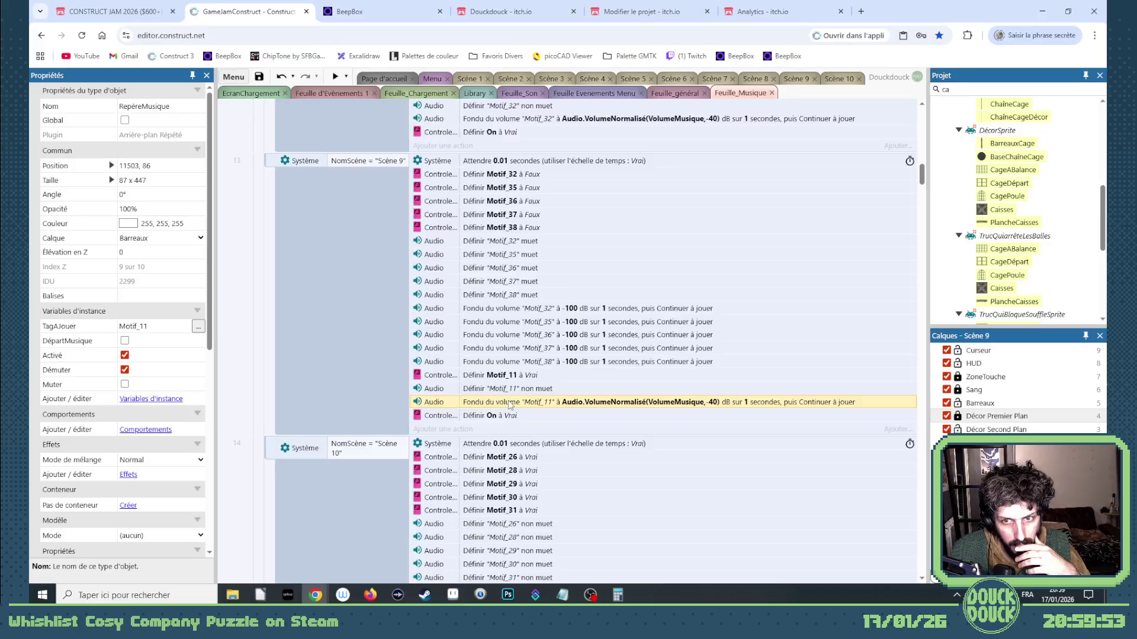
pyautogui.scroll(-3, 509, 405)
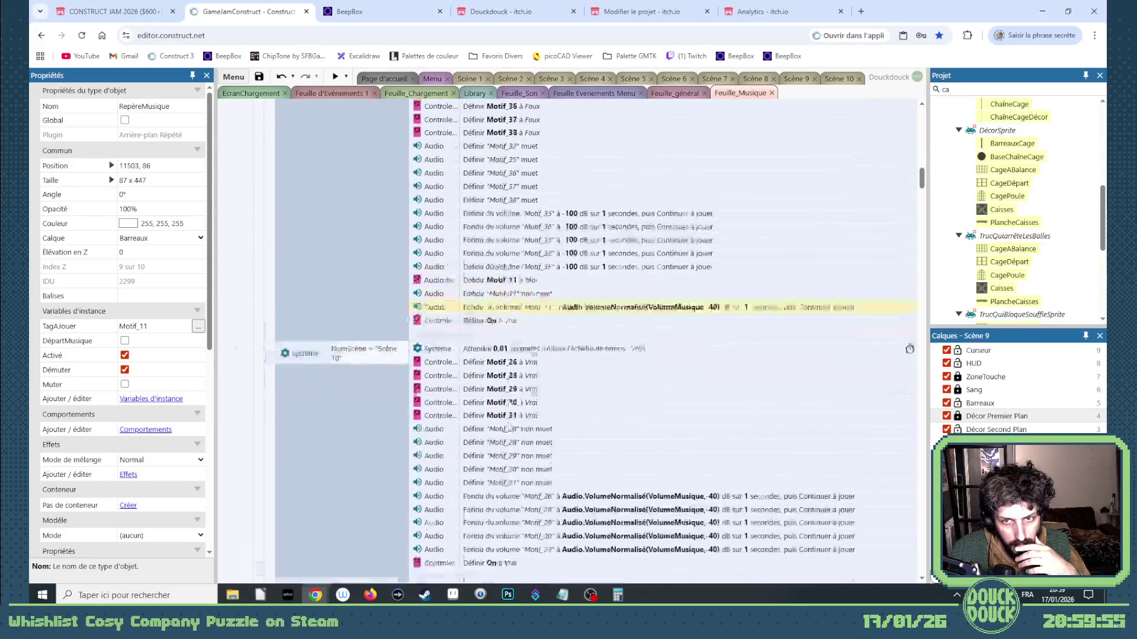
pyautogui.scroll(2, 509, 405)
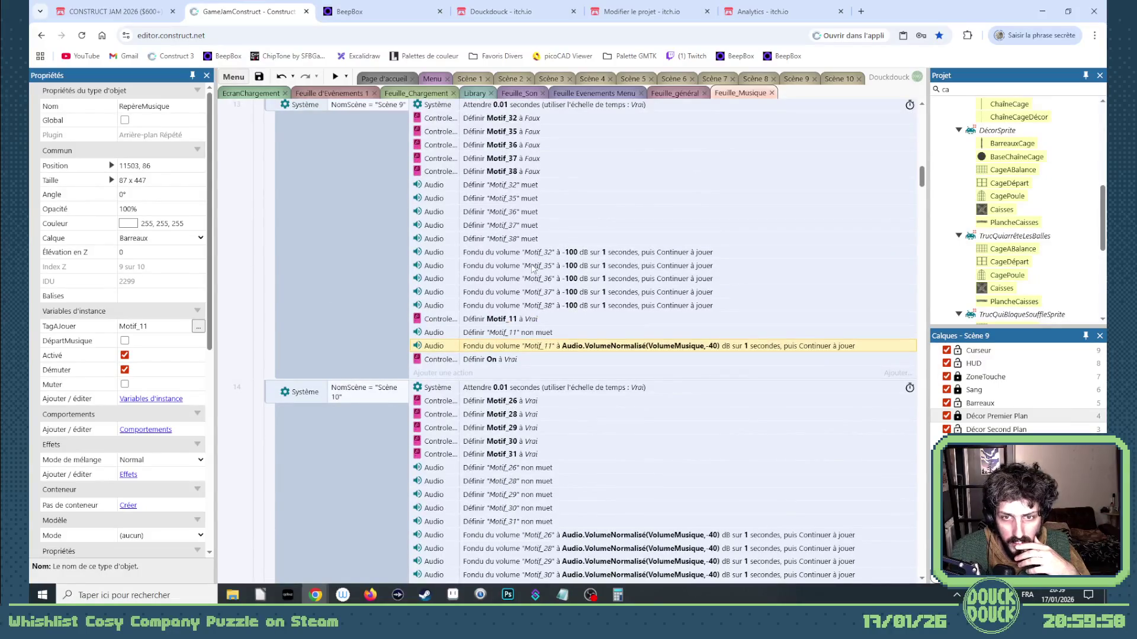
# Undo the recent Scène 9 edits and set Motif_26 to muted in Scène 10
pyautogui.hotkey('ctrl', 'z')
pyautogui.hotkey('ctrl', 'z')
pyautogui.hotkey('ctrl', 'z')
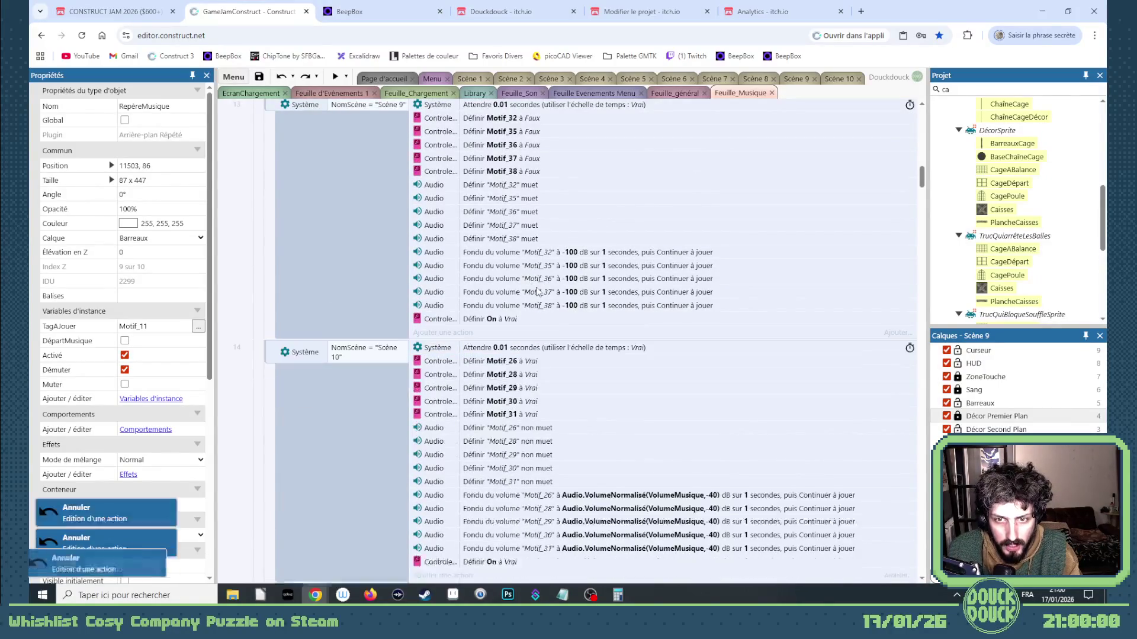
pyautogui.hotkey('ctrl', 'z')
pyautogui.hotkey('ctrl', 'z')
pyautogui.hotkey('ctrl', 'z')
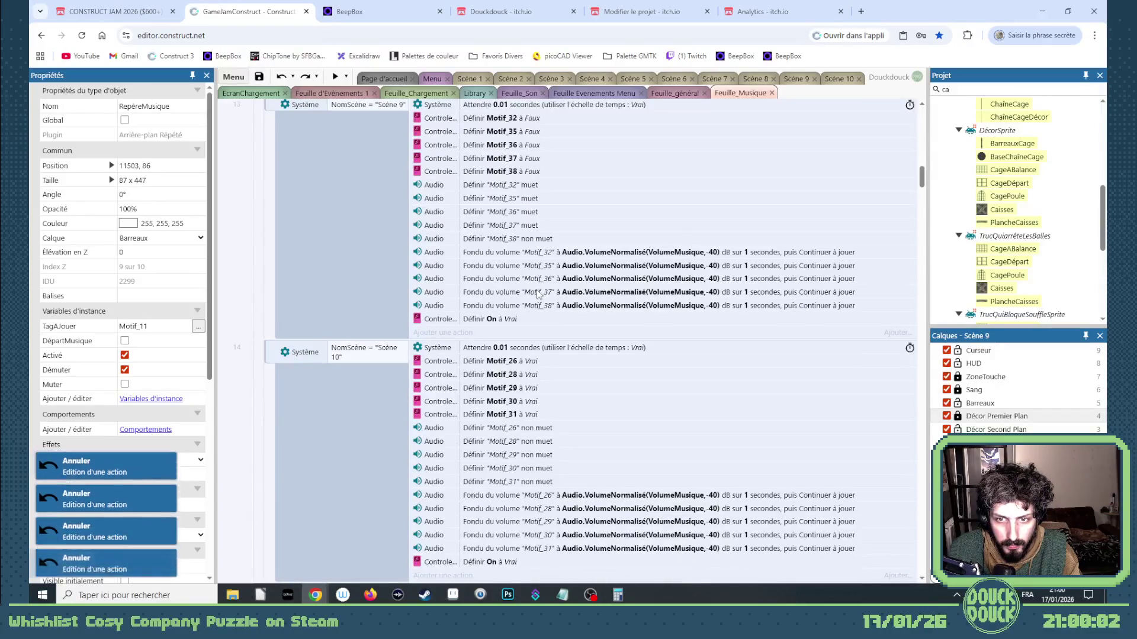
pyautogui.scroll(-2, 535, 394)
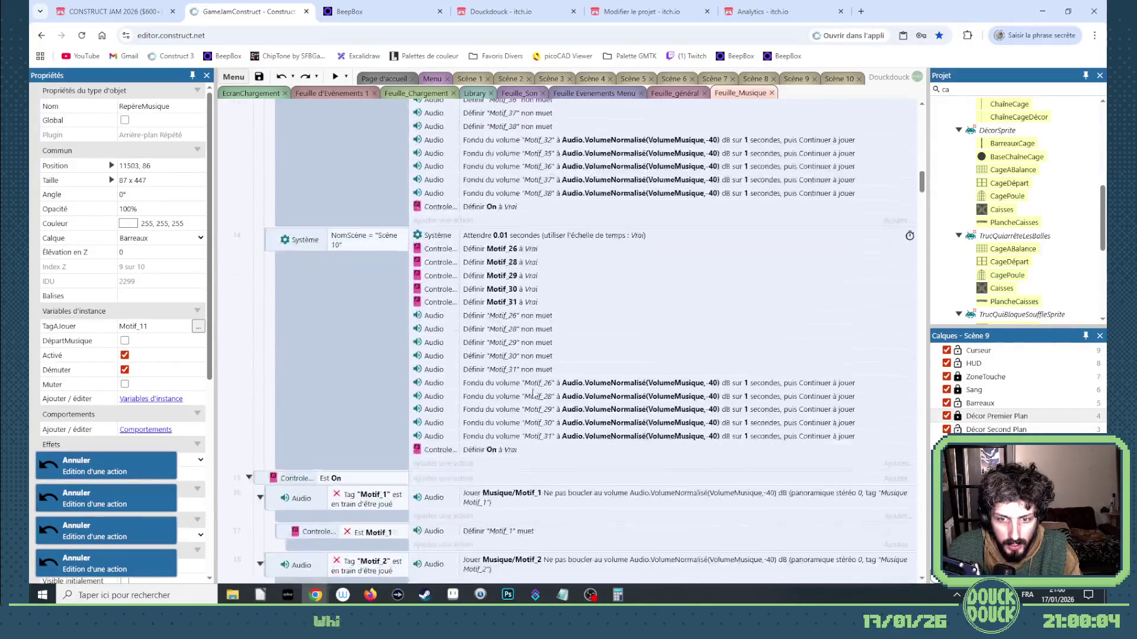
pyautogui.doubleClick(539, 320)
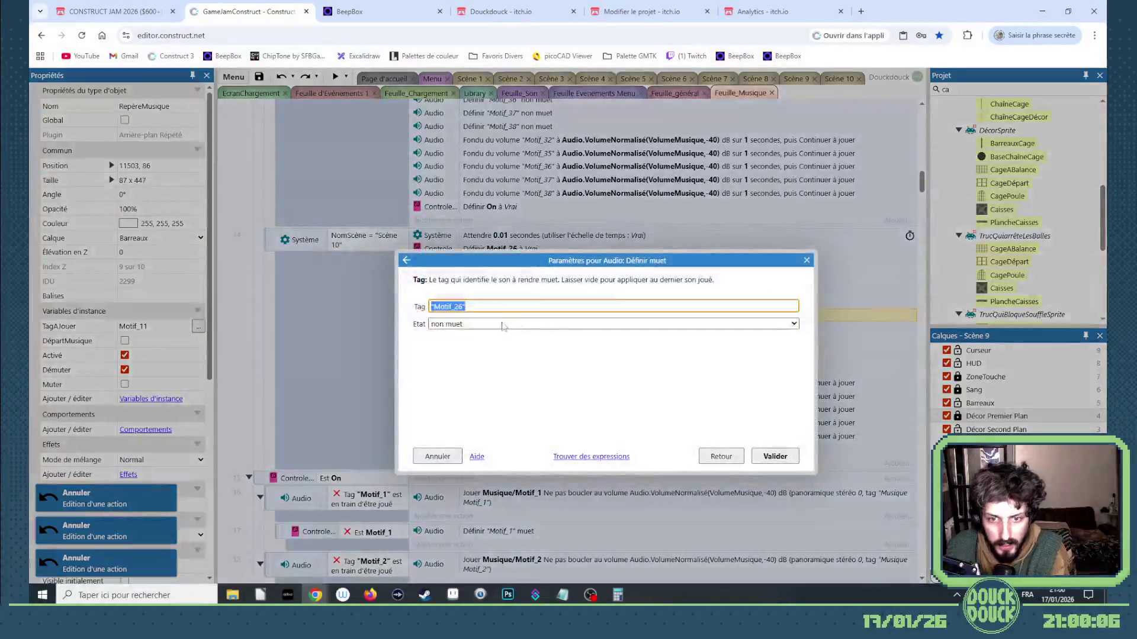
pyautogui.press('Tab')
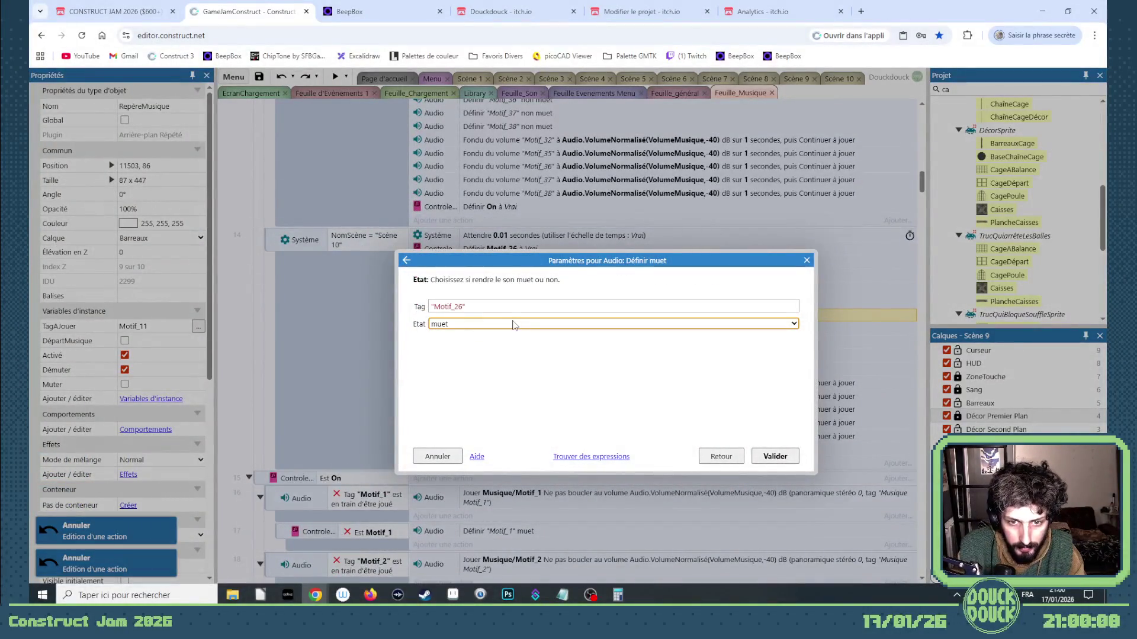
pyautogui.press('Return')
# Set Motif_28, Motif_29 and Motif_30 to muted
pyautogui.doubleClick(514, 324)
pyautogui.press('Tab')
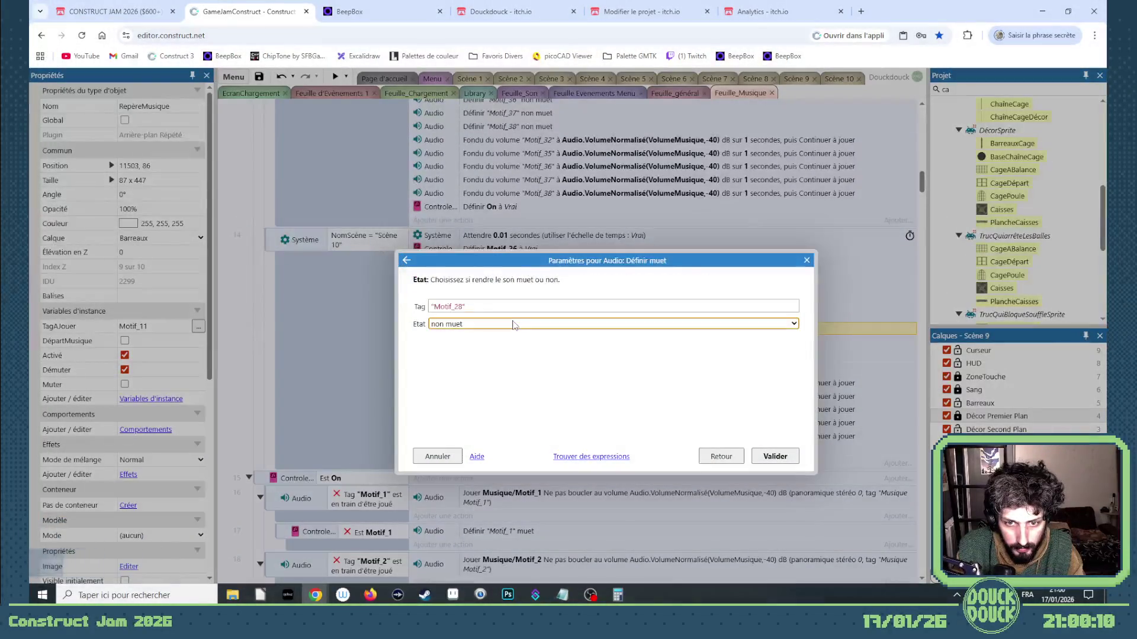
pyautogui.press('Return')
pyautogui.press('Down')
pyautogui.press('Return')
pyautogui.press('Tab')
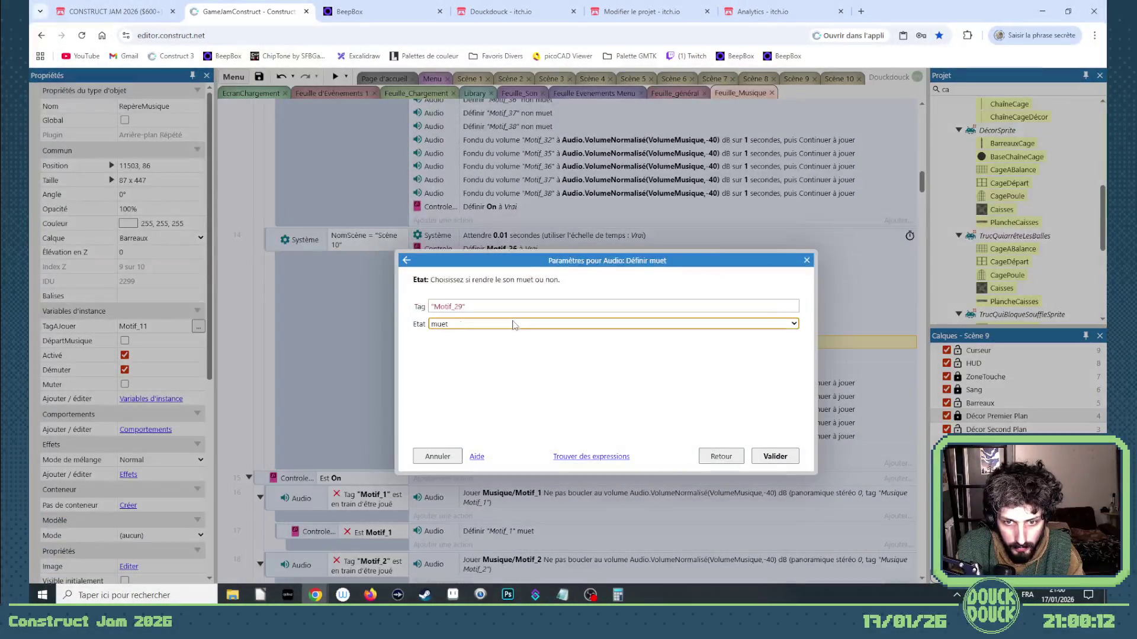
pyautogui.press('Return')
pyautogui.press('Down')
pyautogui.press('Return')
pyautogui.press('Tab')
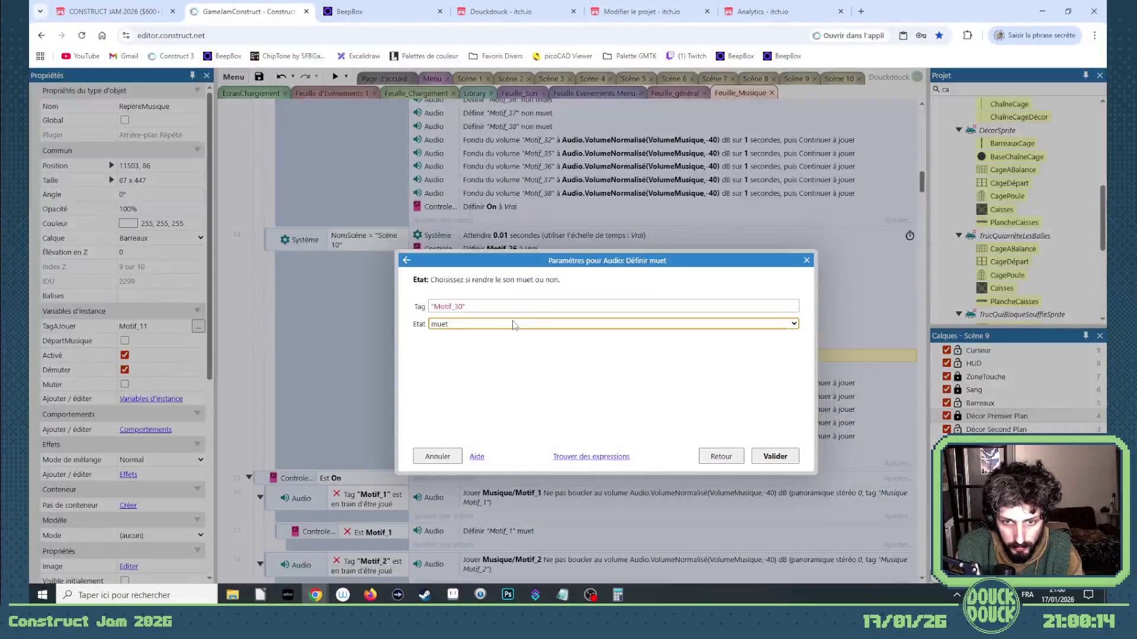
pyautogui.press('Return')
pyautogui.press('Down')
pyautogui.scroll(3, 514, 324)
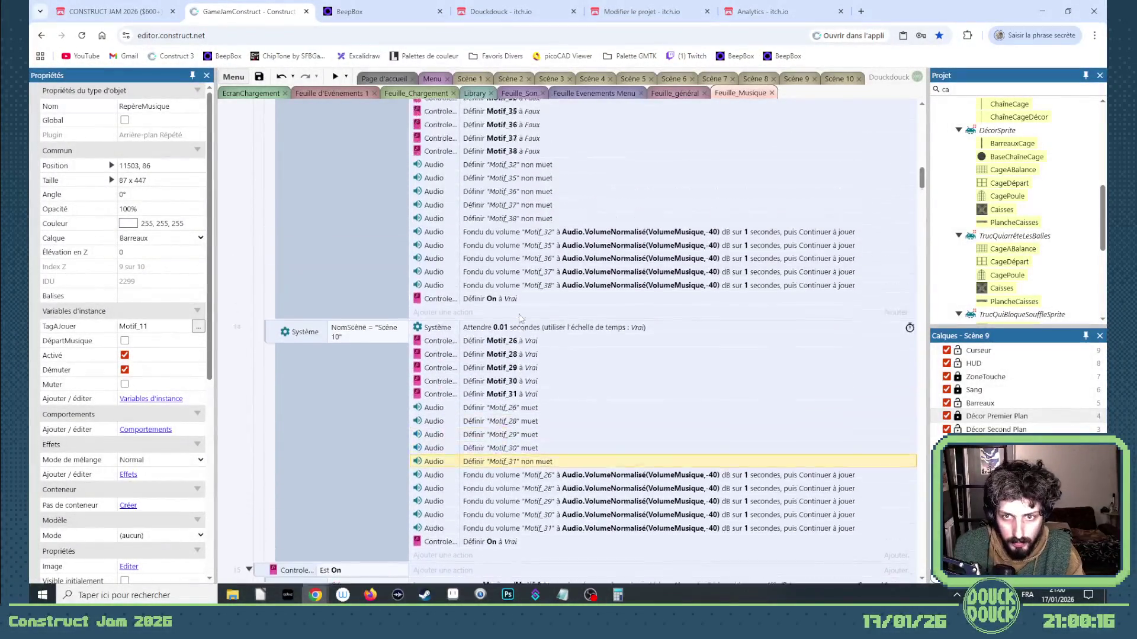
# Set Motif_32, Motif_35 and Motif_36 to Vrai in event 13
pyautogui.doubleClick(537, 176)
pyautogui.press('Tab')
pyautogui.press('Down')
pyautogui.press('Return')
pyautogui.press('Down')
pyautogui.press('Return')
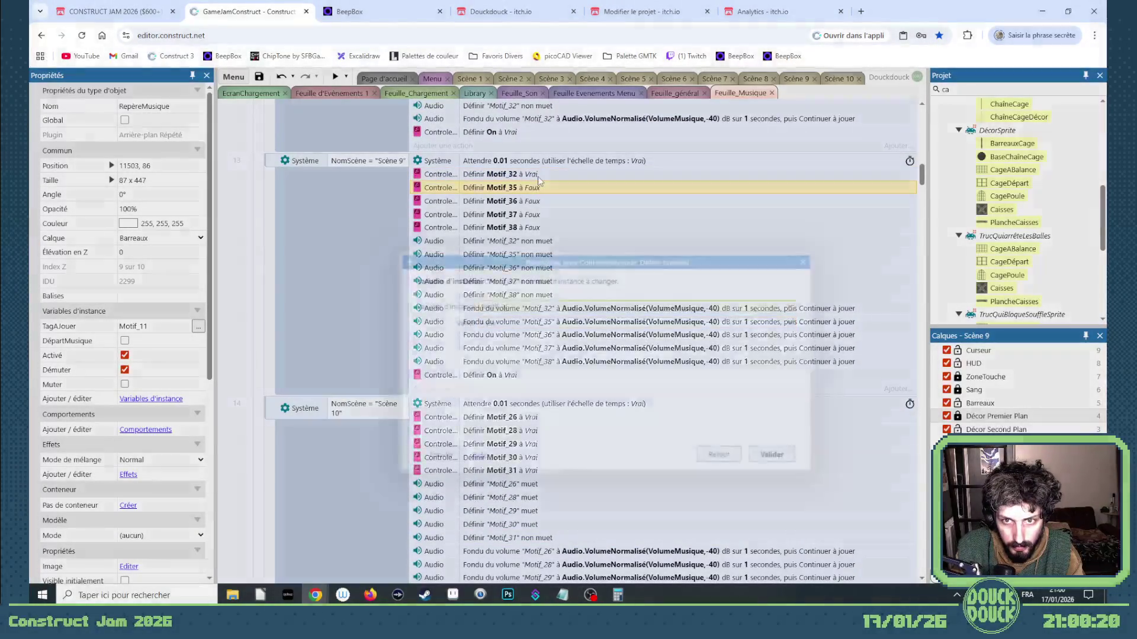
pyautogui.press('Tab')
pyautogui.press('Down')
pyautogui.press('Return')
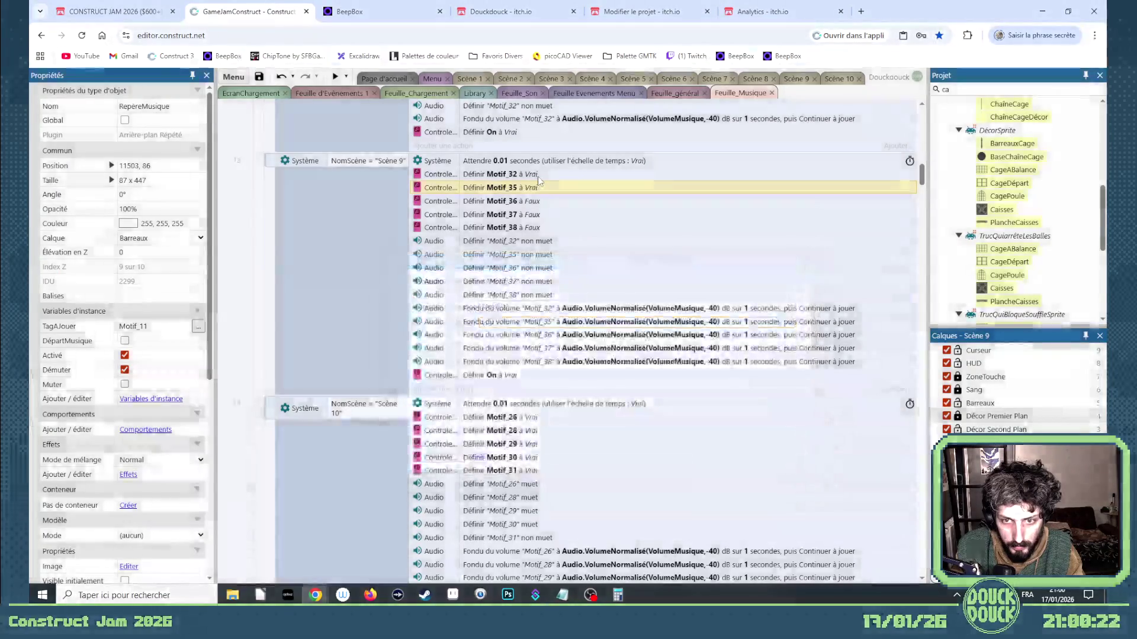
pyautogui.press('Down')
pyautogui.press('Return')
pyautogui.press('Tab')
pyautogui.press('Down')
pyautogui.press('Return')
# Set Motif_37 and Motif_38 to Vrai
pyautogui.press('Down')
pyautogui.press('Return')
pyautogui.press('Tab')
pyautogui.press('Down')
pyautogui.press('Return')
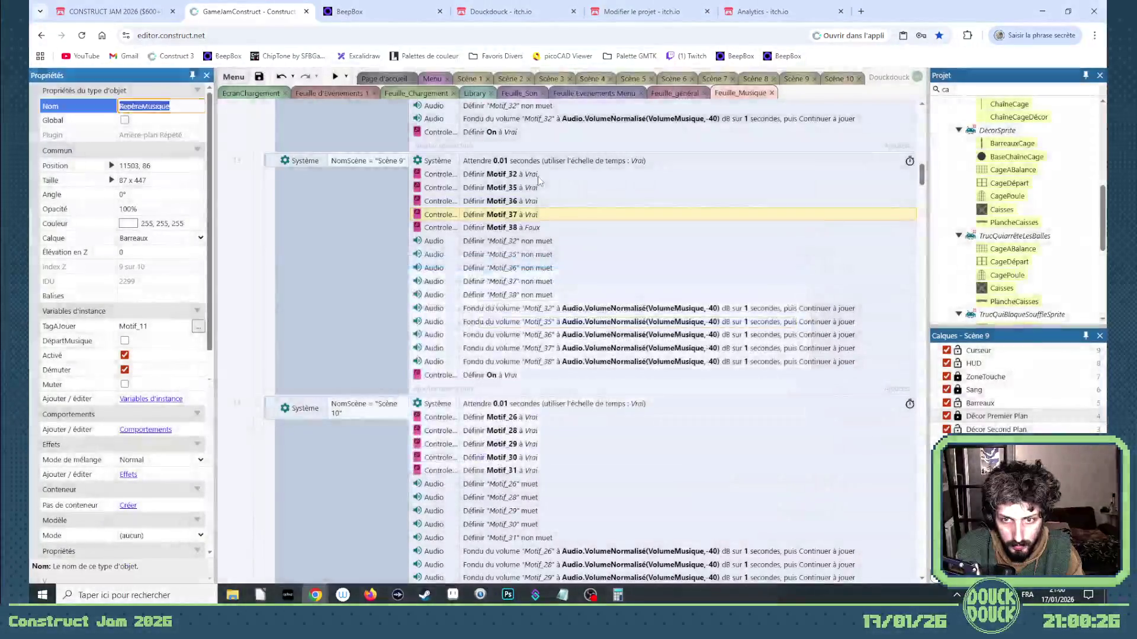
pyautogui.doubleClick(518, 228)
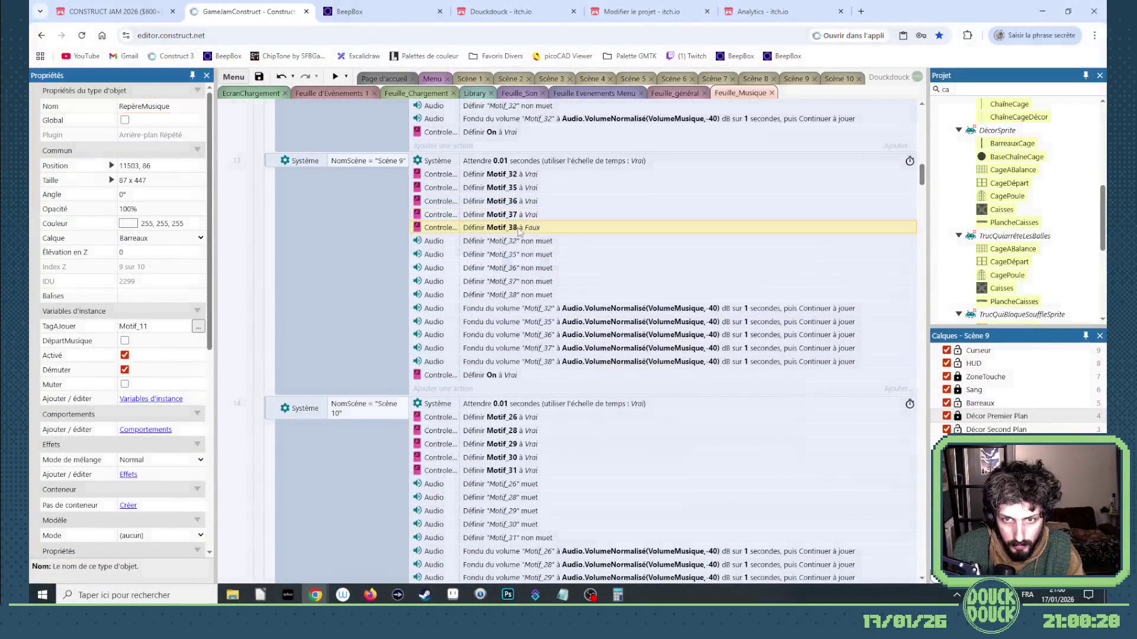
pyautogui.press('Tab')
pyautogui.press('Down')
pyautogui.press('Return')
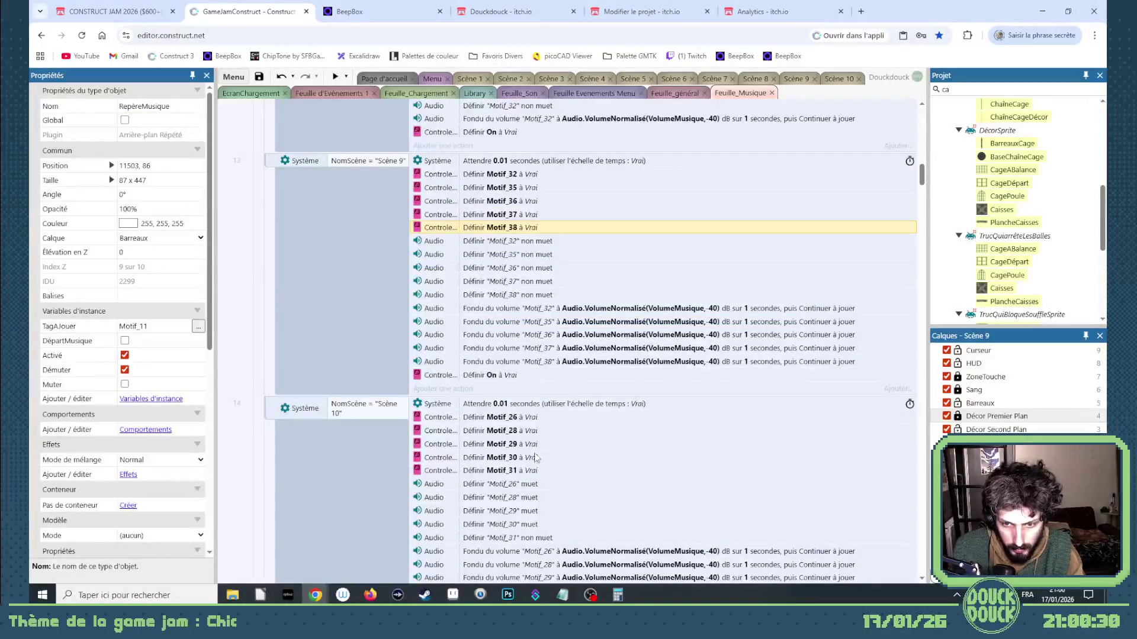
pyautogui.scroll(-1, 535, 386)
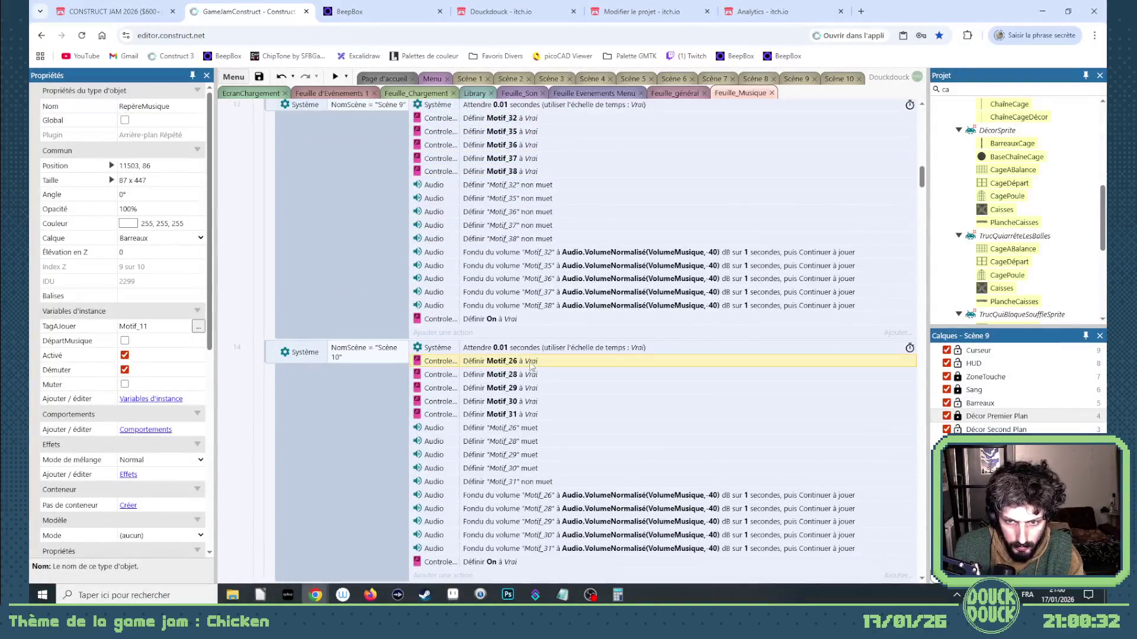
# Change the Définir booléen actions for Motif_26, Motif_28 and Motif_29 to Faux
pyautogui.doubleClick(531, 362)
pyautogui.press('Tab')
pyautogui.press('Up')
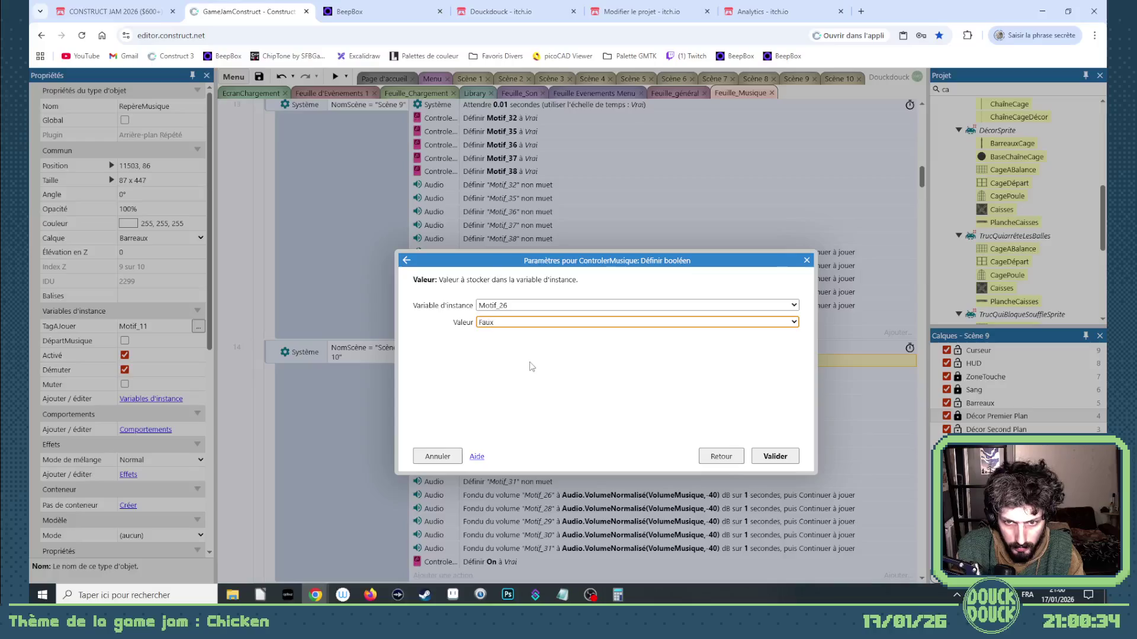
pyautogui.press('Return')
pyautogui.press('Down')
pyautogui.press('Return')
pyautogui.press('Tab')
pyautogui.press('Up')
pyautogui.press('Return')
pyautogui.press('Down')
pyautogui.press('Return')
pyautogui.press('Tab')
pyautogui.press('Up')
pyautogui.press('Return')
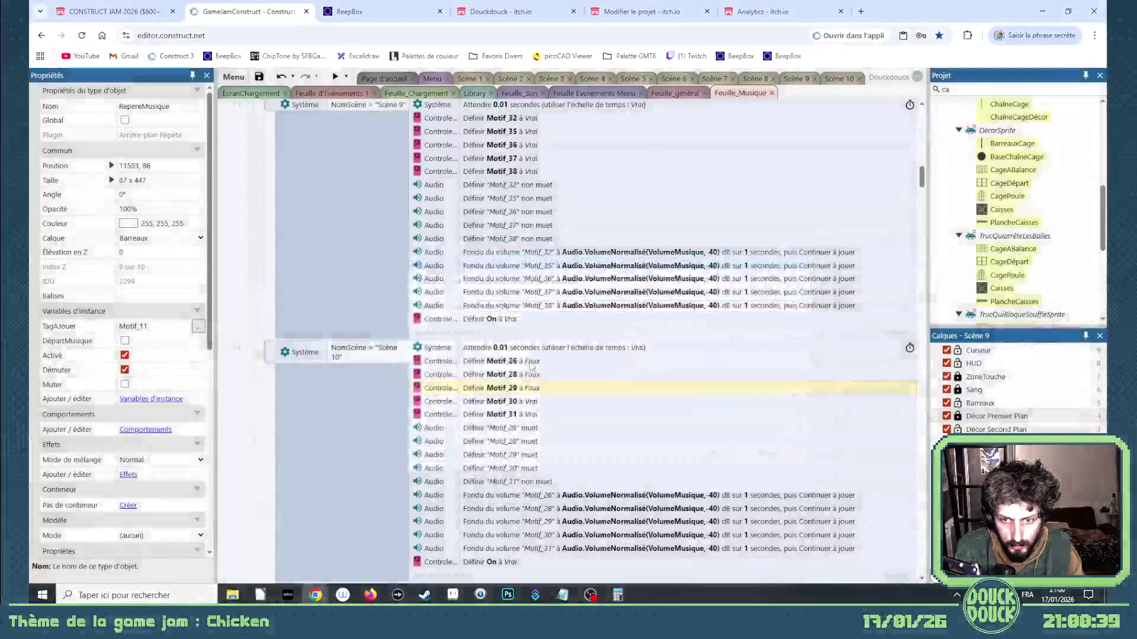
# Change the Définir booléen actions for Motif_30 and Motif_31 to Faux
pyautogui.press('Down')
pyautogui.press('Return')
pyautogui.press('Tab')
pyautogui.press('Up')
pyautogui.press('Return')
pyautogui.press('Down')
pyautogui.press('Return')
pyautogui.press('Tab')
pyautogui.press('Up')
pyautogui.press('Return')
# Switch Motif_31's Définir muet action from unmuted to muted
pyautogui.click(550, 483)
pyautogui.press('Return')
pyautogui.press('Tab')
pyautogui.press('Up')
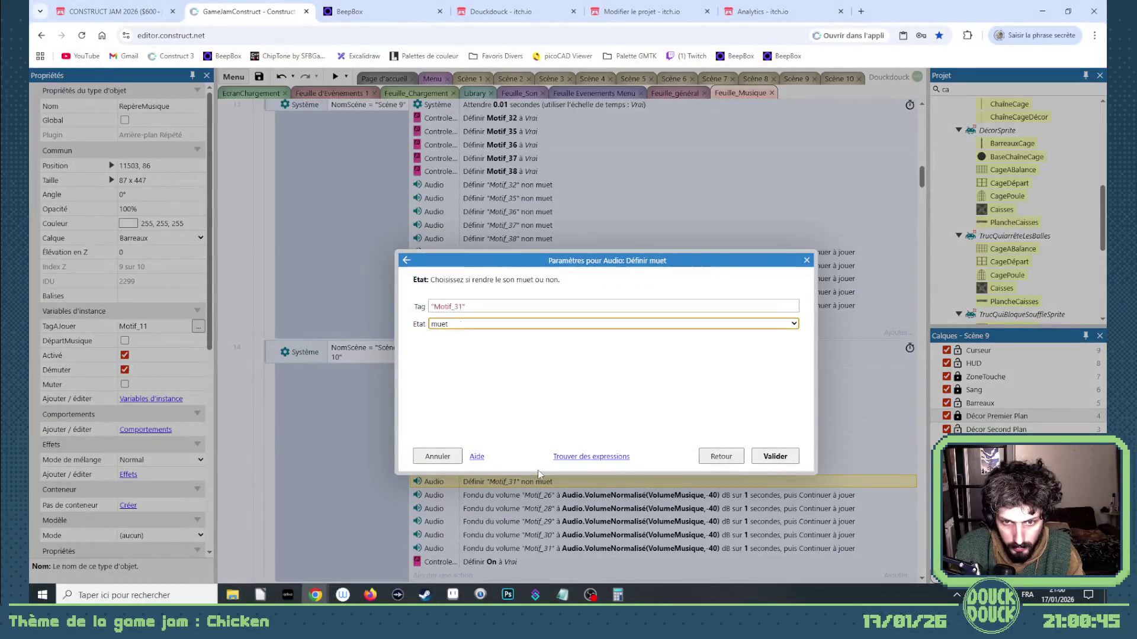
pyautogui.press('Return')
# Set the Fondu volume for Motif_26 and Motif_28 to -100 dB
pyautogui.click(549, 495)
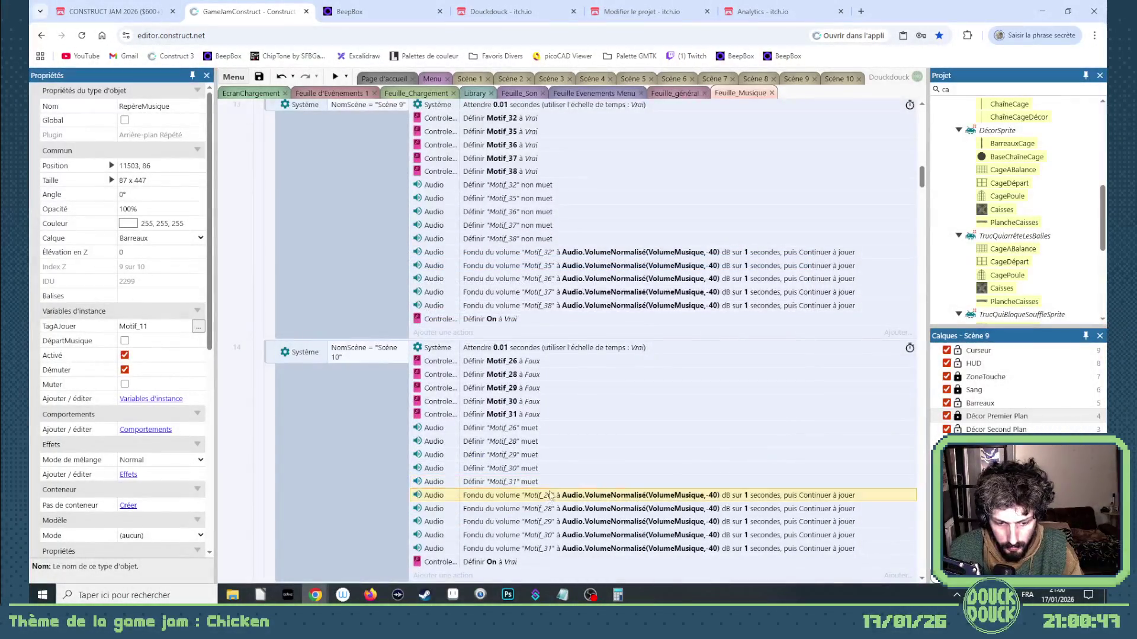
pyautogui.press('Return')
pyautogui.press('Tab')
pyautogui.write('-100')
pyautogui.press('Return')
pyautogui.click(632, 508)
pyautogui.press('Return')
pyautogui.press('Tab')
pyautogui.write('-100')
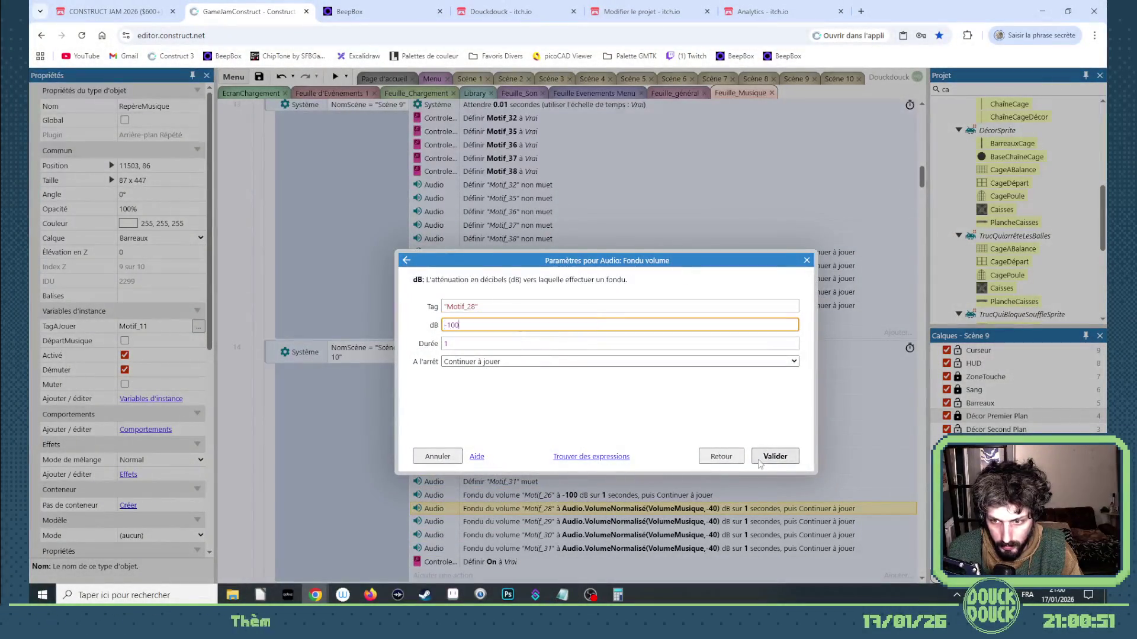
pyautogui.click(759, 457)
# Replace the Fondu volume values for Motif_29, Motif_30 and Motif_31 with -100 dB
pyautogui.click(592, 522)
pyautogui.press('Return')
pyautogui.doubleClick(495, 325)
pyautogui.hotkey('ctrl', 'a')
pyautogui.write('-100')
pyautogui.press('Return')
pyautogui.press('Down')
pyautogui.press('Return')
pyautogui.doubleClick(551, 325)
pyautogui.hotkey('ctrl', 'a')
pyautogui.write('-100')
pyautogui.press('Return')
pyautogui.click(585, 547)
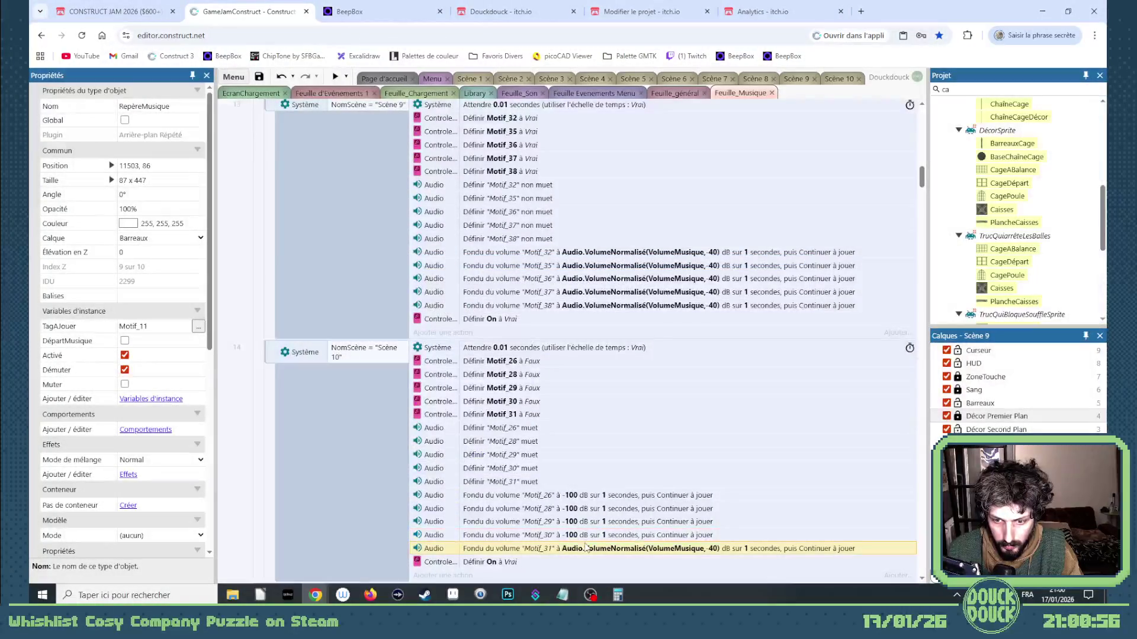
pyautogui.press('Return')
pyautogui.doubleClick(572, 325)
pyautogui.hotkey('ctrl', 'a')
pyautogui.write('-100')
pyautogui.click(758, 460)
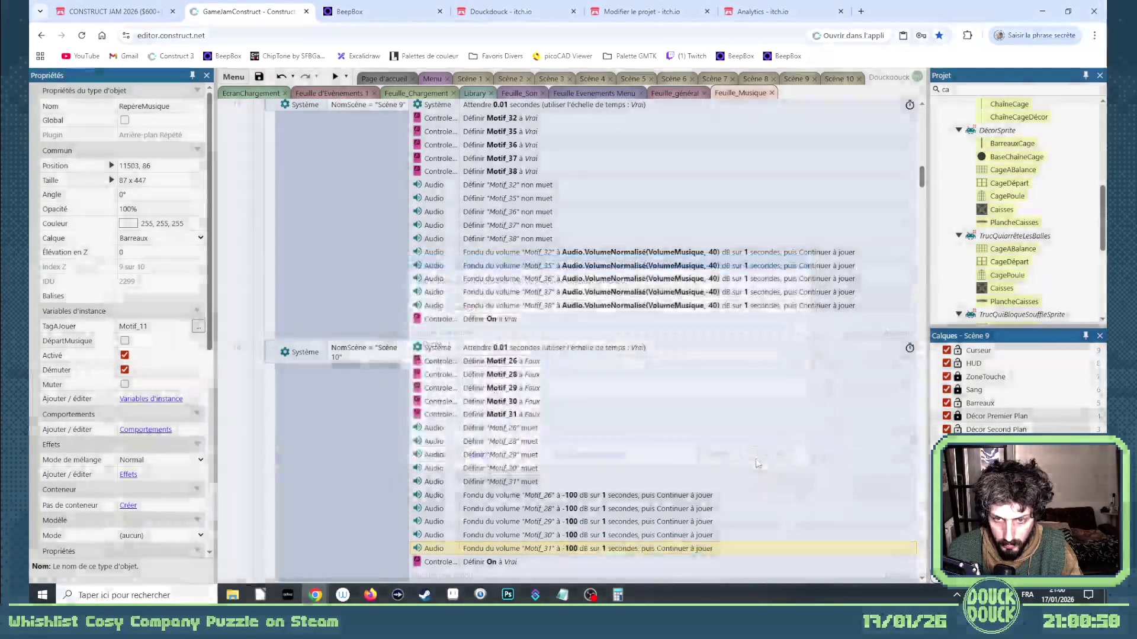
pyautogui.click(524, 171)
pyautogui.keyDown('shift'); pyautogui.click(524, 186); pyautogui.keyUp('shift')
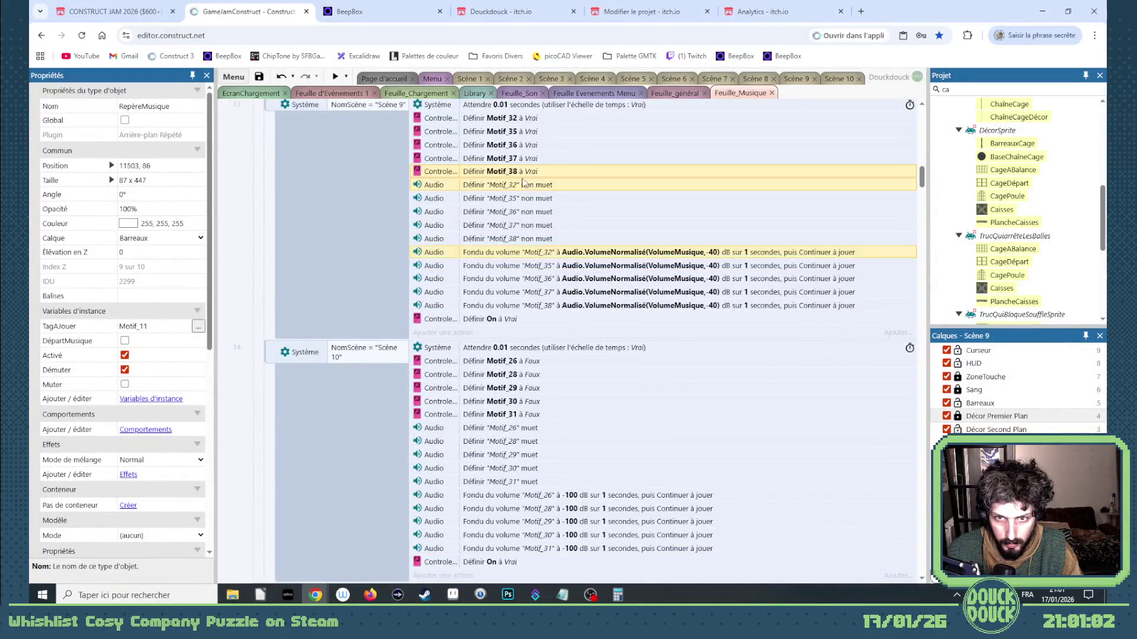
# Copy the Motif_38 Vrai, unmute and fade actions to the end of event 14, retargeting the boolean to Motif_11
pyautogui.moveTo(529, 178); pyautogui.dragTo(530, 550)
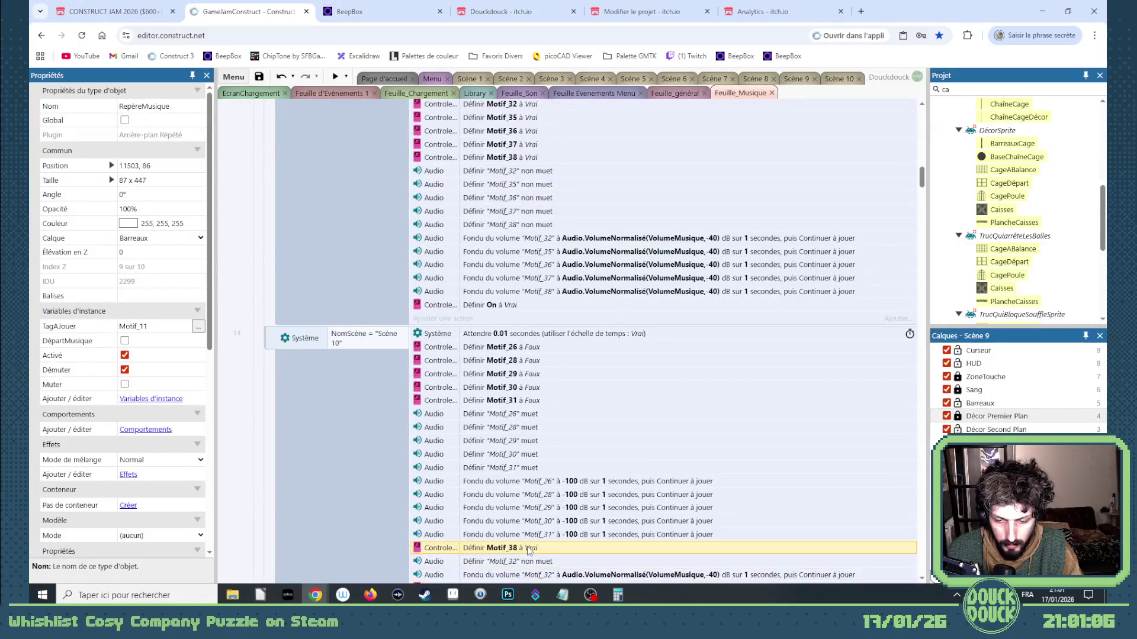
pyautogui.doubleClick(529, 549)
pyautogui.click(527, 305)
pyautogui.scroll(3, 562, 231)
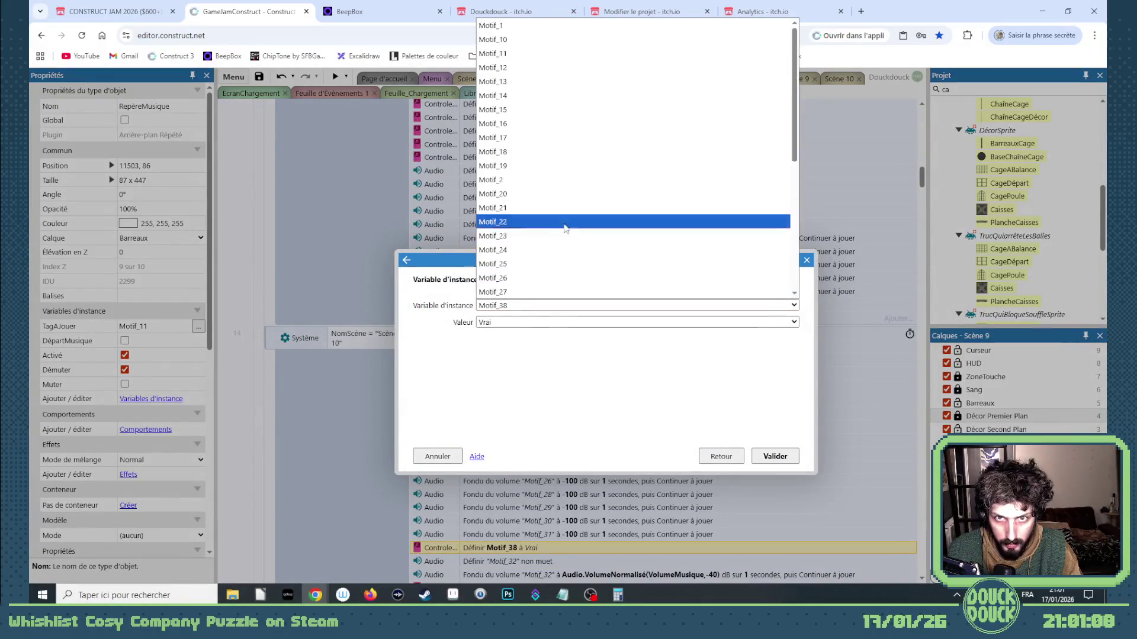
pyautogui.click(568, 54)
pyautogui.click(770, 457)
# Change the copied unmute and fade actions' tag to Motif_11
pyautogui.doubleClick(503, 562)
pyautogui.press('BackSpace')
pyautogui.write('11')
pyautogui.press('Return')
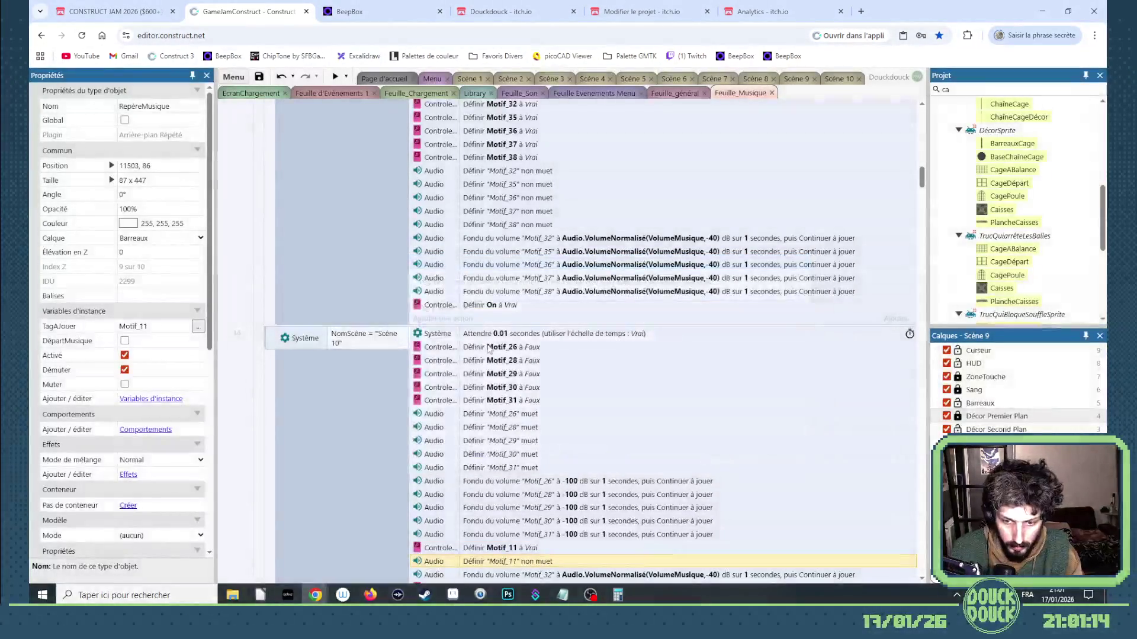
pyautogui.doubleClick(551, 576)
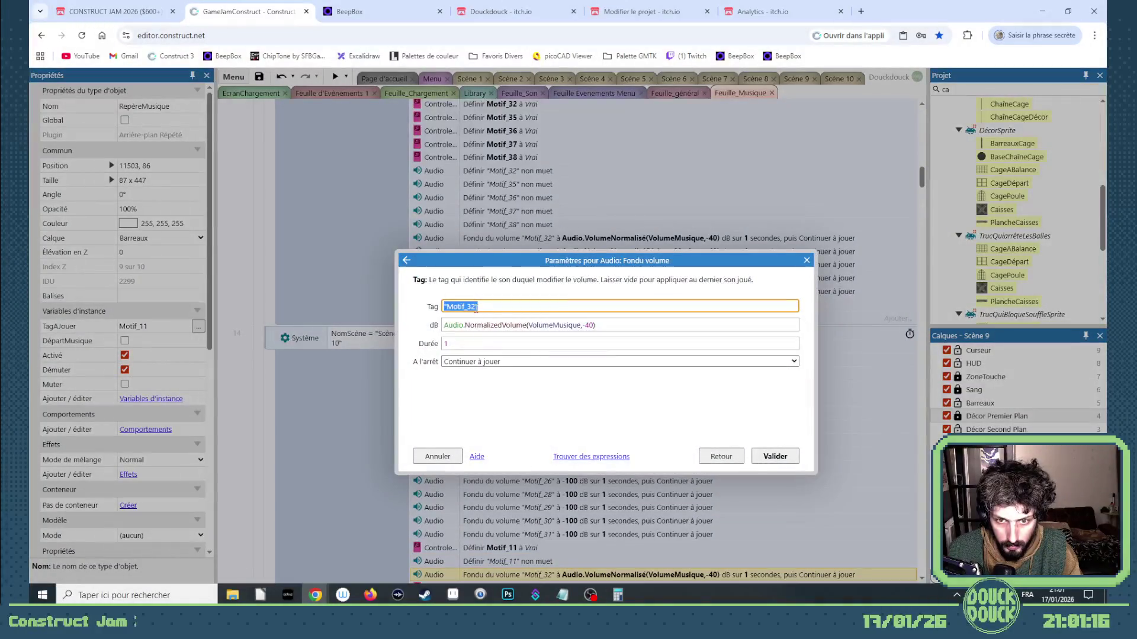
pyautogui.press('Return')
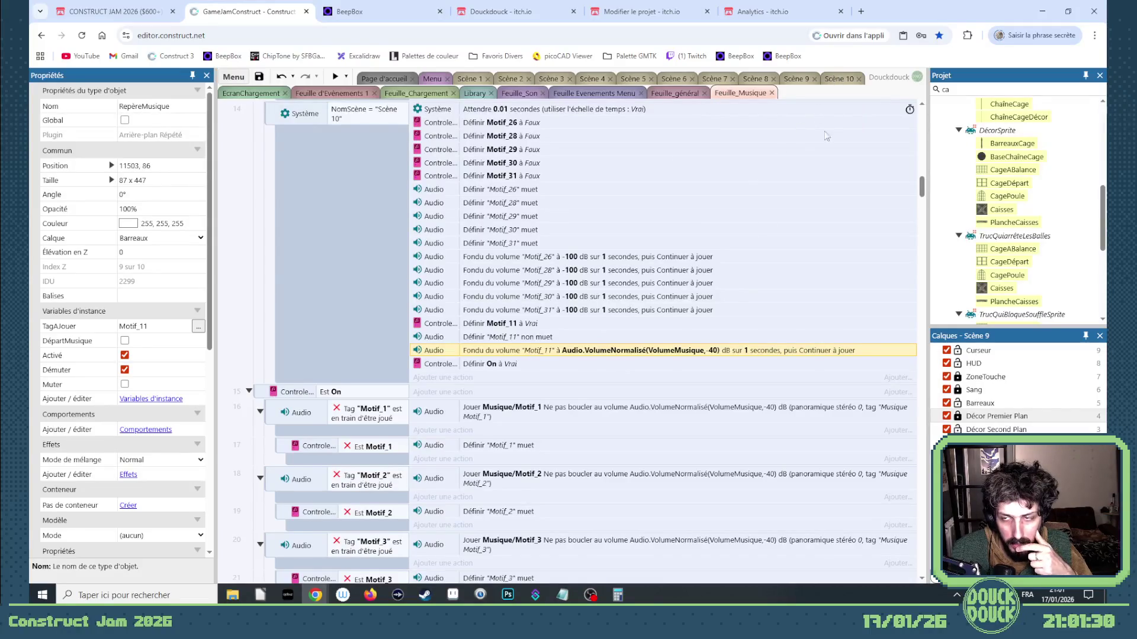
# Pick the pink pillar from the Scène 1 layout
pyautogui.click(836, 81)
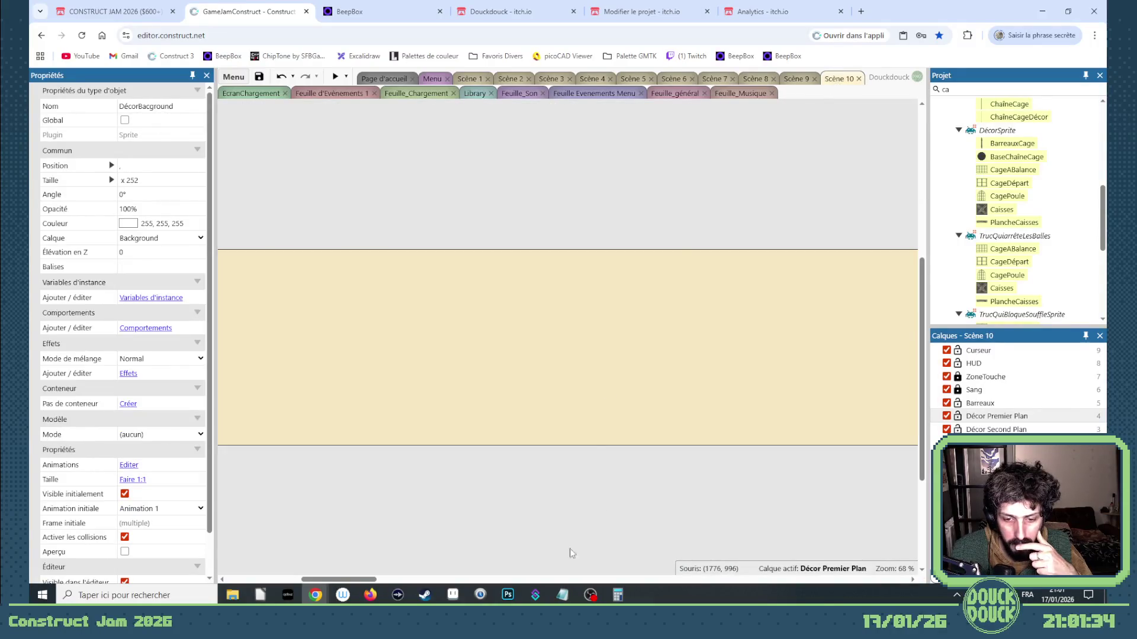
pyautogui.moveTo(382, 580); pyautogui.dragTo(347, 583)
pyautogui.moveTo(349, 579); pyautogui.dragTo(367, 579)
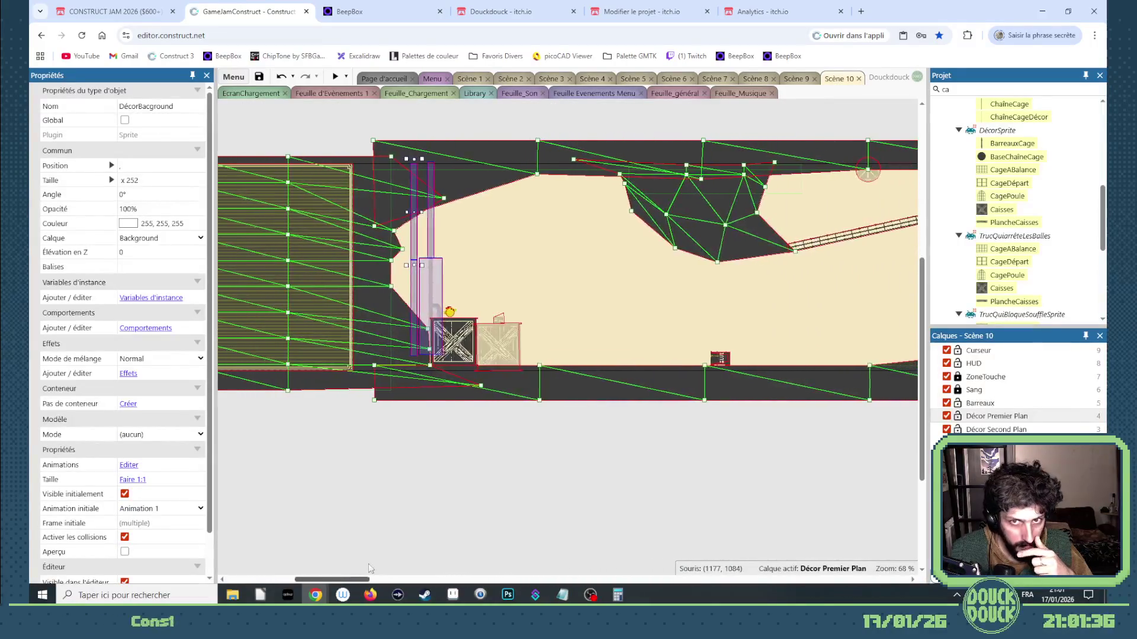
pyautogui.click(468, 79)
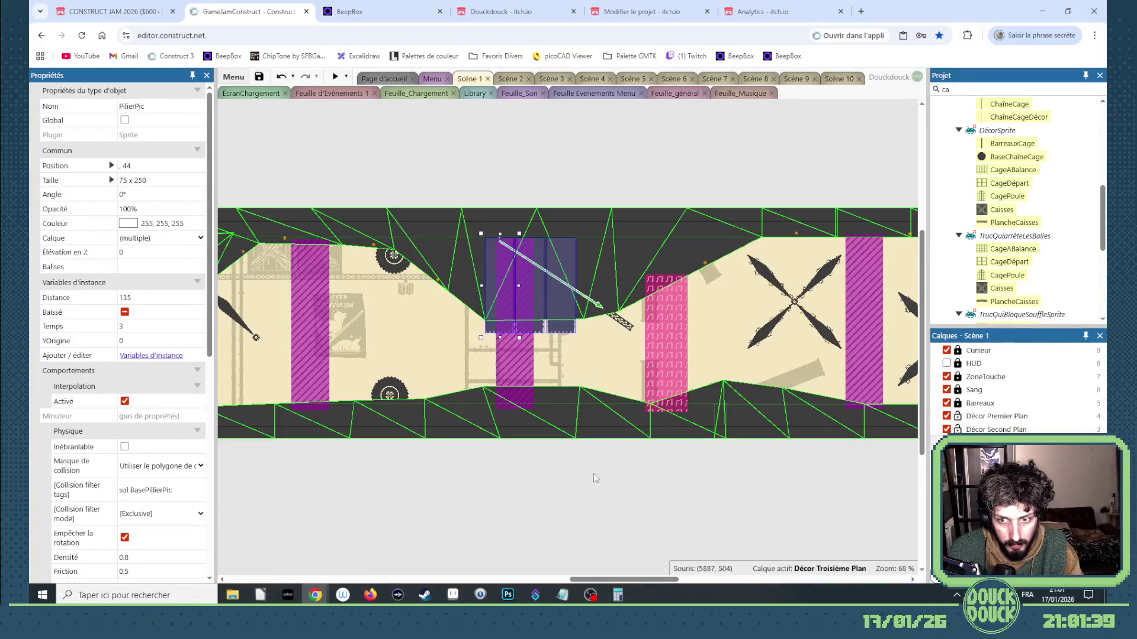
pyautogui.moveTo(603, 581); pyautogui.dragTo(344, 580)
pyautogui.click(469, 372)
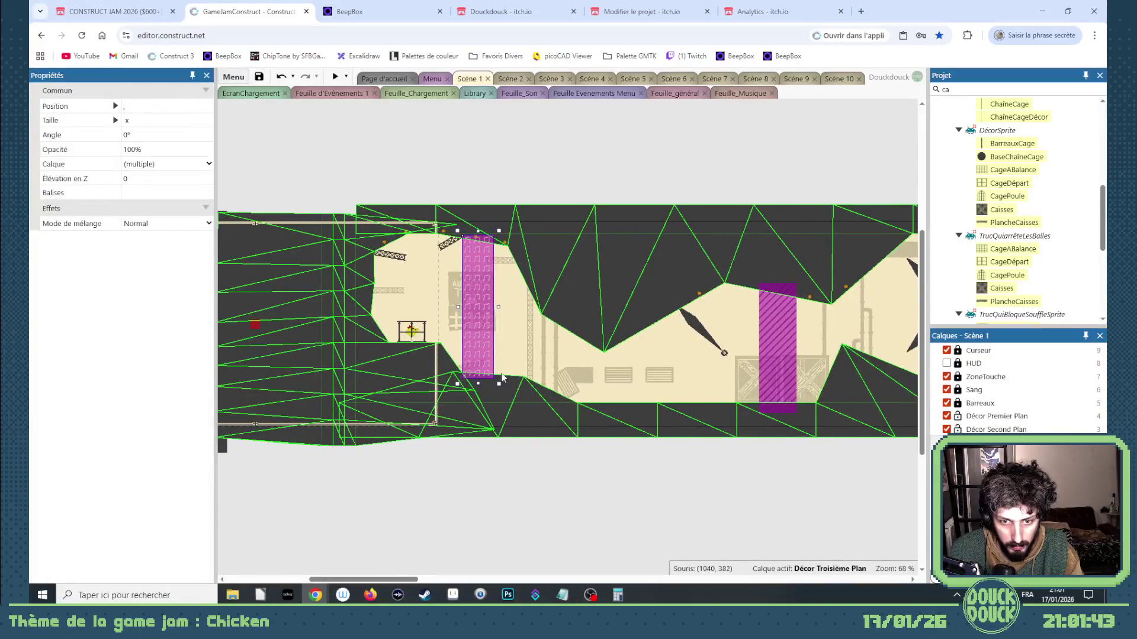
# Paste the pillars into Scène 10 twice, then undo the added pillars
pyautogui.click(836, 80)
pyautogui.click(632, 307)
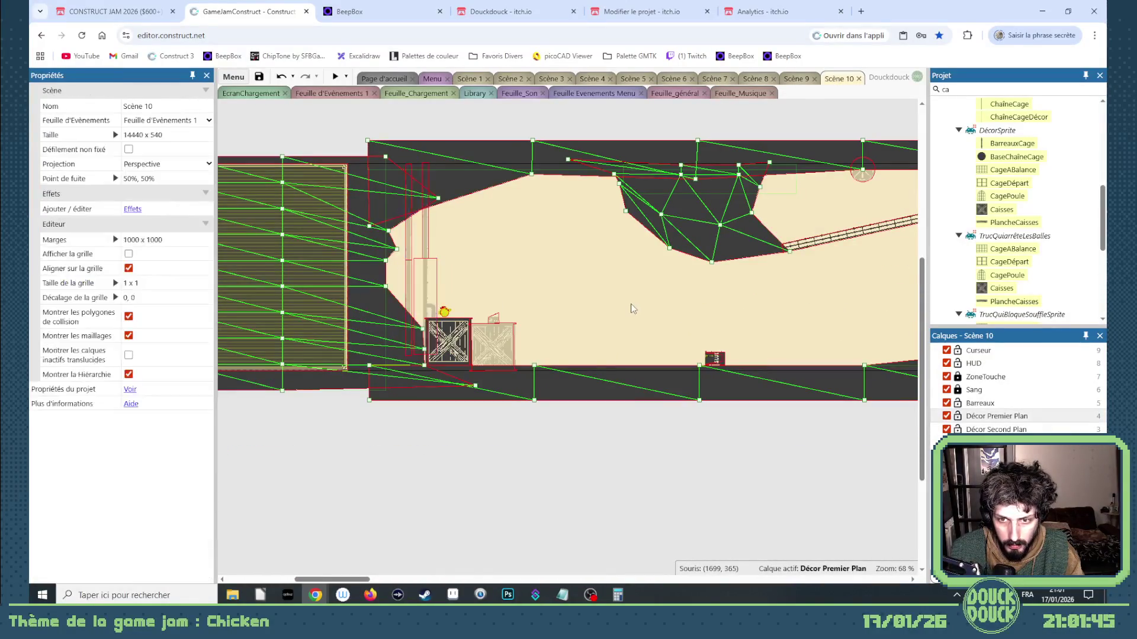
pyautogui.hotkey('ctrl', 'a')
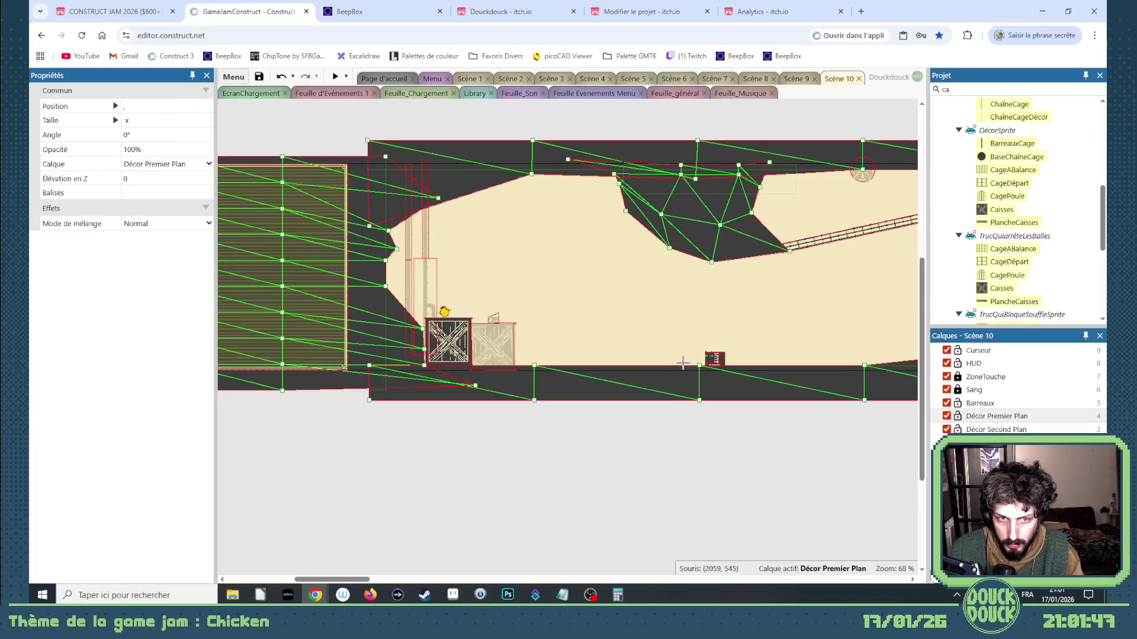
pyautogui.scroll(2, 654, 354)
pyautogui.scroll(1, 639, 373)
pyautogui.click(626, 390)
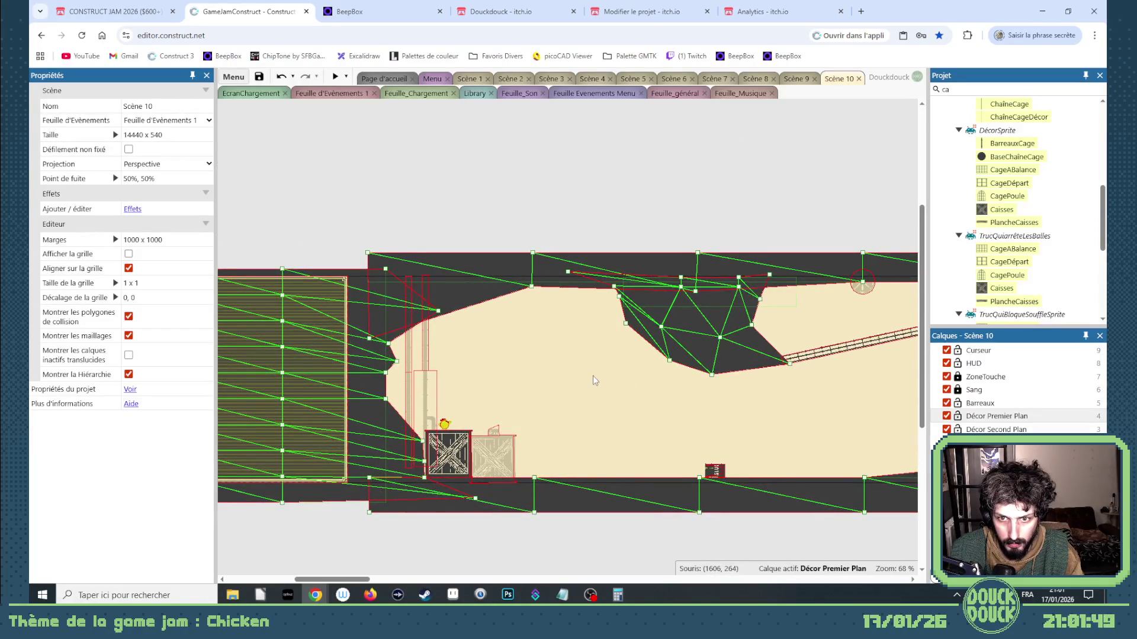
pyautogui.scroll(-2, 592, 375)
pyautogui.hotkey('ctrl', 'a')
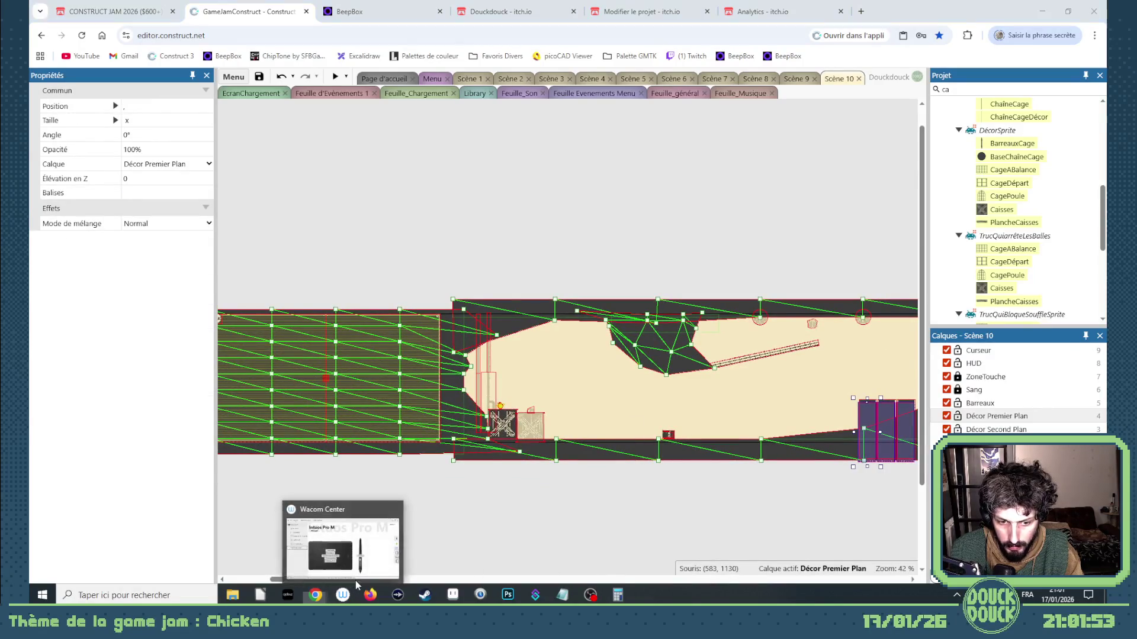
pyautogui.moveTo(387, 580); pyautogui.dragTo(433, 580)
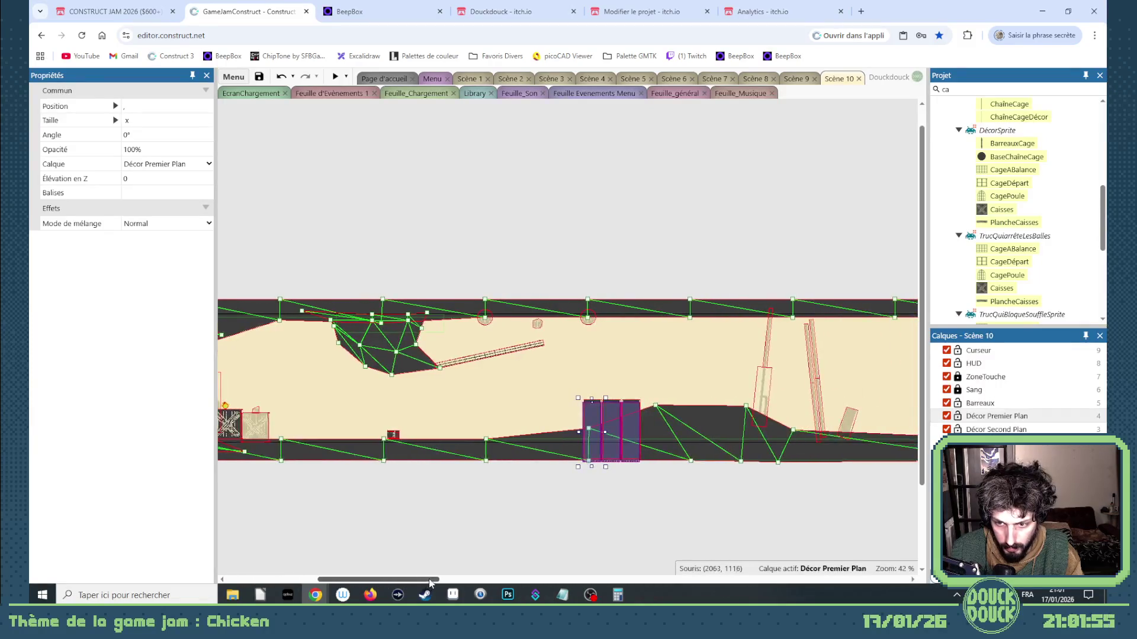
pyautogui.hotkey('ctrl', 'z')
pyautogui.hotkey('ctrl', 'z')
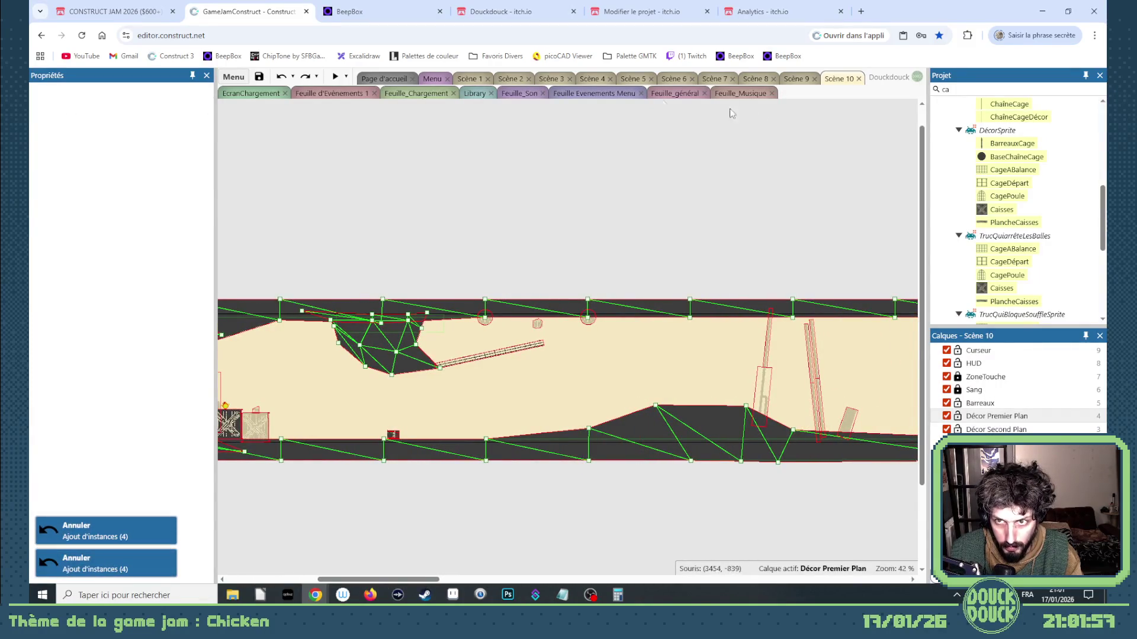
pyautogui.click(471, 78)
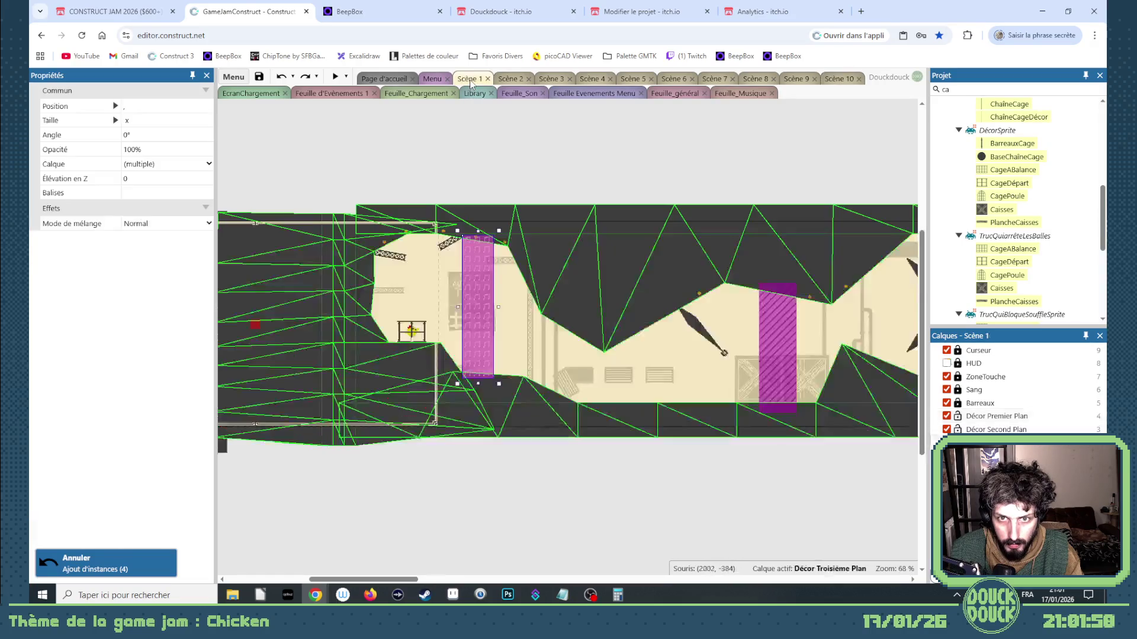
# Compare with Scène 1's marker, then uncheck DépartMusique on Scène 10's pink music marker
pyautogui.click(478, 284)
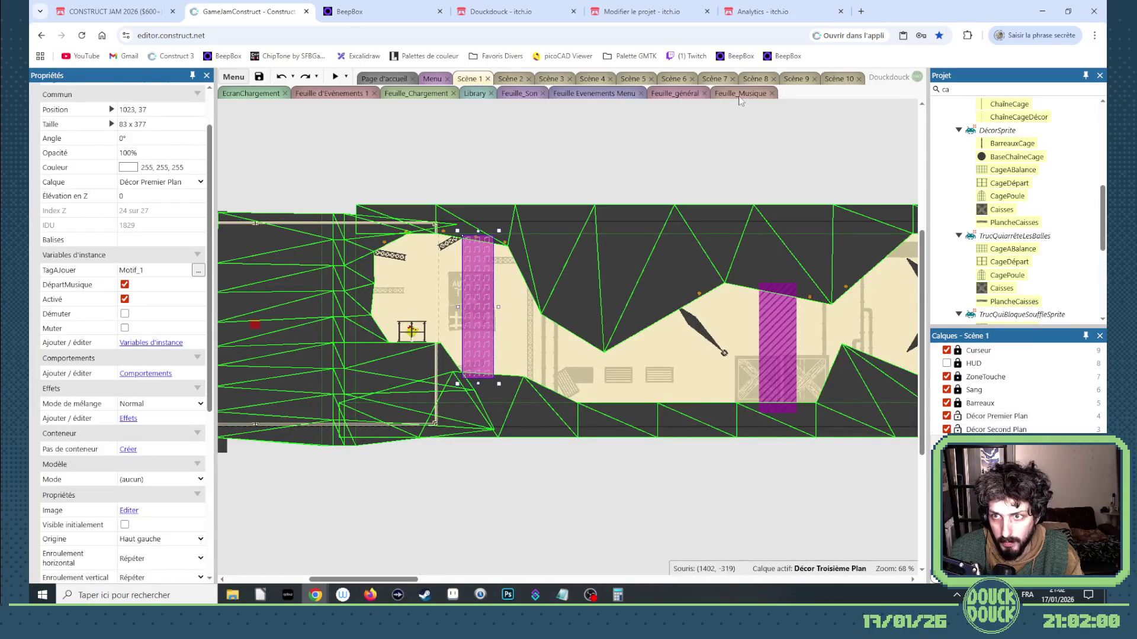
pyautogui.click(838, 81)
pyautogui.moveTo(415, 579); pyautogui.dragTo(395, 579)
pyautogui.click(433, 400)
pyautogui.click(125, 341)
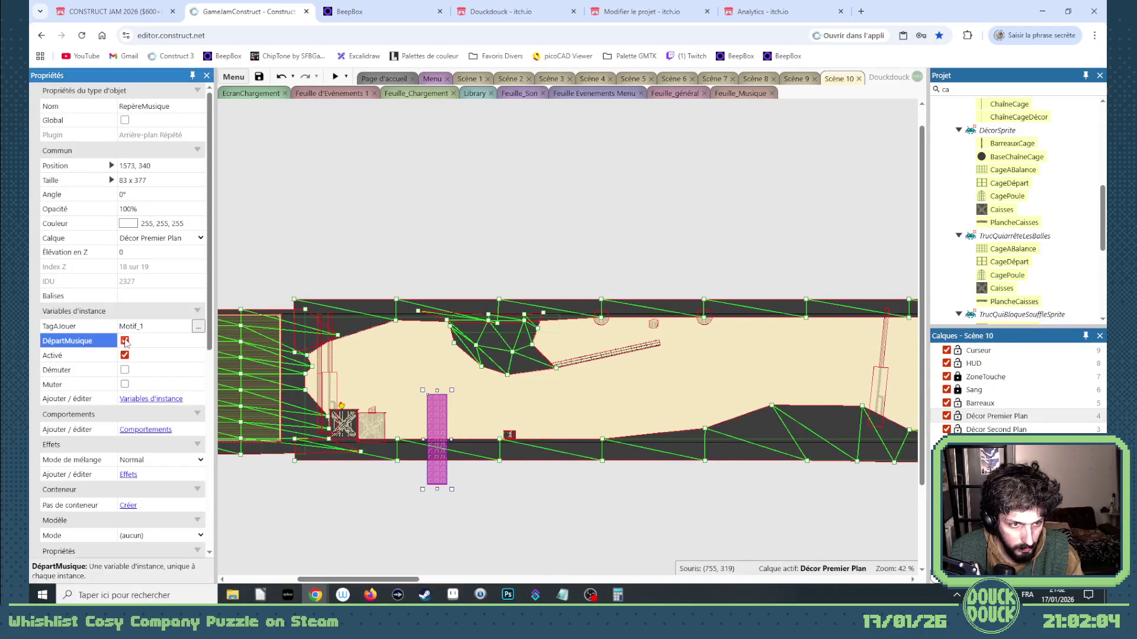
# Move the music marker under the ceiling spike, shorten it from the top, and preview the level
pyautogui.moveTo(439, 410)
pyautogui.mouseDown()
pyautogui.moveTo(438, 337)
pyautogui.moveTo(480, 337)
pyautogui.moveTo(535, 363)
pyautogui.moveTo(512, 370)
pyautogui.moveTo(514, 350)
pyautogui.moveTo(514, 393)
pyautogui.mouseUp()
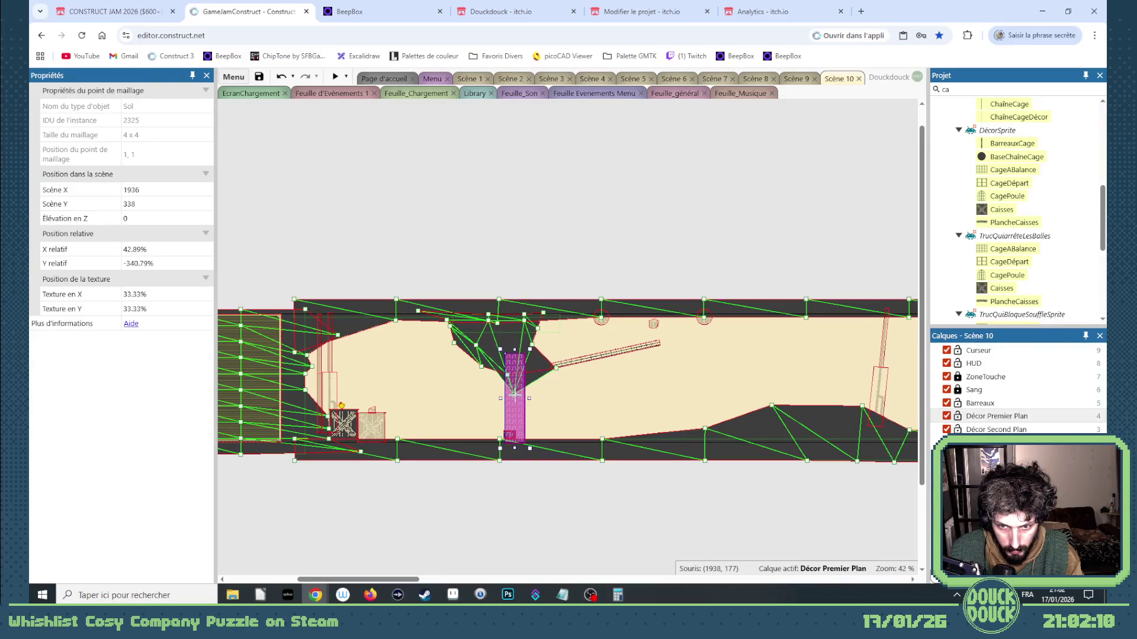
pyautogui.hotkey('ctrl', 'z')
pyautogui.moveTo(513, 351); pyautogui.dragTo(521, 402)
pyautogui.hotkey('ctrl', 'z')
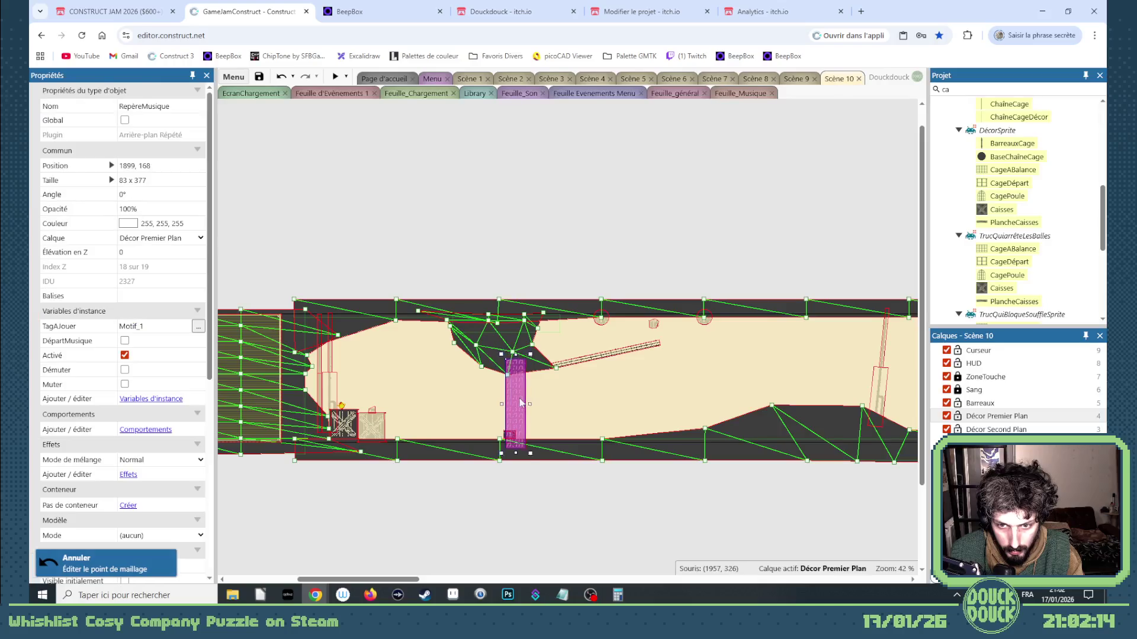
pyautogui.moveTo(516, 357)
pyautogui.mouseDown()
pyautogui.moveTo(512, 407)
pyautogui.moveTo(514, 393)
pyautogui.mouseUp()
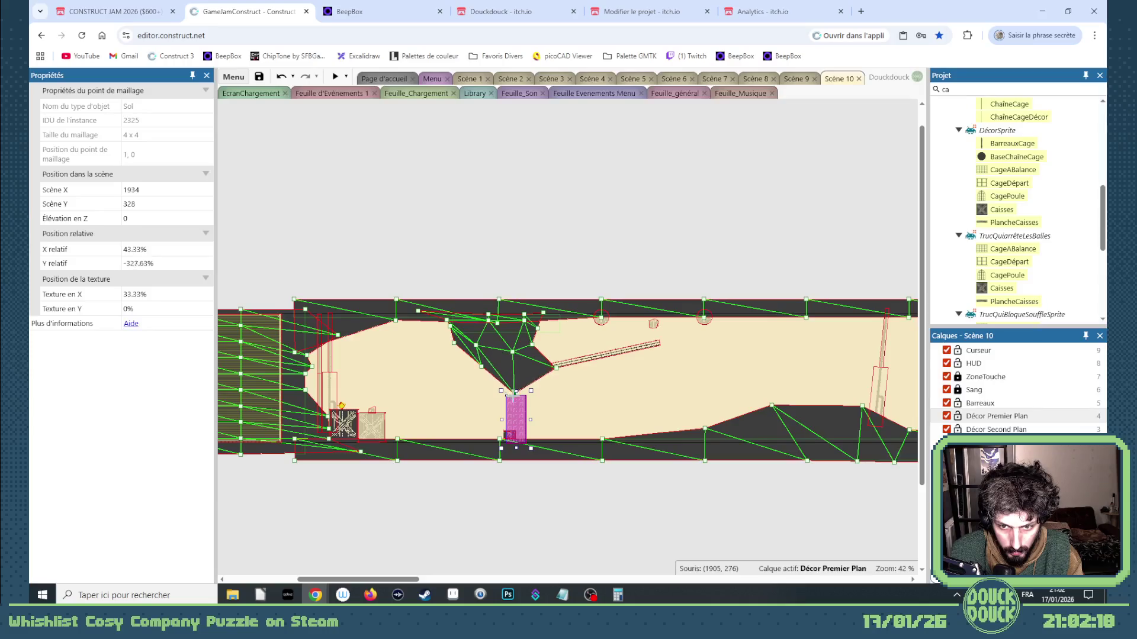
pyautogui.click(556, 475)
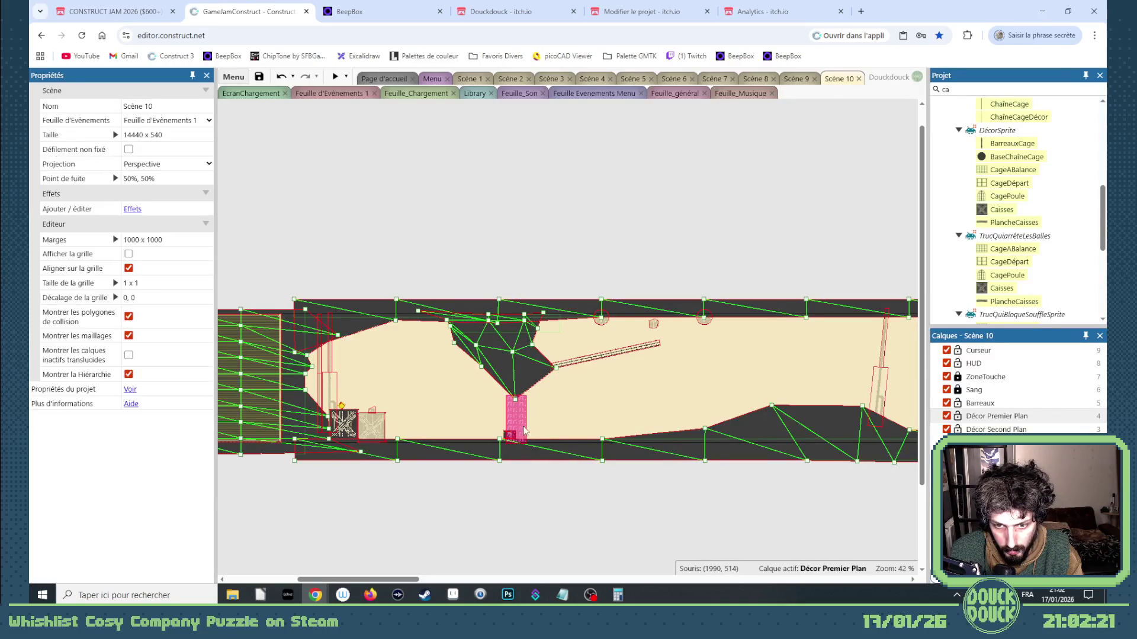
pyautogui.click(335, 77)
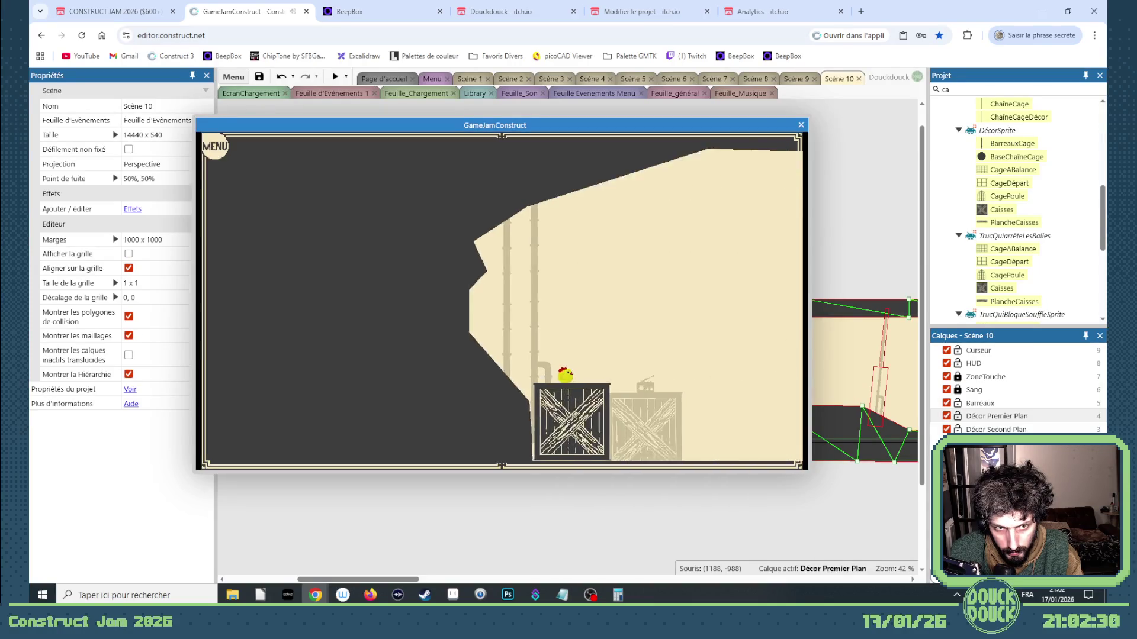
pyautogui.click(667, 421)
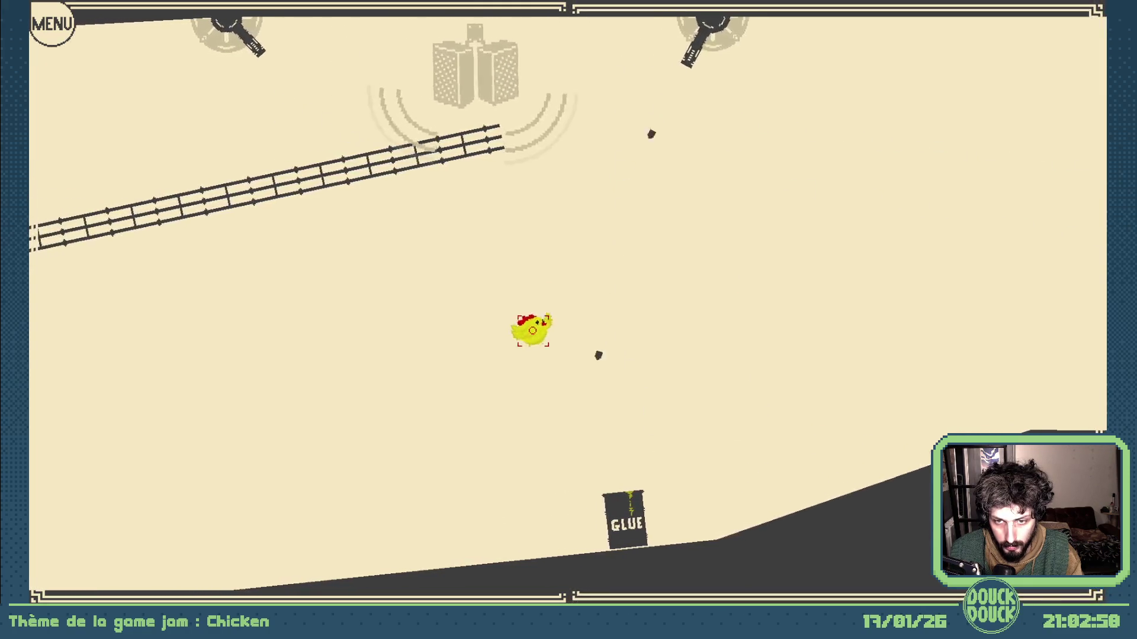
pyautogui.press('Escape')
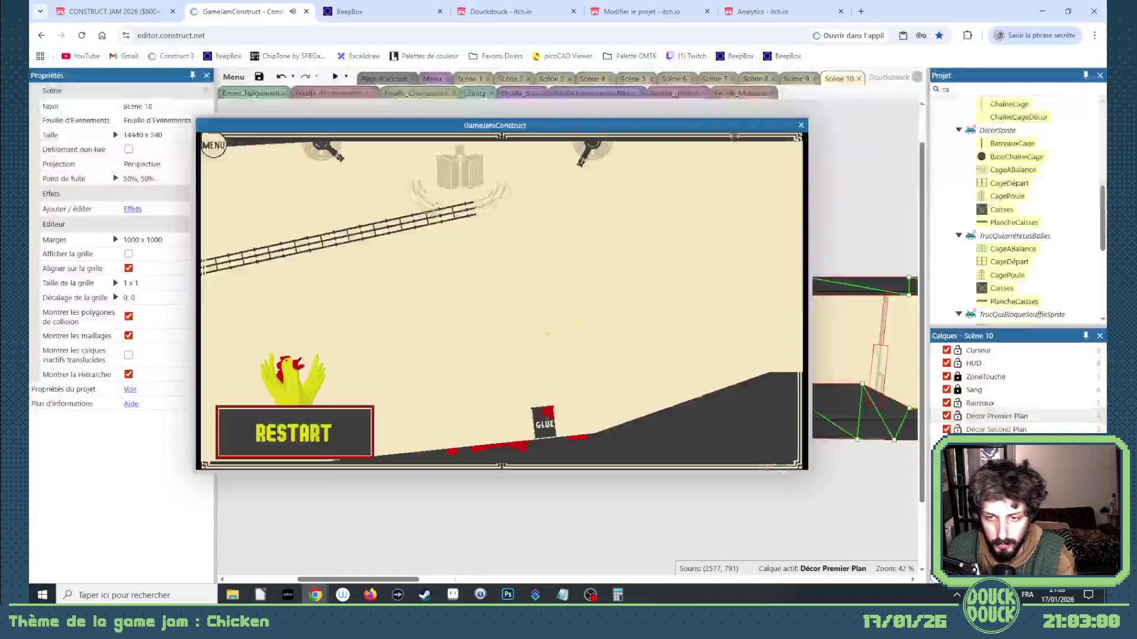
pyautogui.click(801, 125)
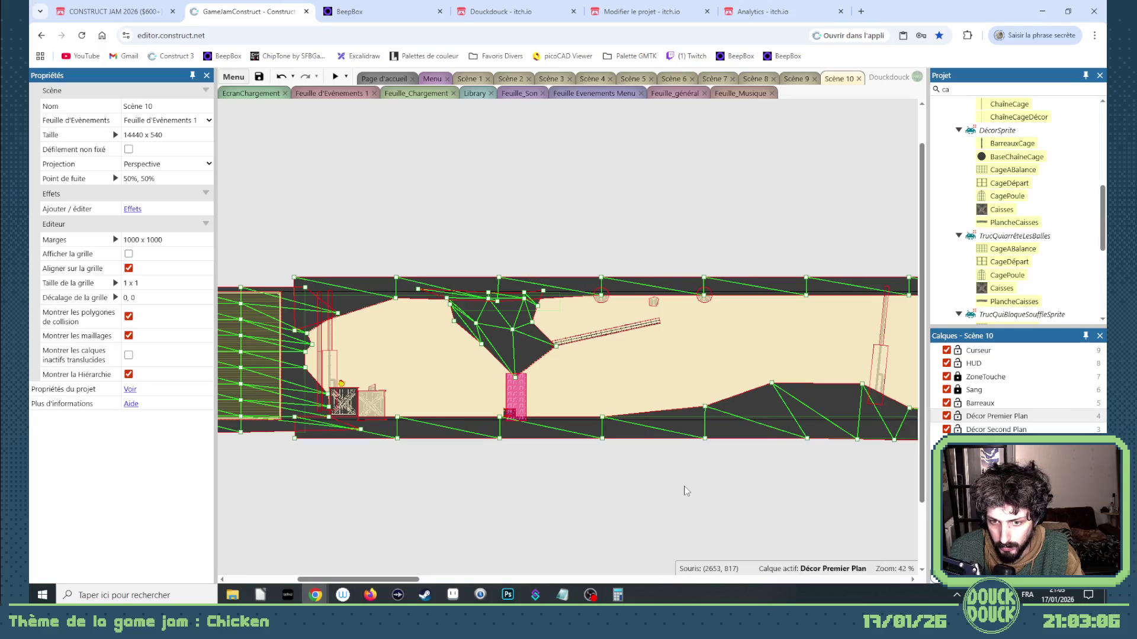
# Lower the glue can slightly and raise the Sol floor mesh points near the marker
pyautogui.click(507, 389)
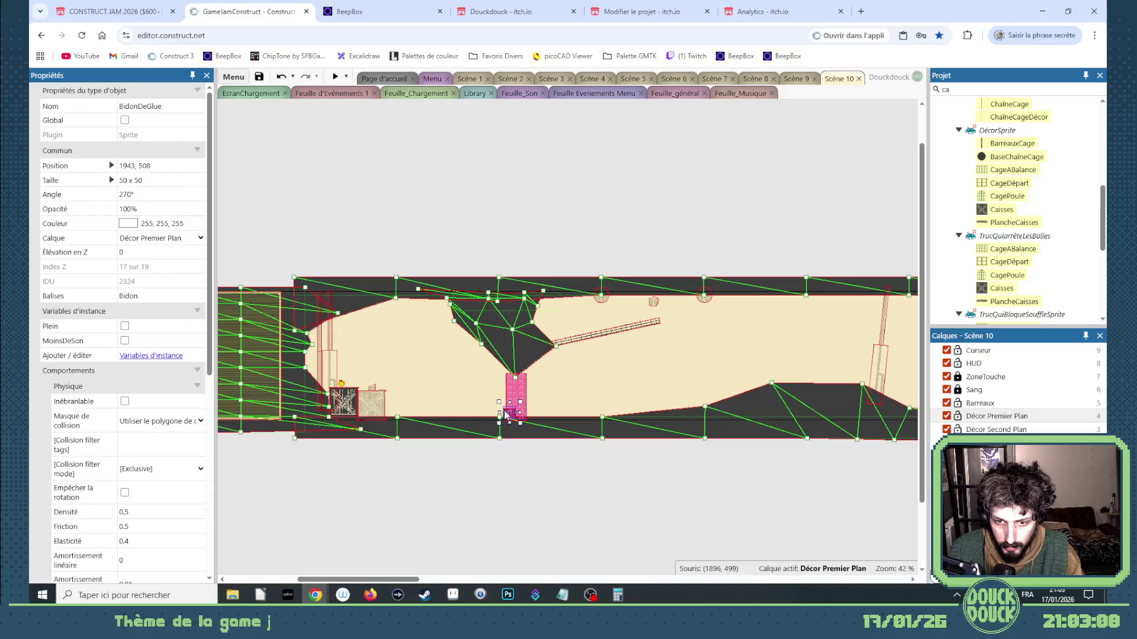
pyautogui.moveTo(506, 388); pyautogui.dragTo(495, 395)
pyautogui.moveTo(602, 417); pyautogui.dragTo(600, 398)
pyautogui.scroll(7, 549, 393)
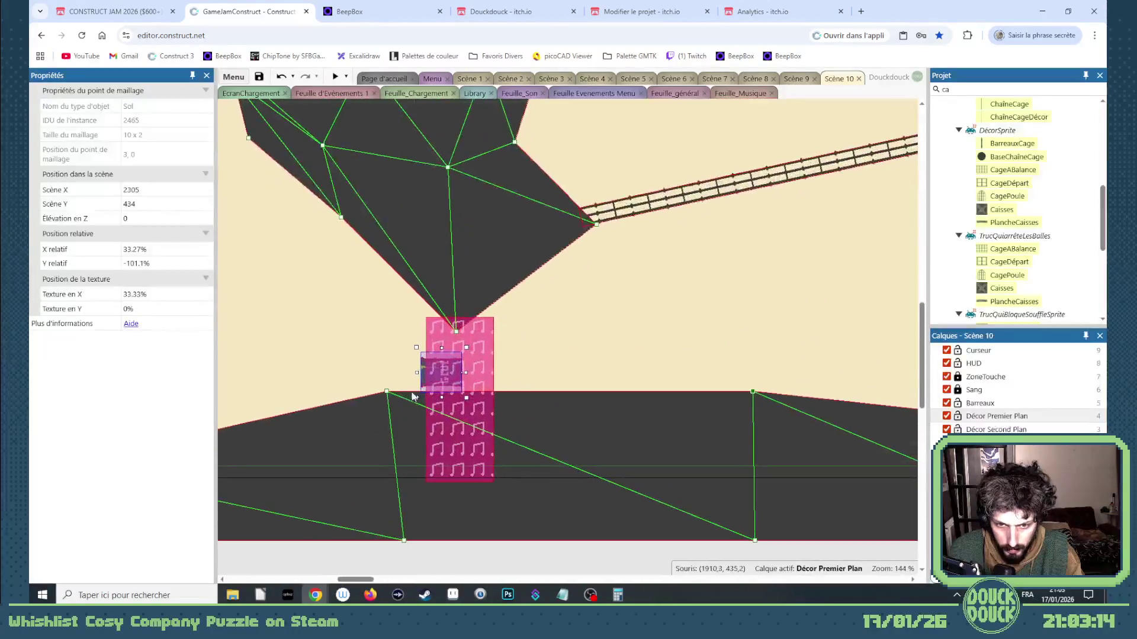
pyautogui.moveTo(386, 391); pyautogui.dragTo(398, 387)
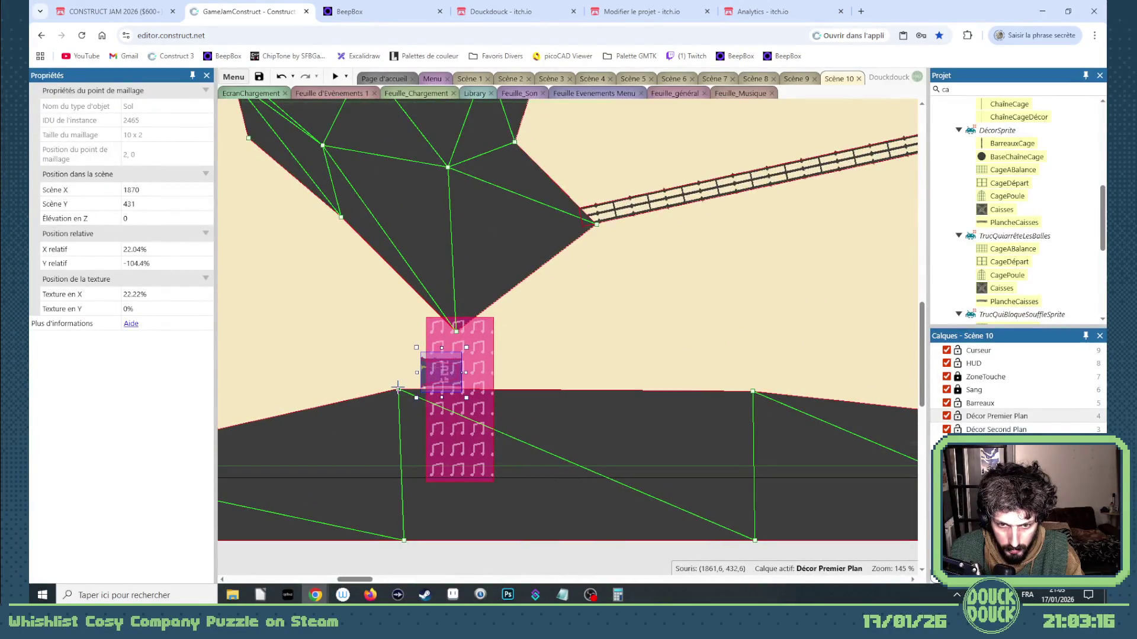
pyautogui.moveTo(753, 391); pyautogui.dragTo(753, 391)
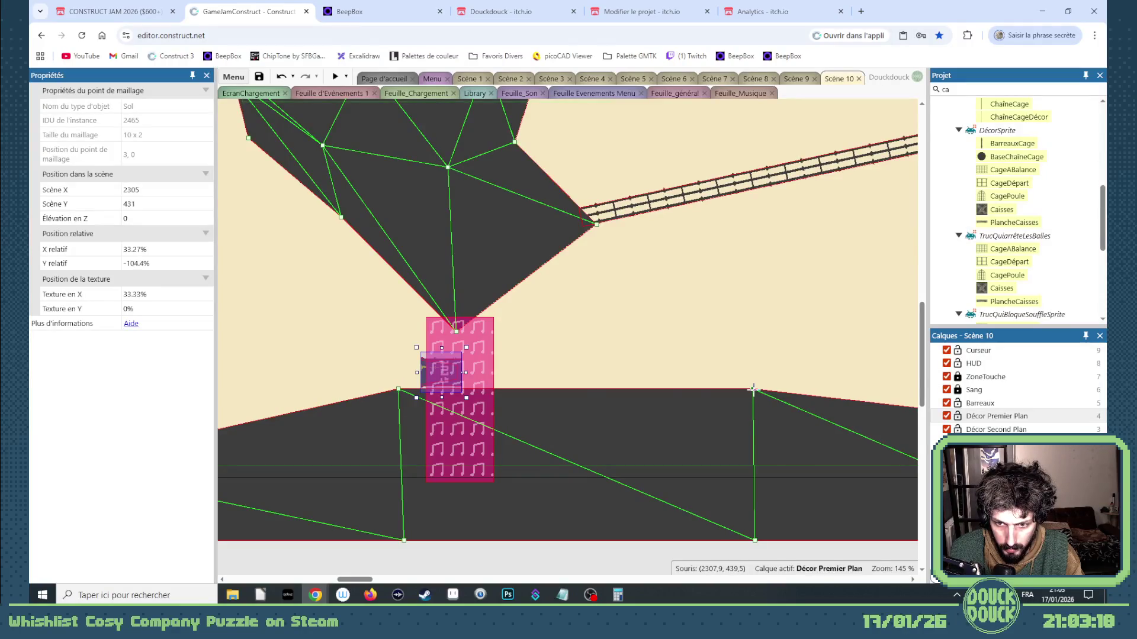
pyautogui.scroll(-3, 584, 507)
pyautogui.scroll(-1, 585, 508)
pyautogui.hscroll(5, 398, 468)
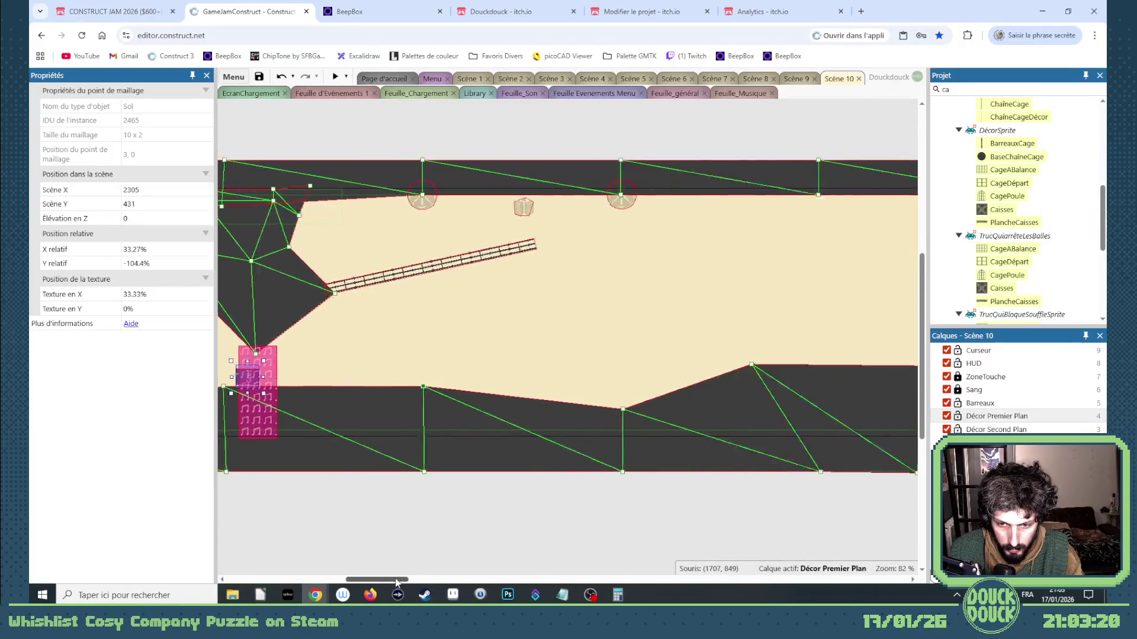
pyautogui.moveTo(397, 410); pyautogui.dragTo(402, 375)
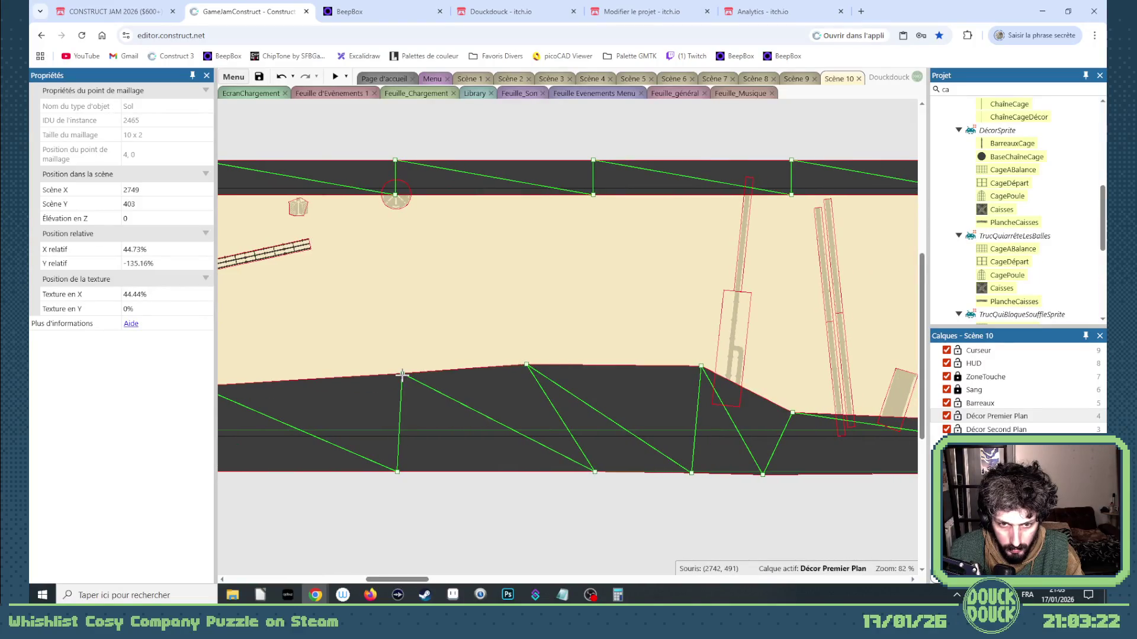
# Fine-tune floor points (3,0) and (4,0), shift points 6,0, 5,1, 6,1 left, and move the fence plank up-right
pyautogui.scroll(-3, 500, 490)
pyautogui.hscroll(-5, 397, 547)
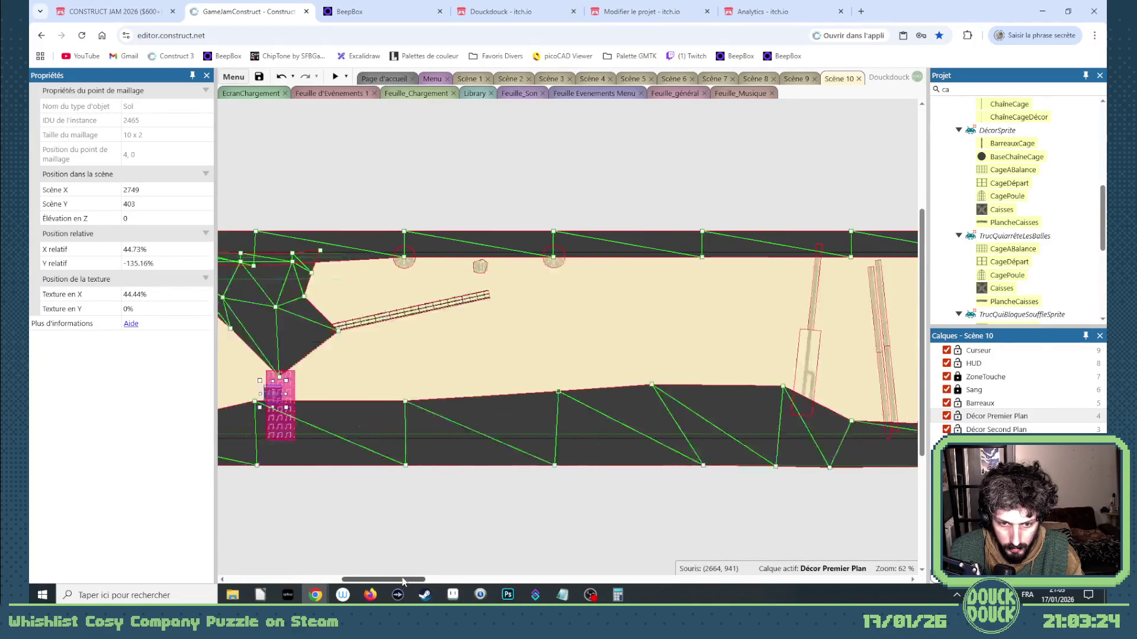
pyautogui.moveTo(448, 402); pyautogui.dragTo(448, 394)
pyautogui.moveTo(602, 389); pyautogui.dragTo(602, 386)
pyautogui.moveTo(449, 393); pyautogui.dragTo(448, 389)
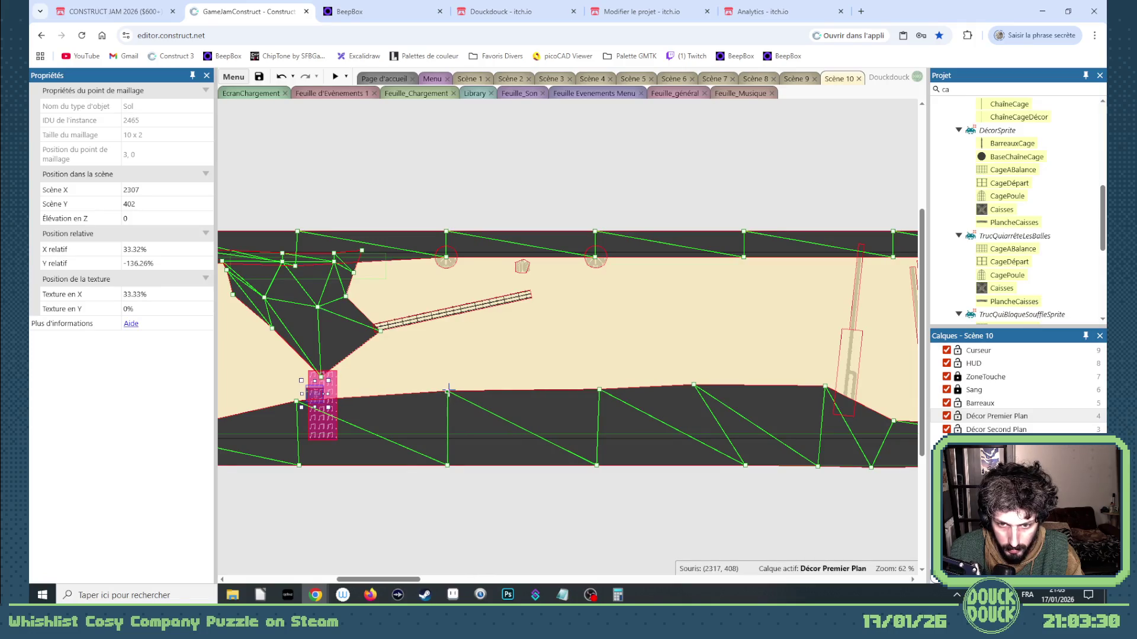
pyautogui.moveTo(599, 389); pyautogui.dragTo(598, 384)
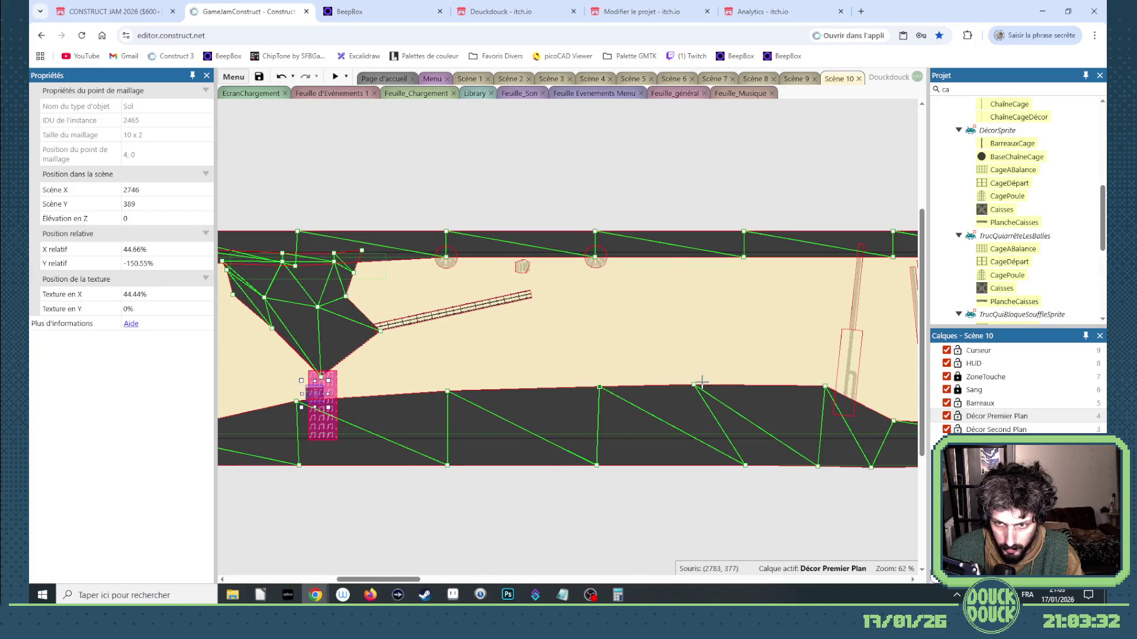
pyautogui.moveTo(824, 386); pyautogui.dragTo(707, 416)
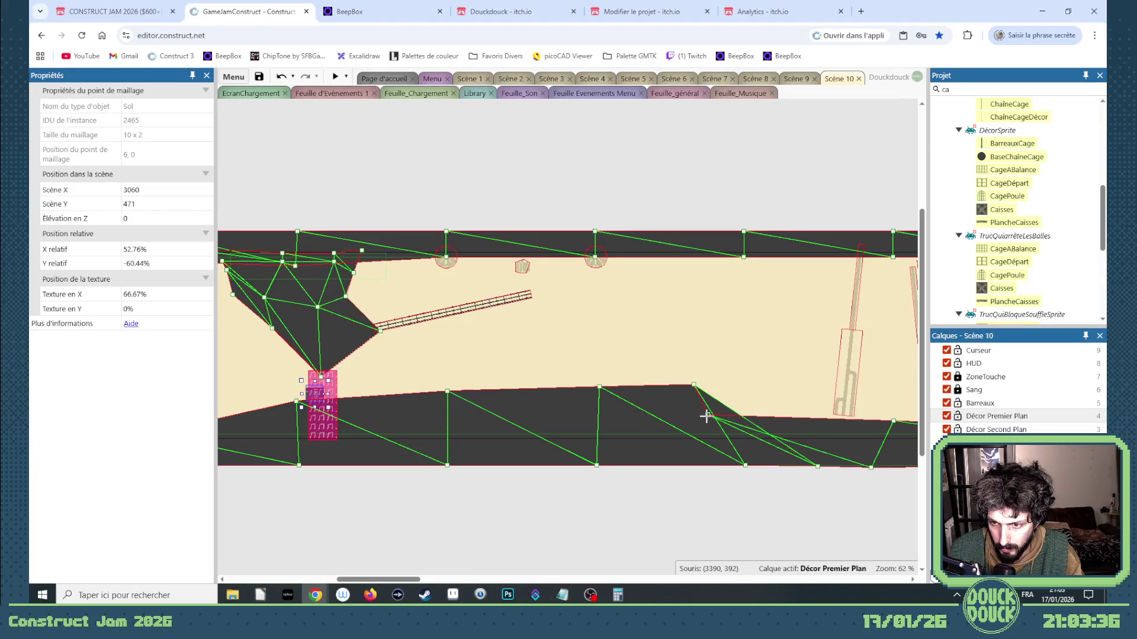
pyautogui.moveTo(735, 466); pyautogui.dragTo(689, 463)
pyautogui.moveTo(820, 466); pyautogui.dragTo(705, 463)
pyautogui.moveTo(450, 320); pyautogui.dragTo(535, 195)
pyautogui.click(448, 270)
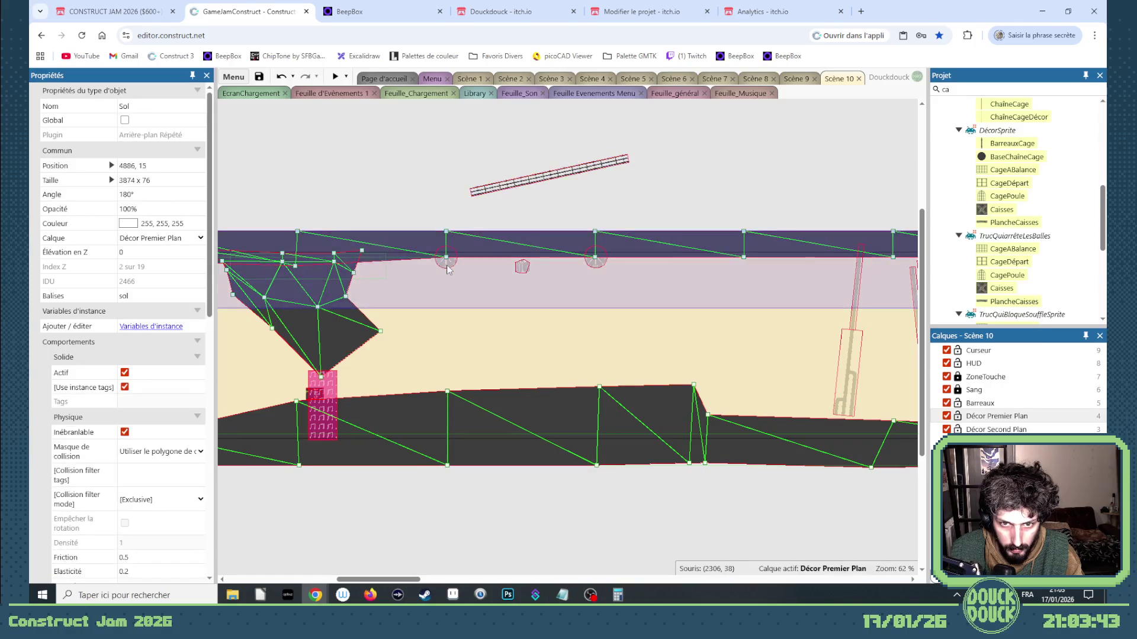
# Lock the Décor Premier Plan layer and add a turret base further left along the ceiling
pyautogui.moveTo(622, 218); pyautogui.dragTo(559, 302)
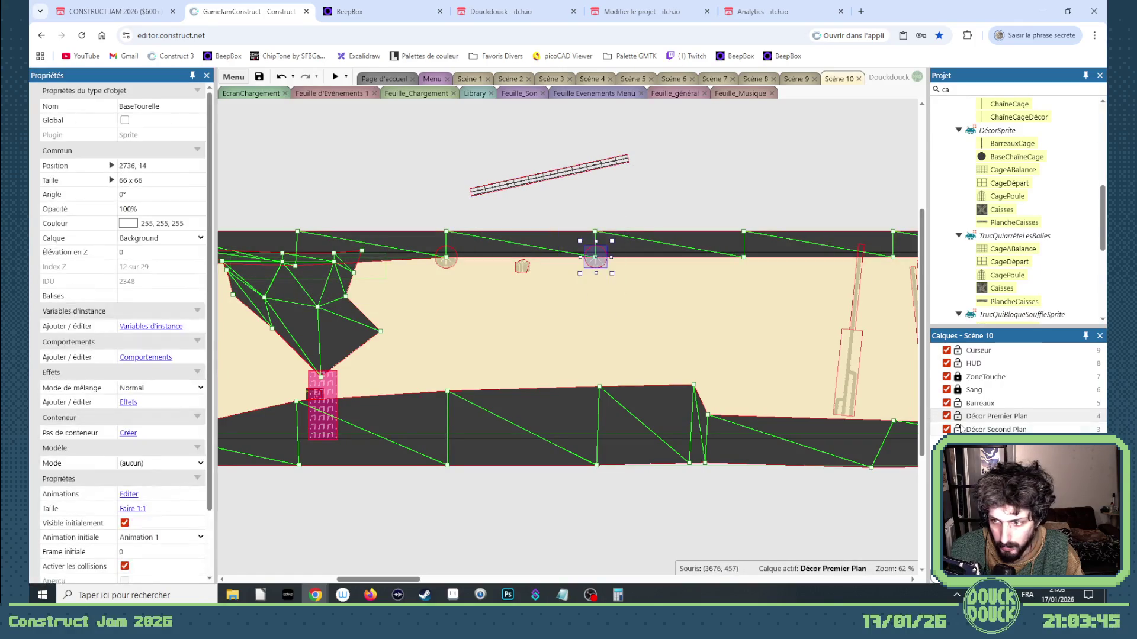
pyautogui.click(955, 419)
pyautogui.click(957, 416)
pyautogui.moveTo(599, 268); pyautogui.dragTo(479, 270)
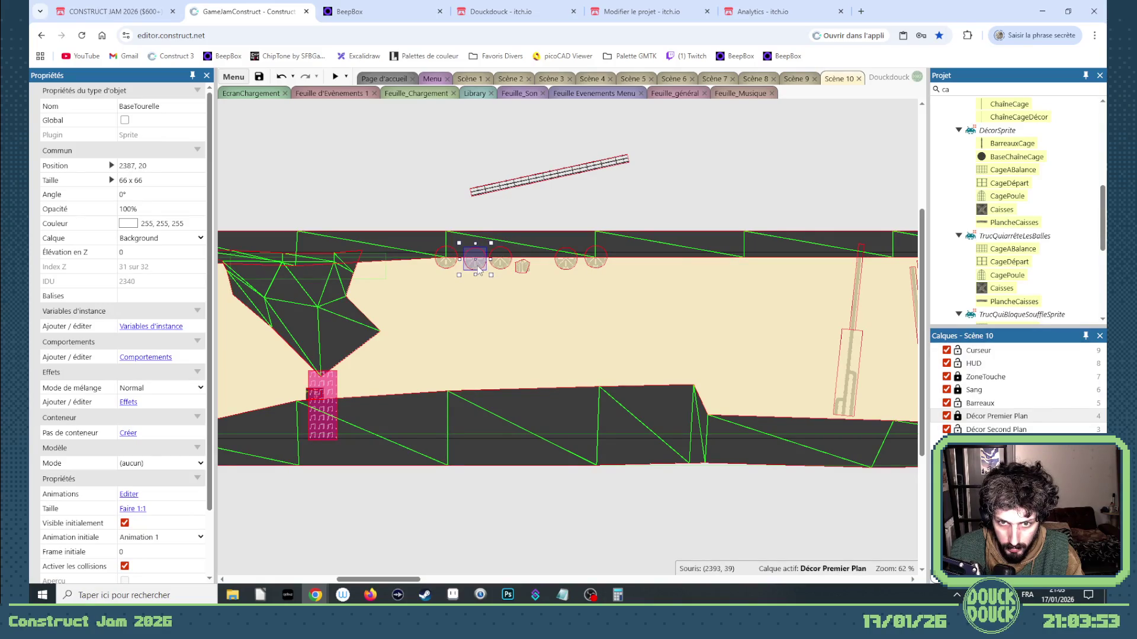
pyautogui.click(526, 270)
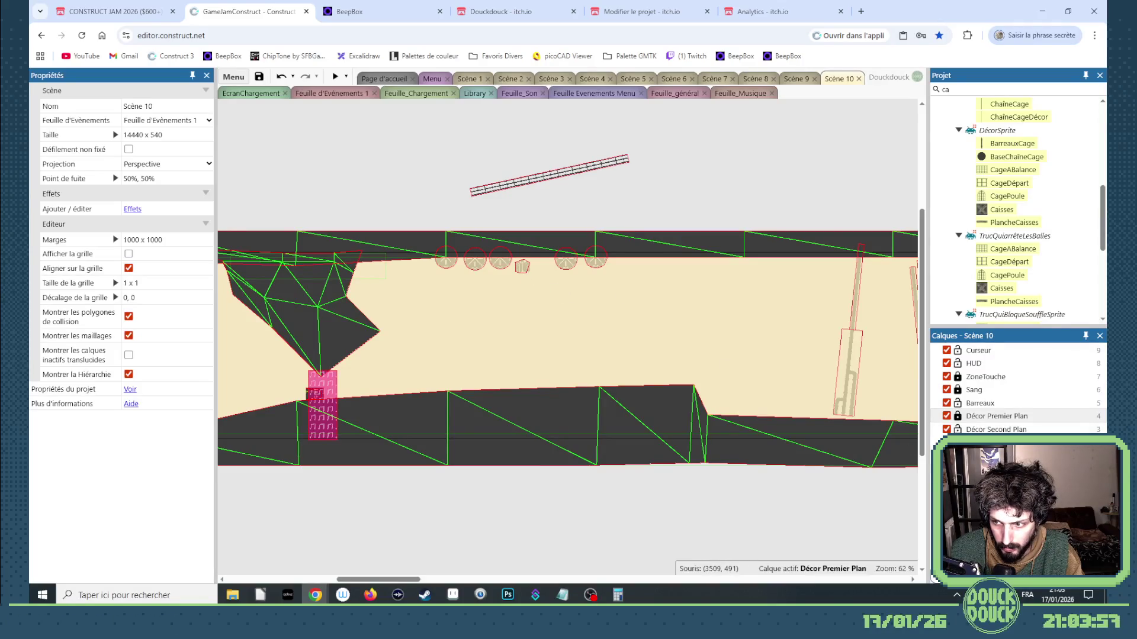
# Slide the ceiling radio right and put it on the Background layer
pyautogui.click(521, 266)
pyautogui.moveTo(521, 266)
pyautogui.mouseDown()
pyautogui.moveTo(543, 298)
pyautogui.moveTo(633, 359)
pyautogui.moveTo(641, 275)
pyautogui.moveTo(667, 271)
pyautogui.mouseUp()
pyautogui.click(159, 237)
pyautogui.click(142, 378)
pyautogui.click(793, 81)
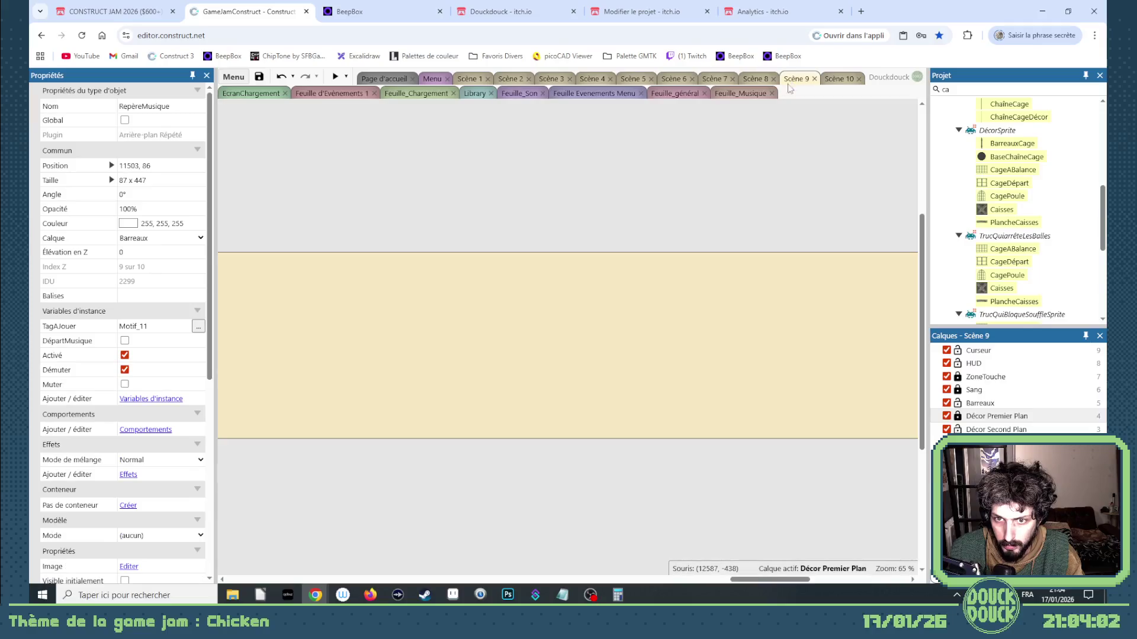
# Set Scène 9's radio Calque to Background, then go back to the Scène 10 layout
pyautogui.moveTo(746, 581); pyautogui.dragTo(353, 569)
pyautogui.click(516, 272)
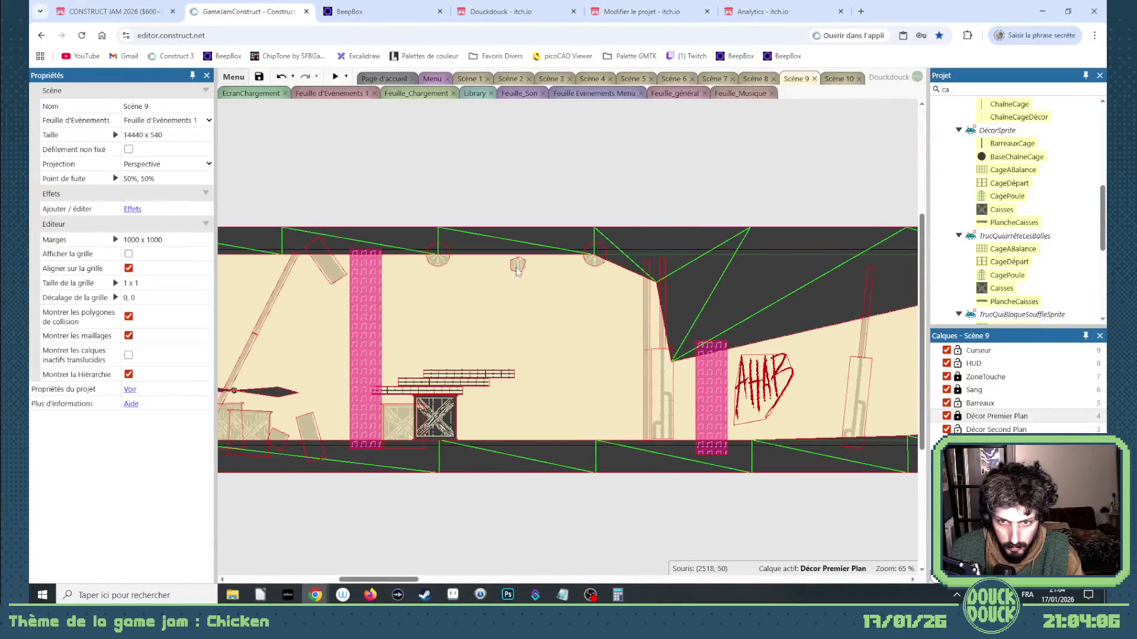
pyautogui.click(518, 266)
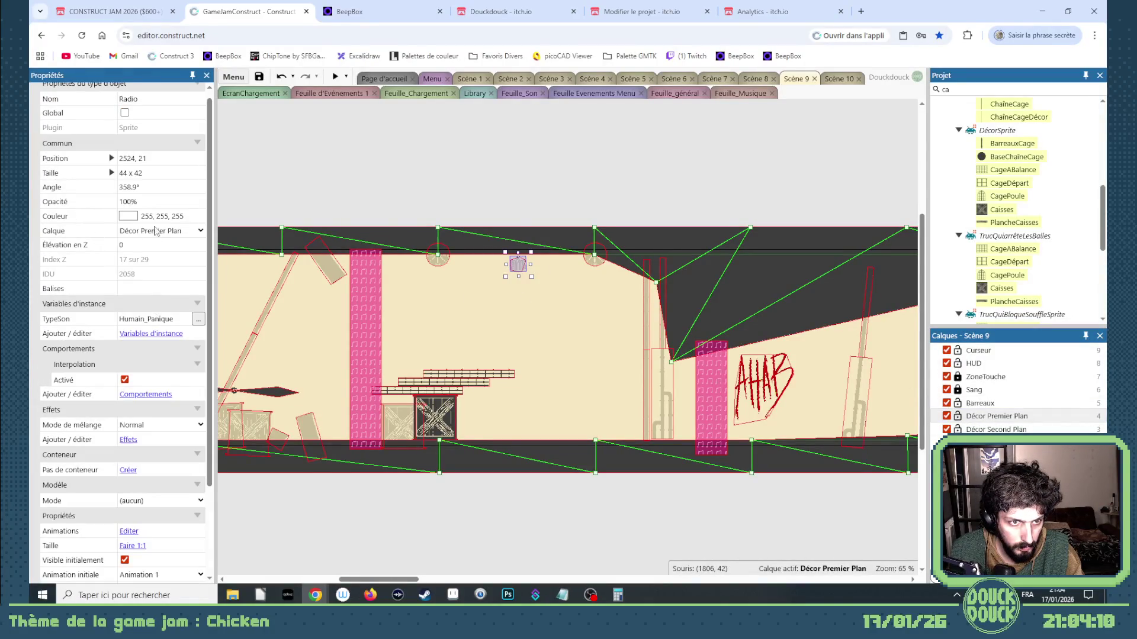
pyautogui.click(156, 231)
pyautogui.click(142, 373)
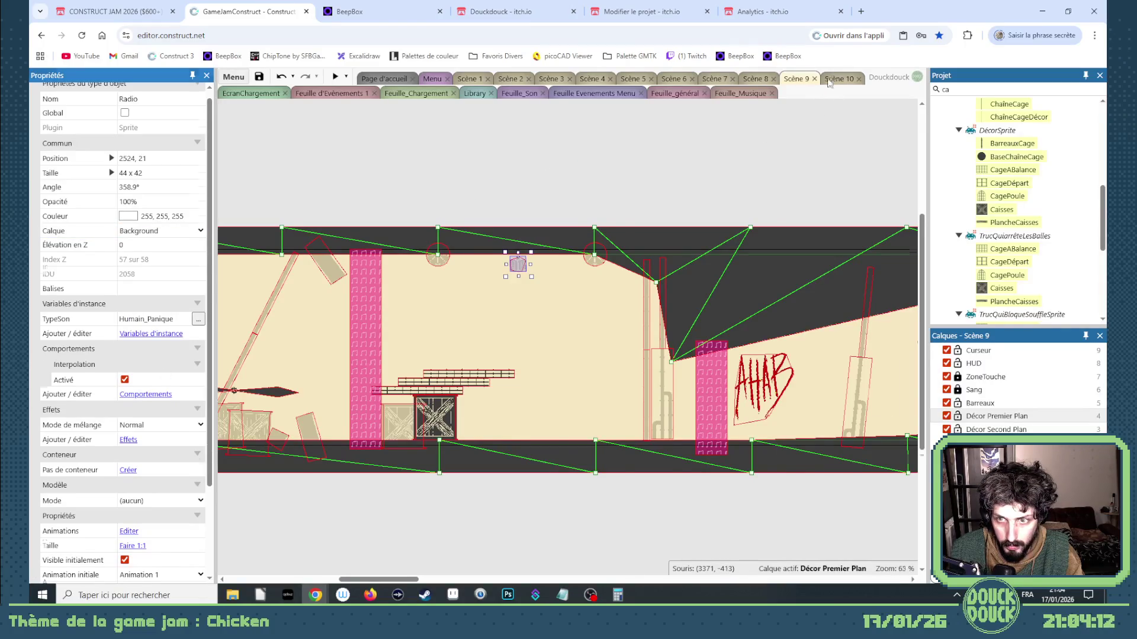
pyautogui.click(830, 80)
pyautogui.click(674, 274)
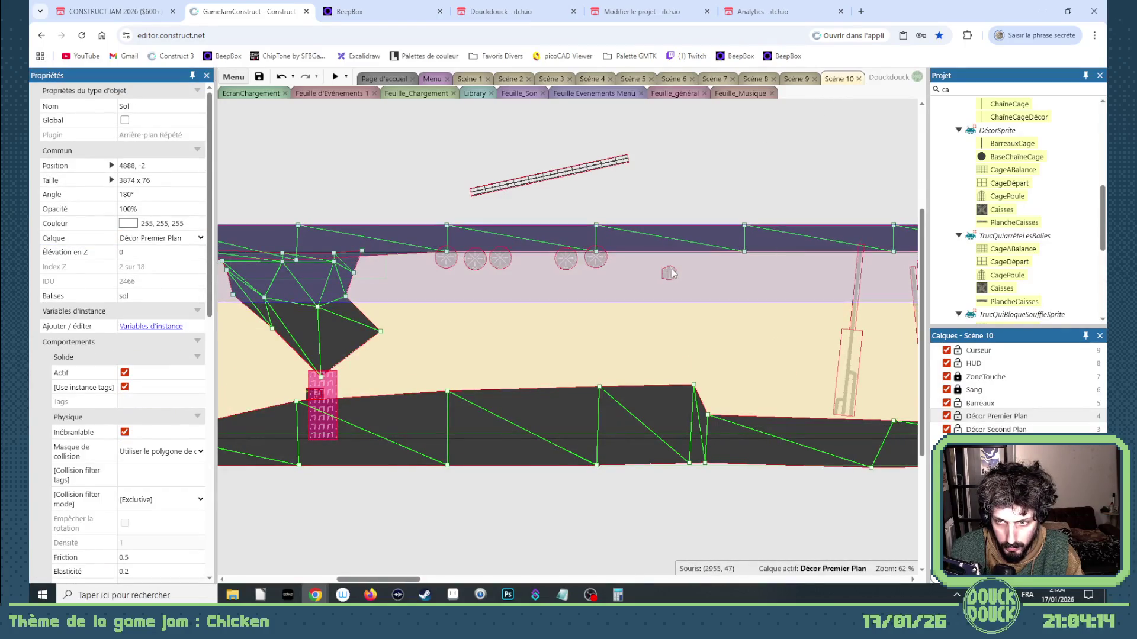
# Lock Décor Premier Plan and drag the Radio sprite left to sit just under the ceiling
pyautogui.moveTo(683, 289); pyautogui.dragTo(682, 294)
pyautogui.click(681, 290)
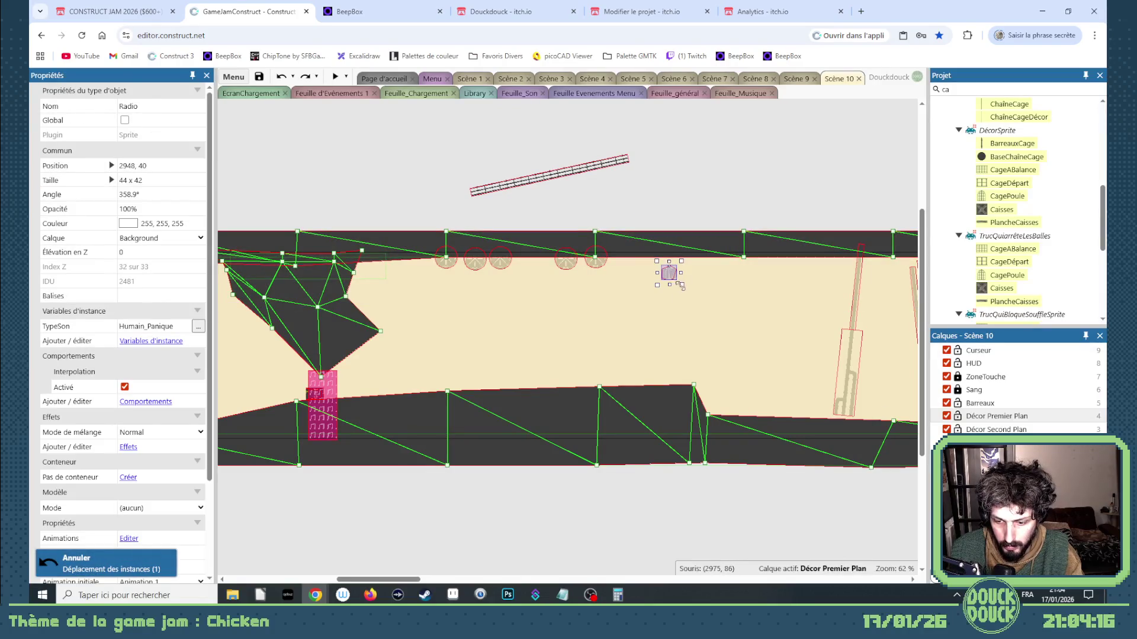
pyautogui.press('Up')
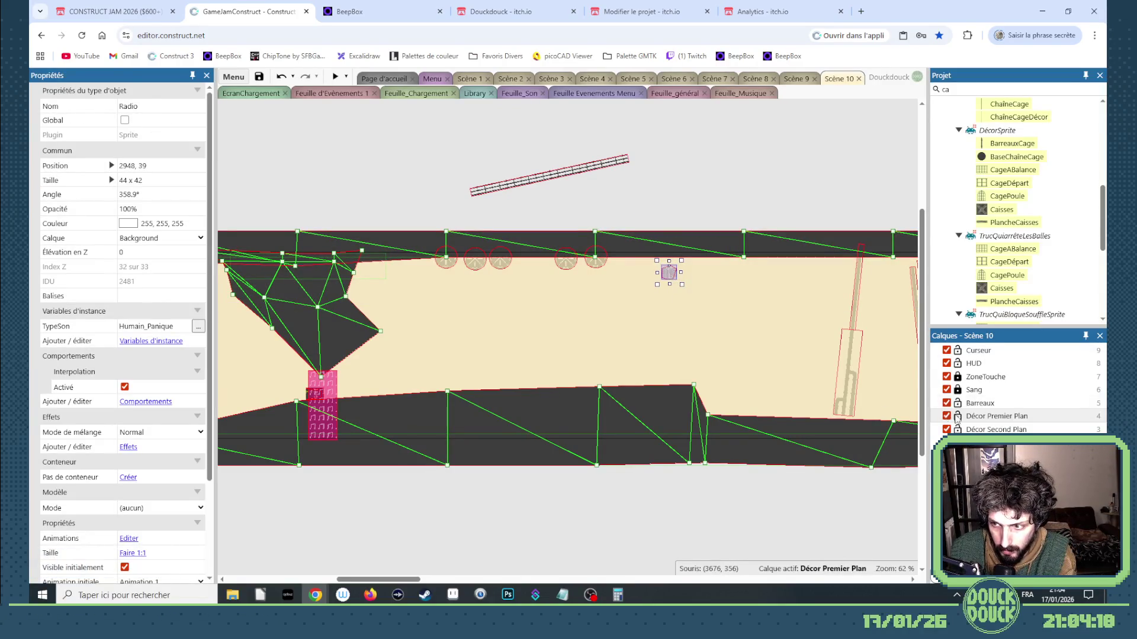
pyautogui.click(957, 416)
pyautogui.moveTo(673, 280); pyautogui.dragTo(374, 284)
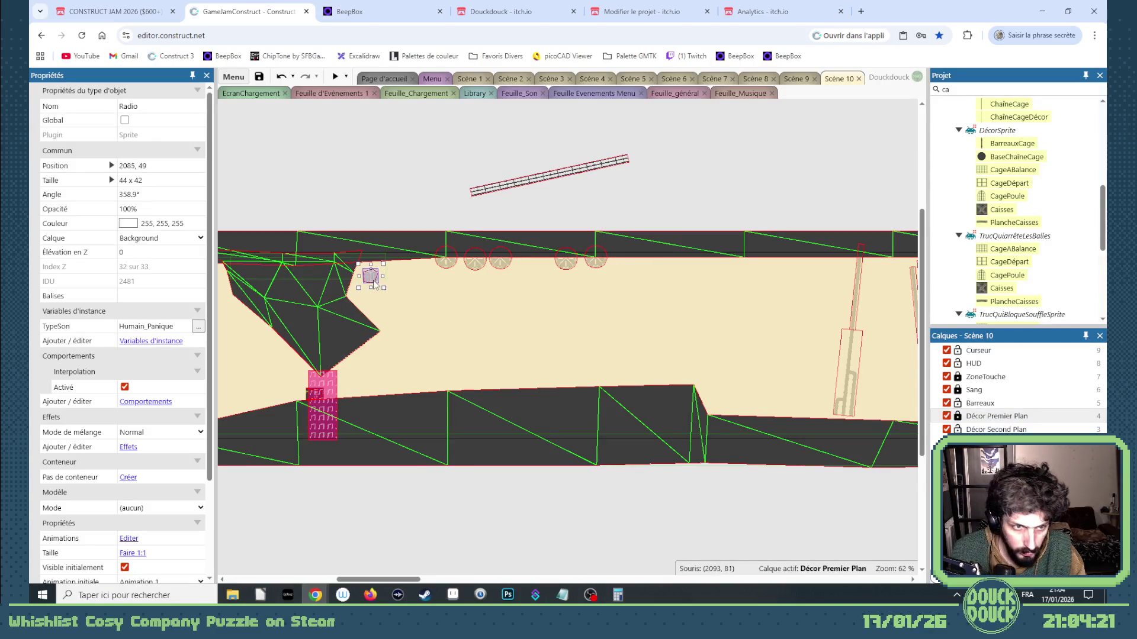
# Keep the radio's TypeSon on Humain_Panique and shift two round objects to the left
pyautogui.click(185, 327)
pyautogui.click(197, 328)
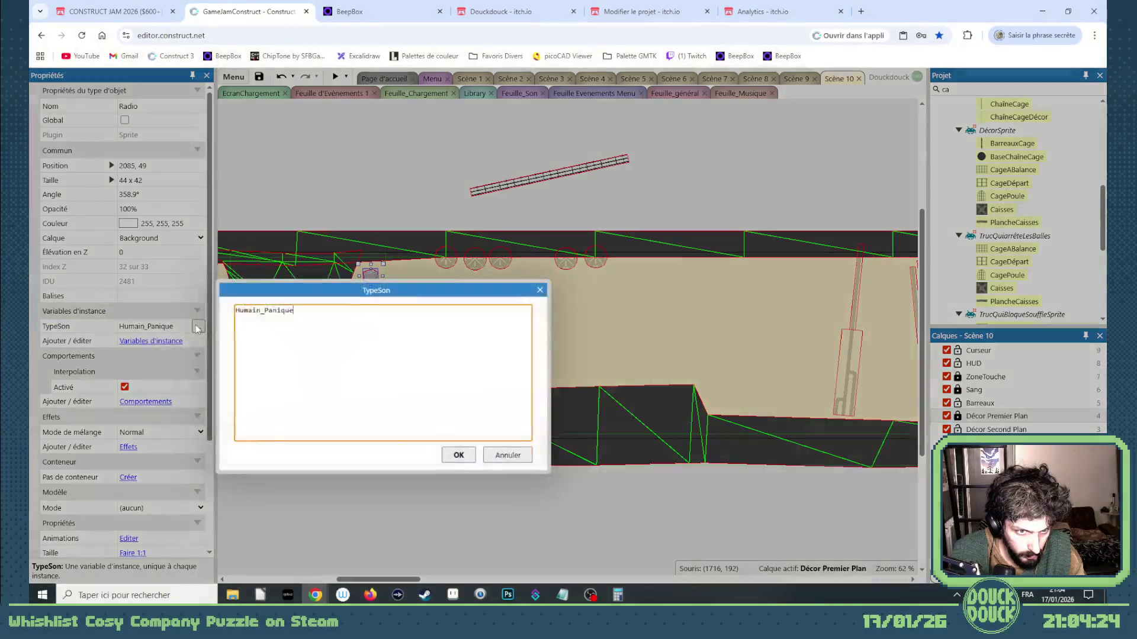
pyautogui.press('Escape')
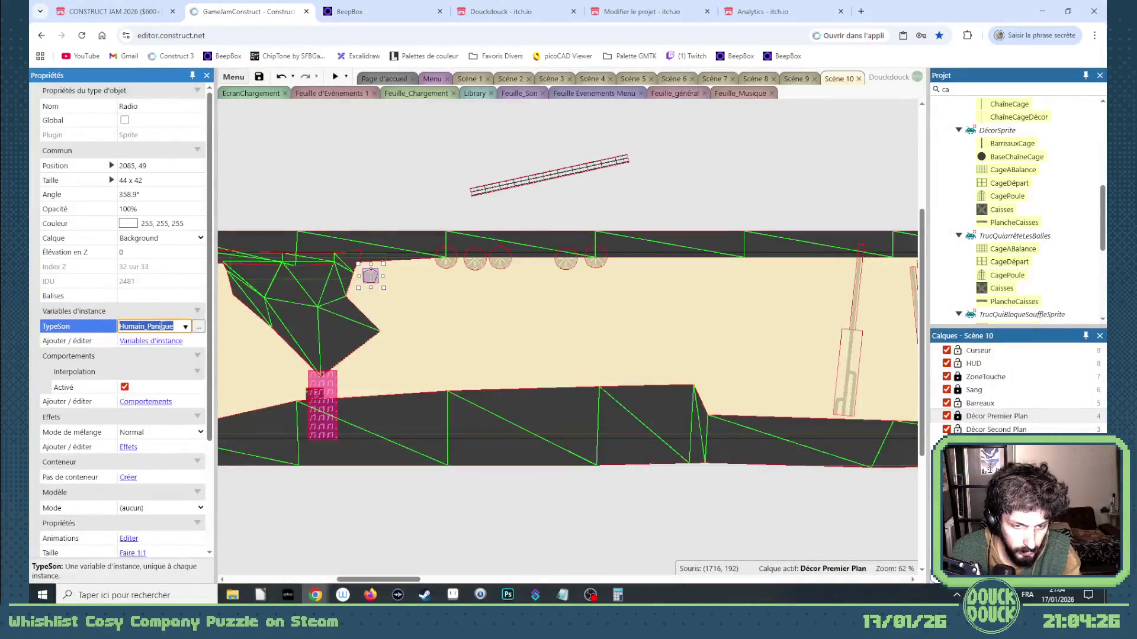
pyautogui.press('BackSpace')
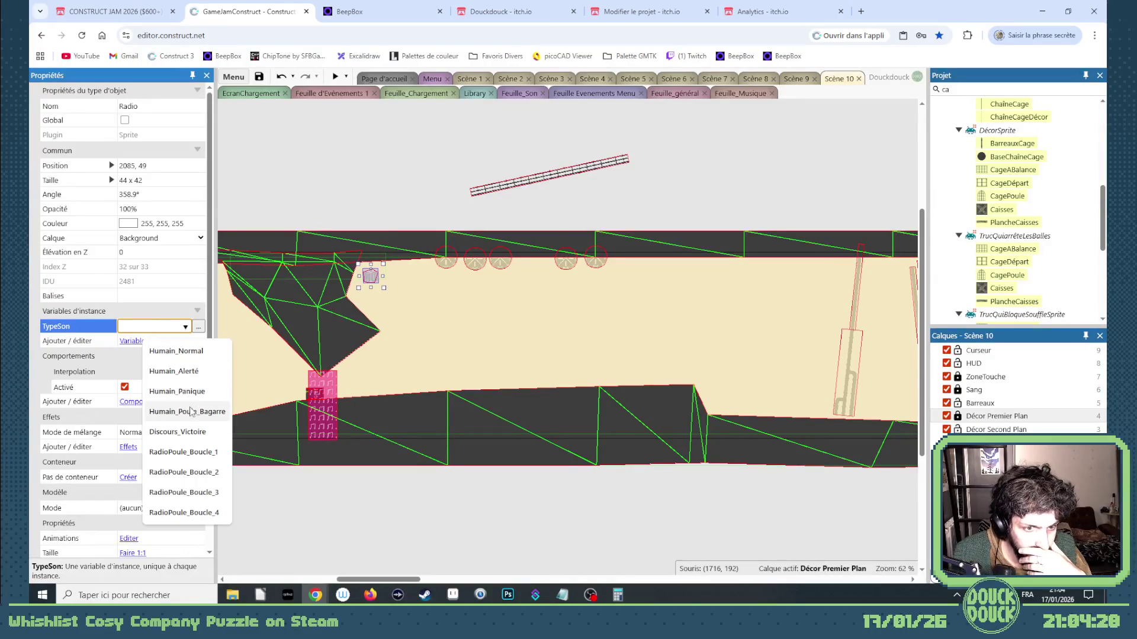
pyautogui.click(177, 392)
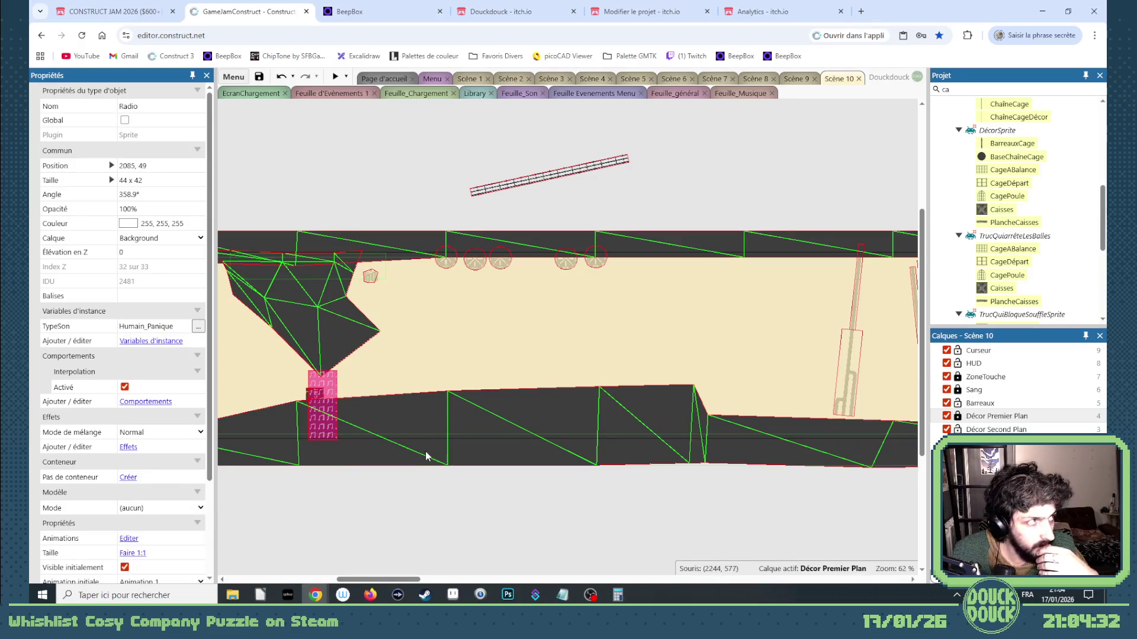
pyautogui.moveTo(628, 235)
pyautogui.mouseDown()
pyautogui.moveTo(553, 285)
pyautogui.moveTo(526, 273)
pyautogui.moveTo(618, 265)
pyautogui.moveTo(419, 267)
pyautogui.mouseUp()
# Move the eight BaseTourelle pieces left and lower them into a row mid-corridor
pyautogui.click(622, 281)
pyautogui.moveTo(654, 295)
pyautogui.mouseDown()
pyautogui.moveTo(402, 228)
pyautogui.moveTo(402, 214)
pyautogui.mouseUp()
pyautogui.moveTo(418, 267); pyautogui.dragTo(416, 336)
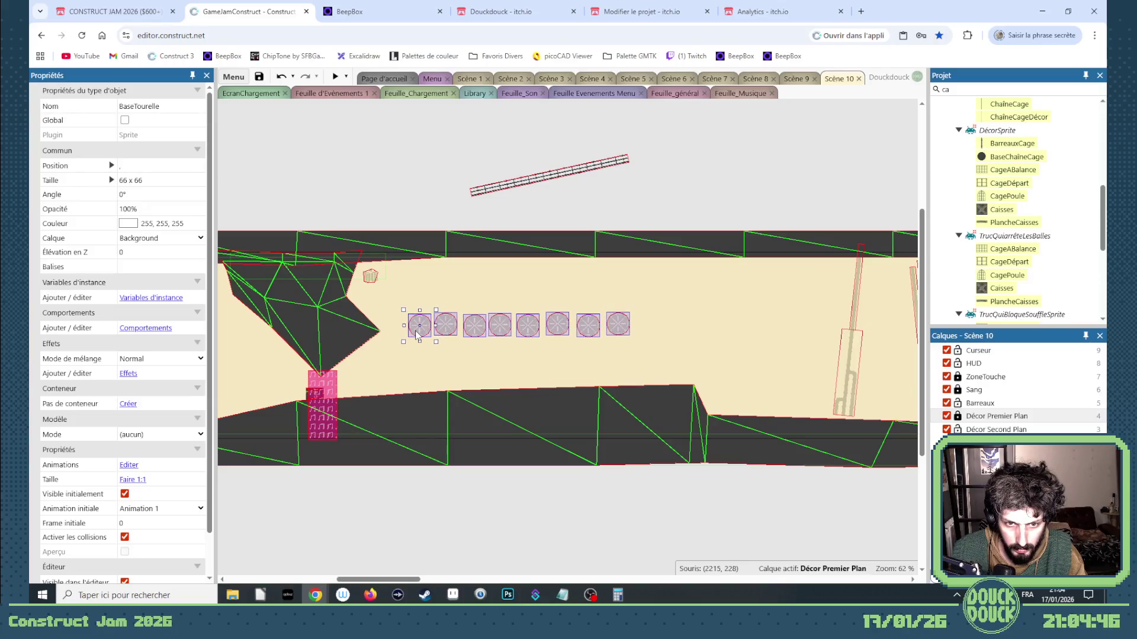
pyautogui.click(447, 254)
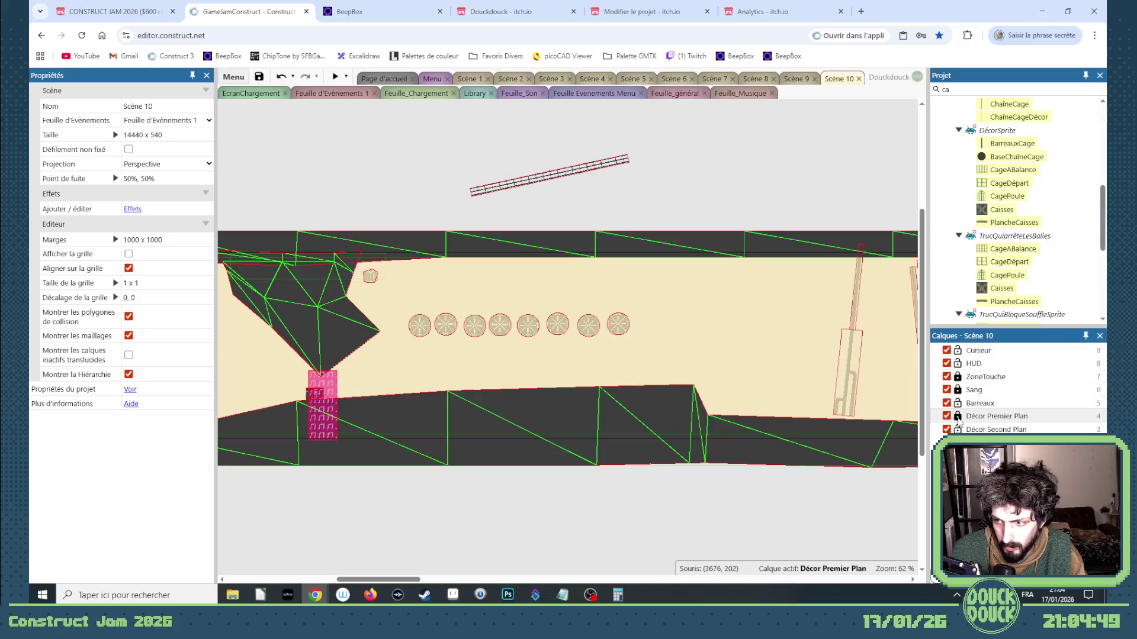
# Unlock Décor Premier Plan and pull a ceiling mesh point of the ground object upward
pyautogui.click(960, 420)
pyautogui.click(492, 257)
pyautogui.moveTo(447, 256)
pyautogui.mouseDown()
pyautogui.moveTo(446, 240)
pyautogui.moveTo(442, 256)
pyautogui.mouseUp()
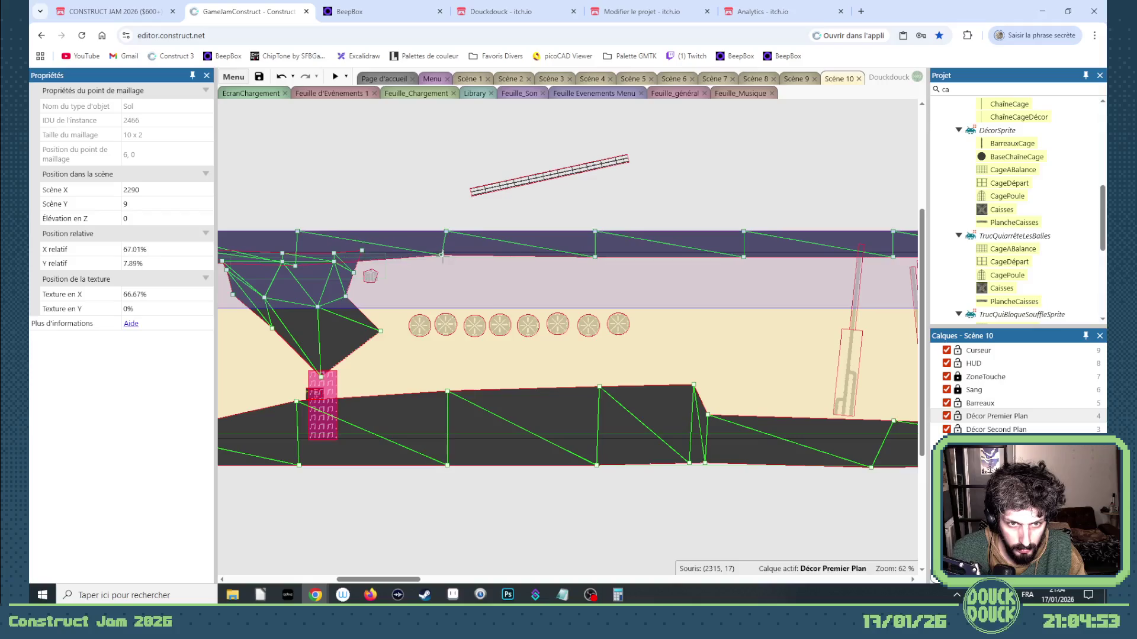
# Lift the hanging rock out of the corridor and start pulling Sol ceiling points down
pyautogui.moveTo(352, 322); pyautogui.dragTo(475, 162)
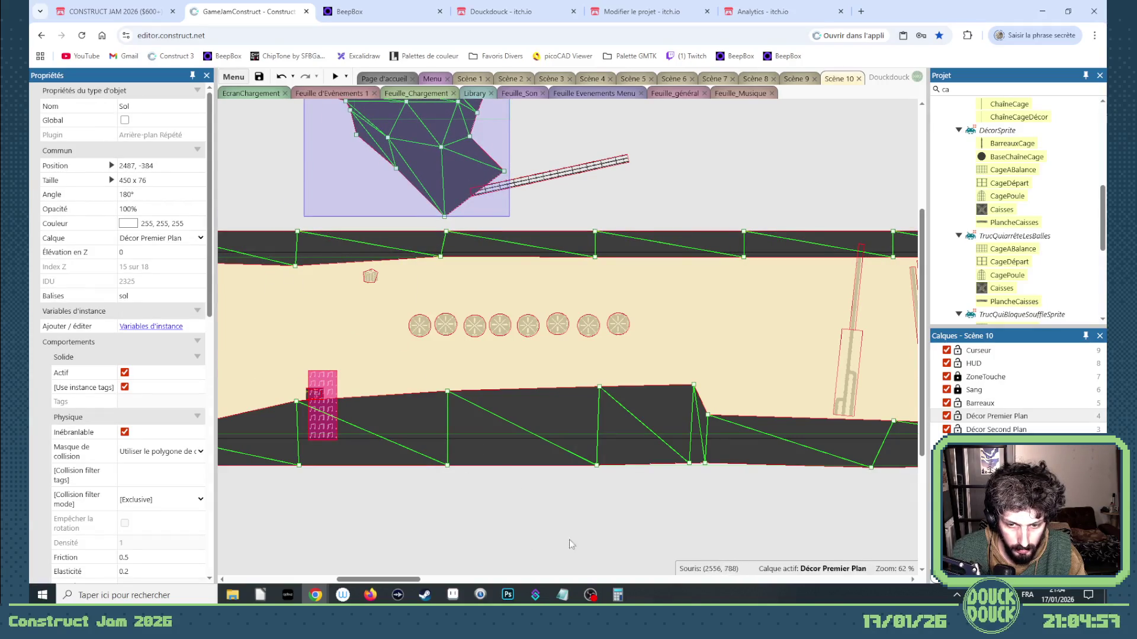
pyautogui.moveTo(385, 581); pyautogui.dragTo(349, 581)
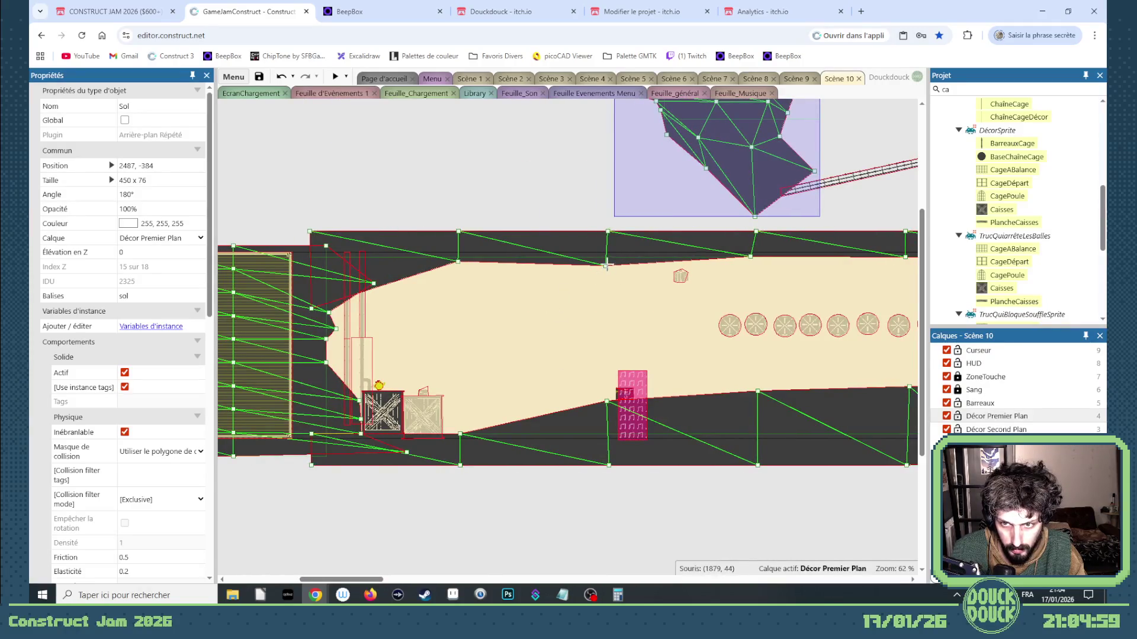
pyautogui.moveTo(749, 256)
pyautogui.mouseDown()
pyautogui.moveTo(663, 258)
pyautogui.moveTo(689, 335)
pyautogui.mouseUp()
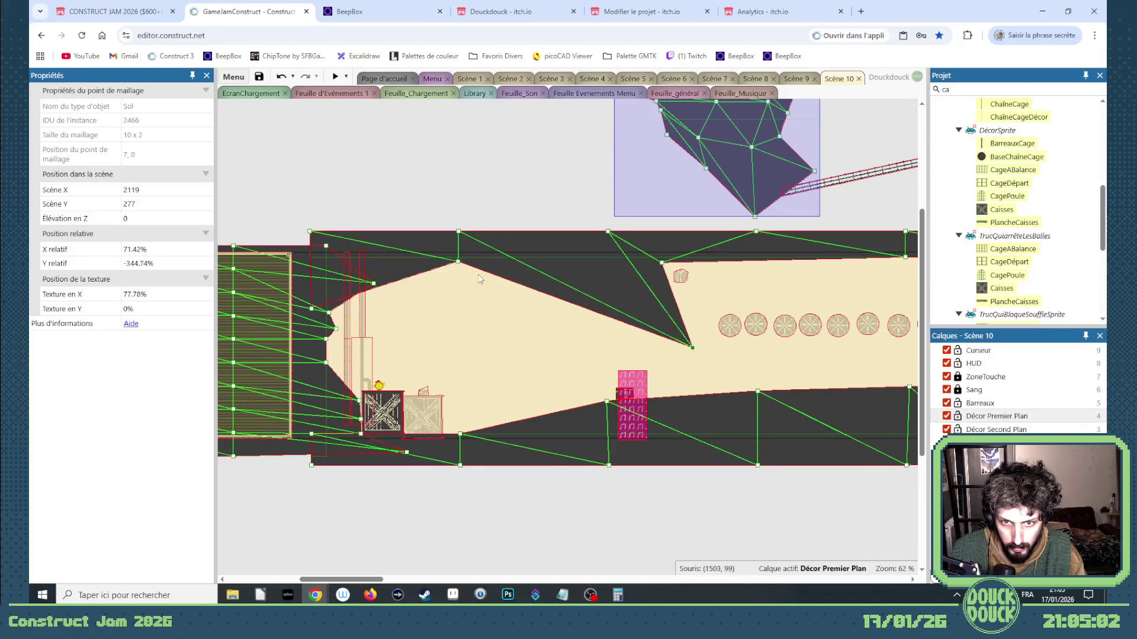
pyautogui.moveTo(456, 261); pyautogui.dragTo(466, 294)
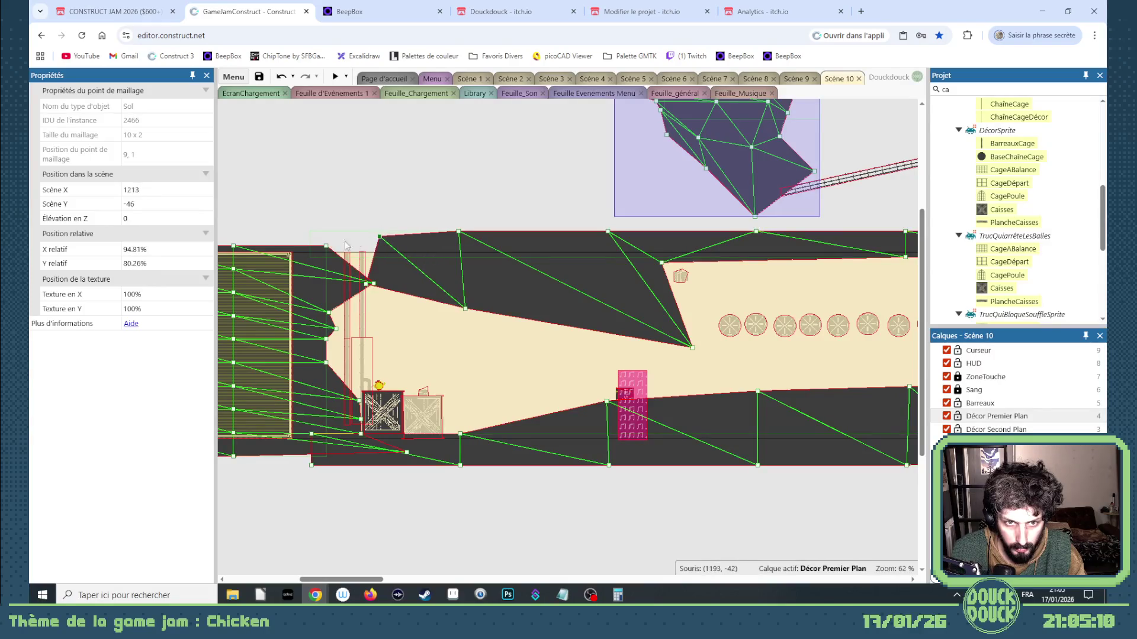
pyautogui.moveTo(467, 308); pyautogui.dragTo(466, 332)
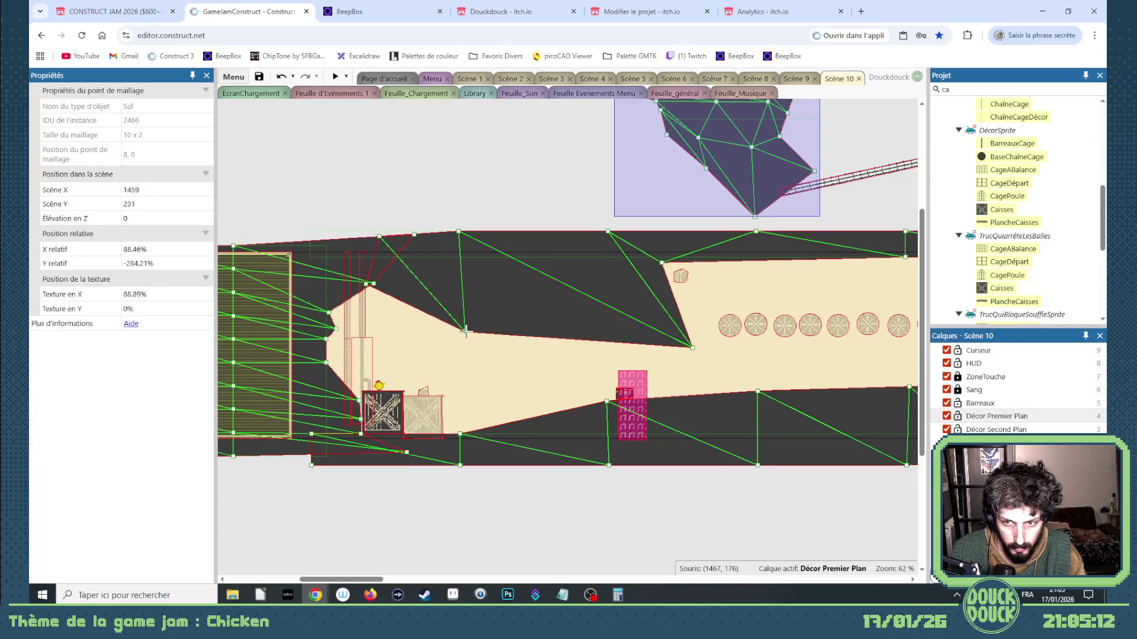
# Finish the ceiling wedge sloping toward the round objects, place the radio, and relock the layer
pyautogui.moveTo(692, 348)
pyautogui.mouseDown()
pyautogui.moveTo(678, 340)
pyautogui.moveTo(684, 358)
pyautogui.mouseUp()
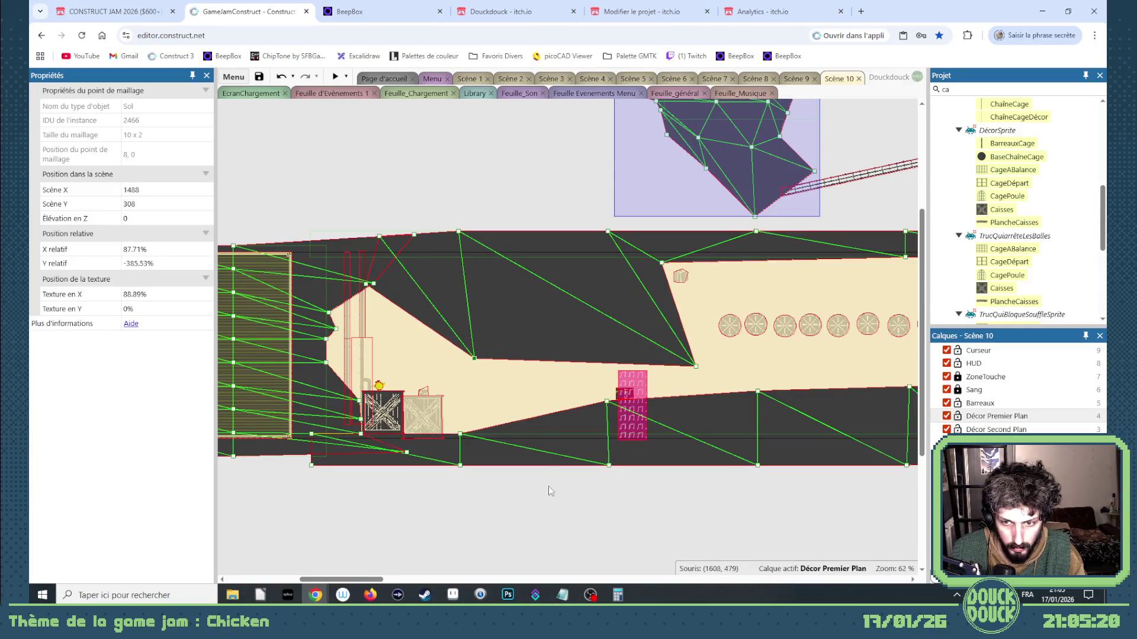
pyautogui.moveTo(373, 583); pyautogui.dragTo(395, 583)
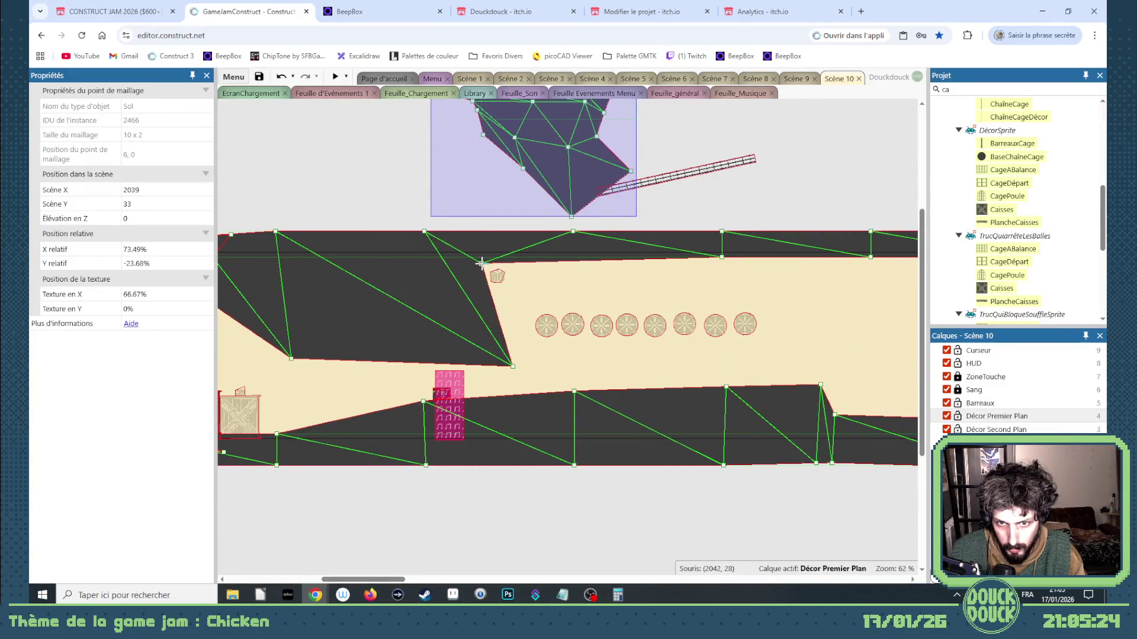
pyautogui.moveTo(503, 263); pyautogui.dragTo(508, 314)
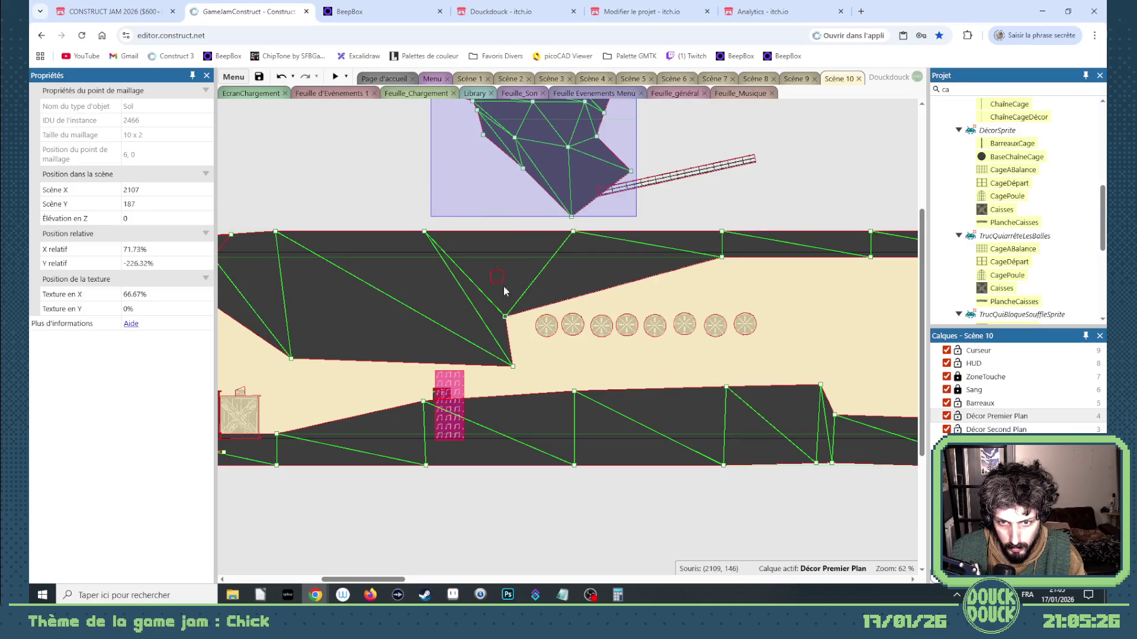
pyautogui.moveTo(471, 225); pyautogui.dragTo(525, 330)
pyautogui.click(957, 416)
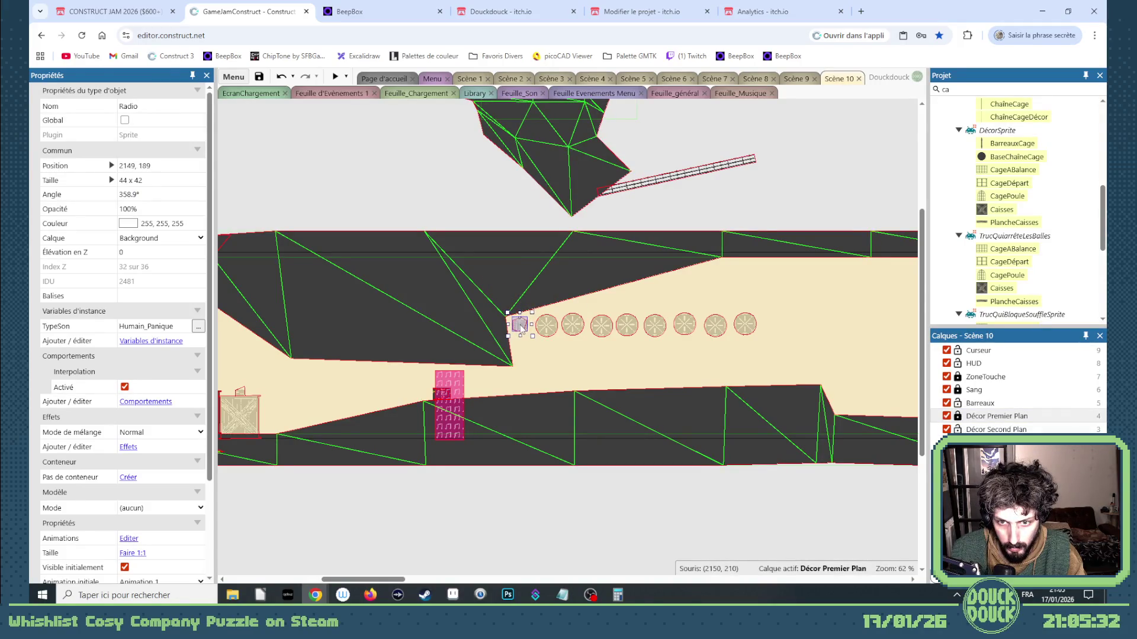
# Pull two more Sol ceiling points down to form a peak and a steeper slope
pyautogui.click(531, 220)
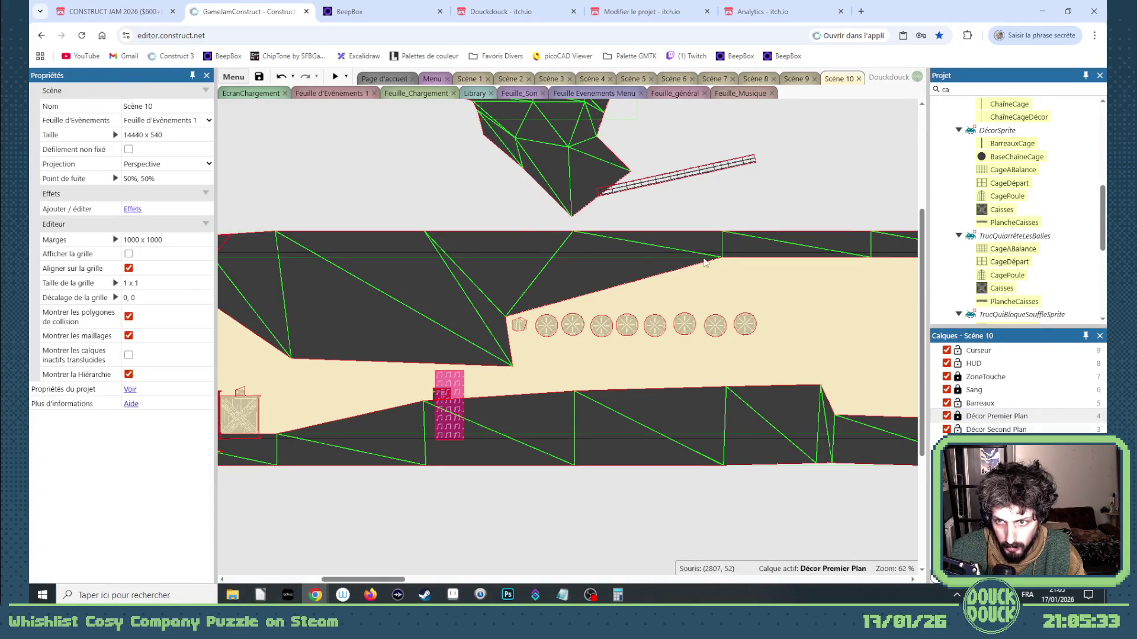
pyautogui.click(958, 416)
pyautogui.click(519, 325)
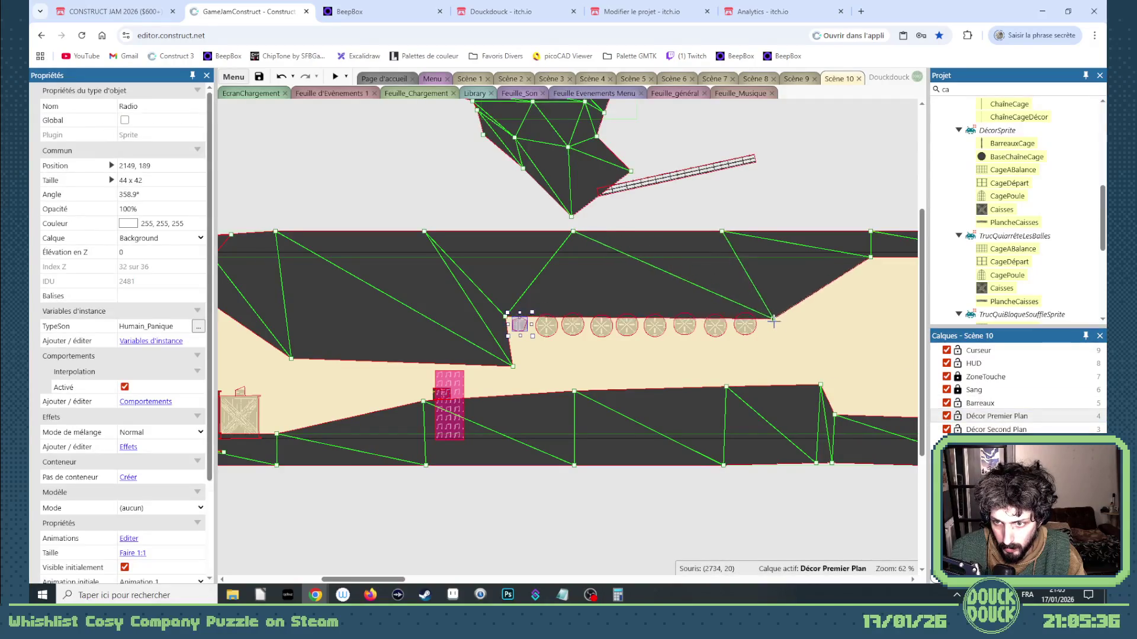
pyautogui.click(594, 348)
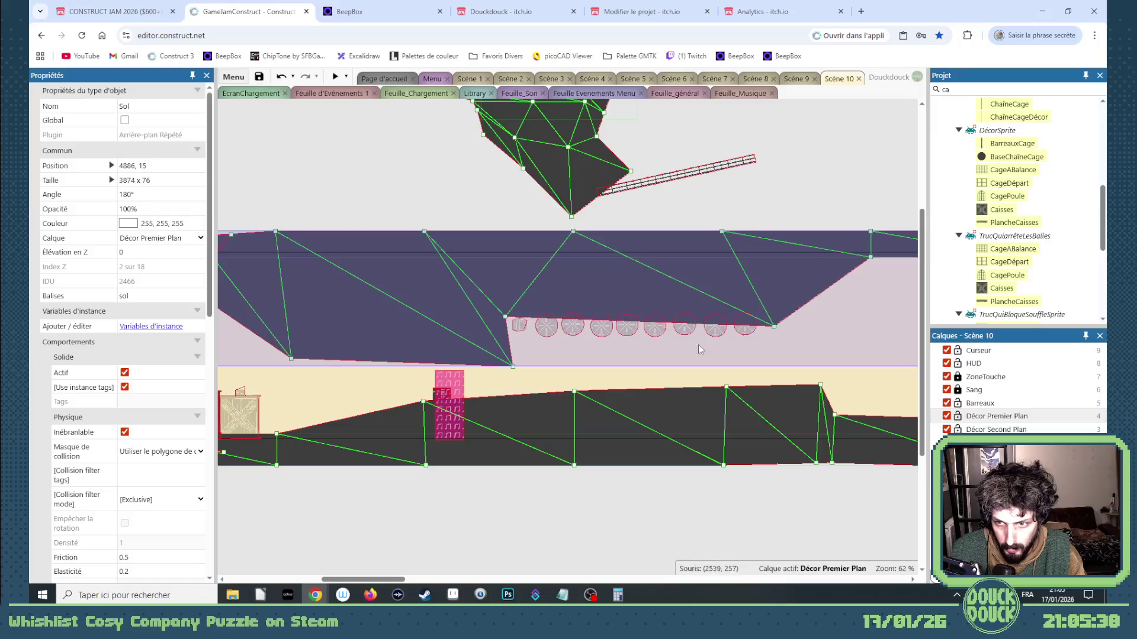
pyautogui.moveTo(390, 580)
pyautogui.mouseDown()
pyautogui.moveTo(420, 569)
pyautogui.moveTo(441, 443)
pyautogui.mouseUp()
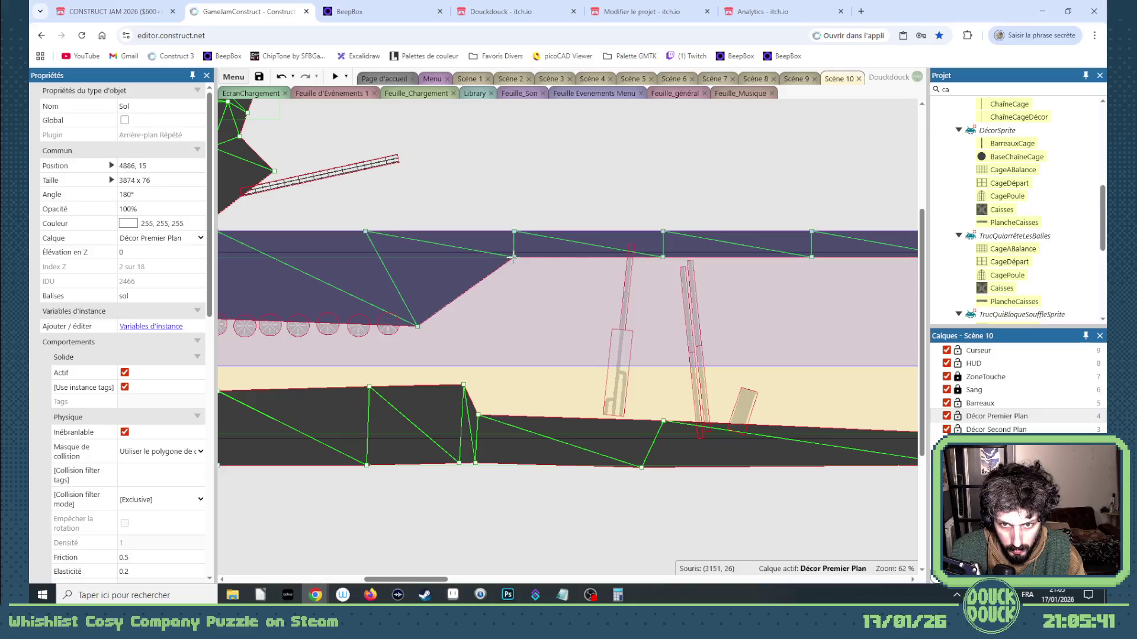
pyautogui.moveTo(512, 257); pyautogui.dragTo(455, 355)
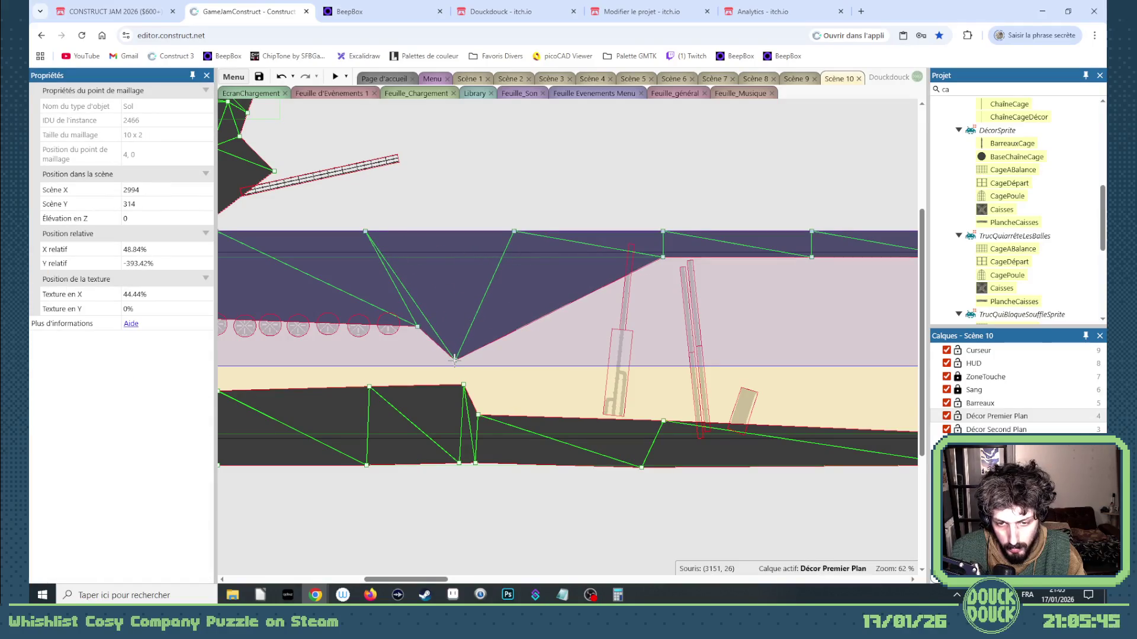
pyautogui.moveTo(663, 257); pyautogui.dragTo(567, 299)
pyautogui.click(424, 216)
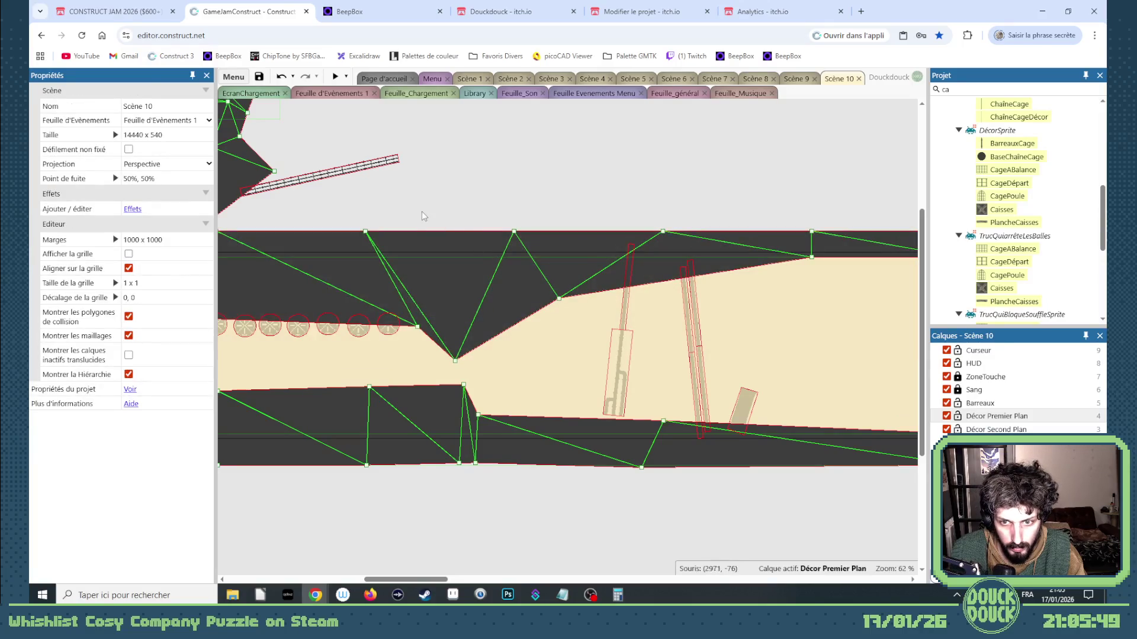
# Place the Barrière plank on the slope and move it to the Décor Second Plan layer
pyautogui.moveTo(354, 170); pyautogui.dragTo(581, 328)
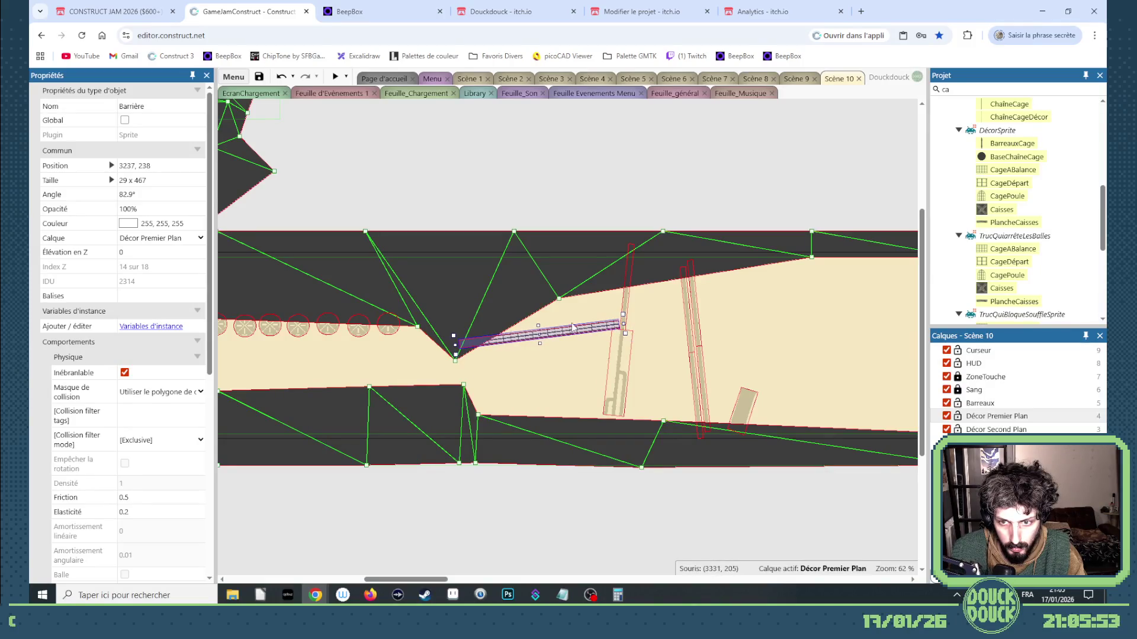
pyautogui.click(578, 332)
pyautogui.hotkey('ctrl', 'z')
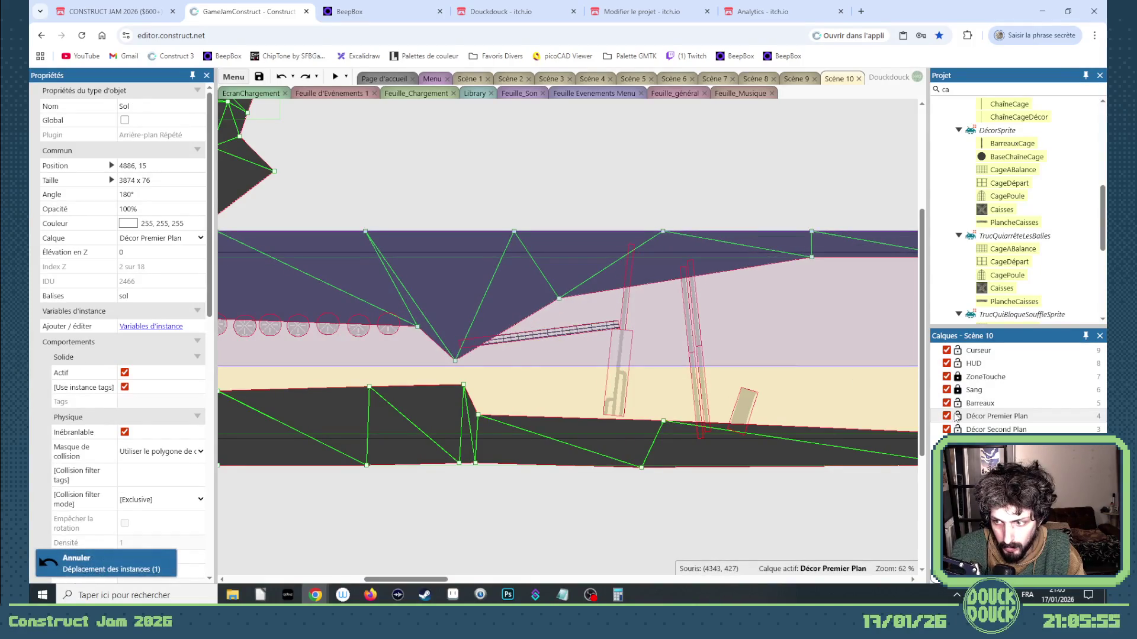
pyautogui.click(957, 417)
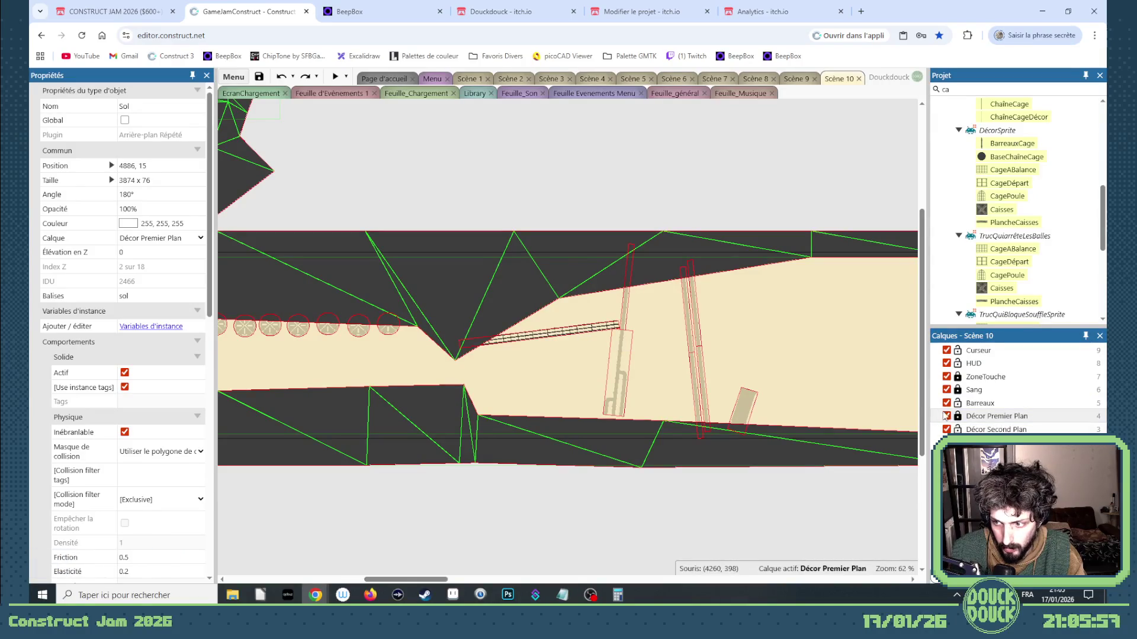
pyautogui.click(957, 416)
pyautogui.click(588, 335)
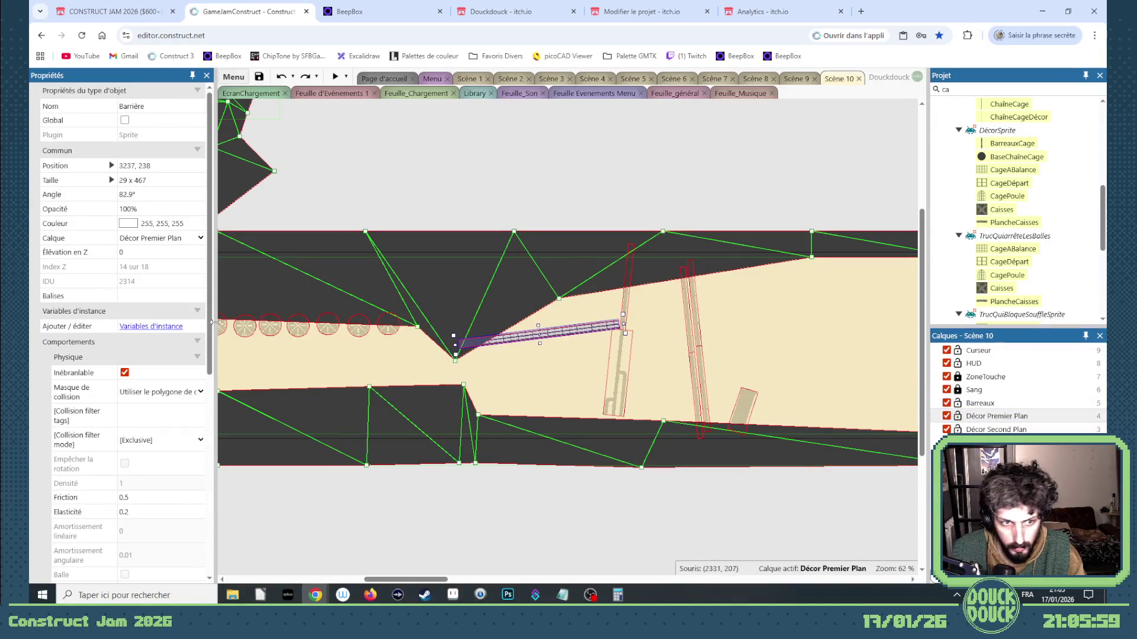
pyautogui.click(177, 238)
pyautogui.click(154, 302)
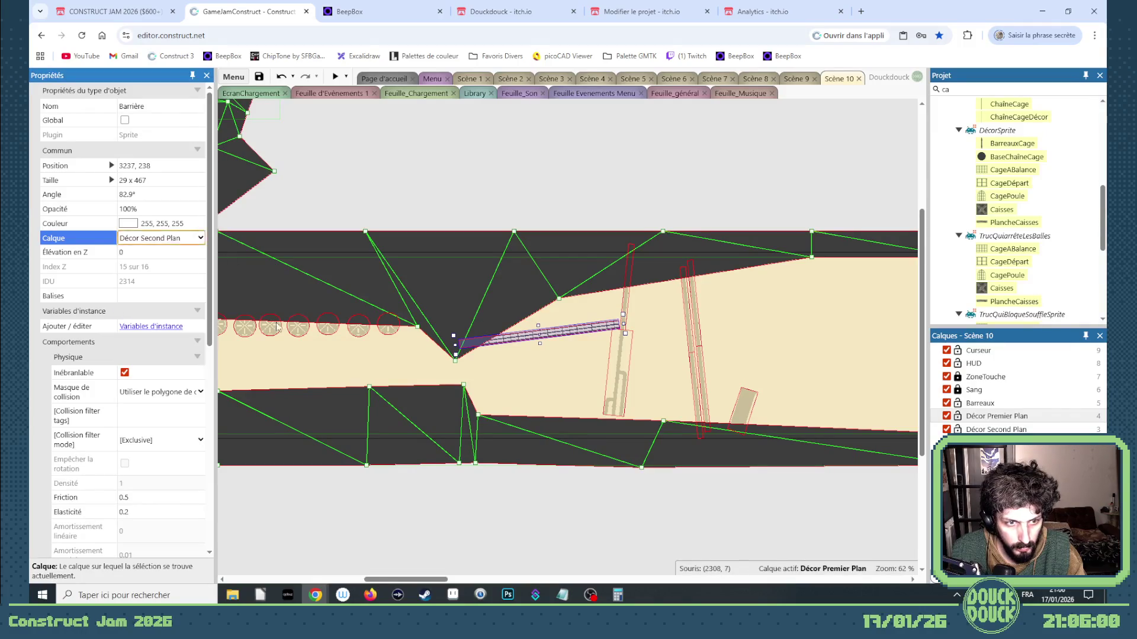
pyautogui.click(912, 436)
pyautogui.click(957, 416)
# Ctrl-drag a second Barrière copy to the right, align it with the rail, and preview
pyautogui.click(566, 339)
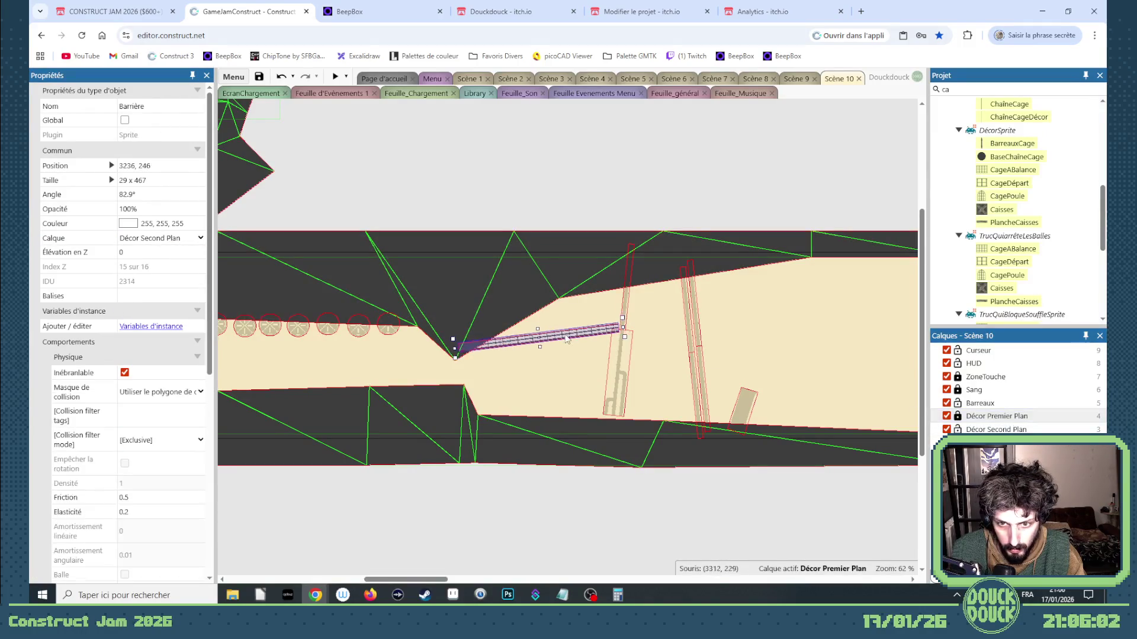
pyautogui.keyDown('ctrl'); pyautogui.moveTo(581, 344); pyautogui.dragTo(720, 324); pyautogui.keyUp('ctrl')
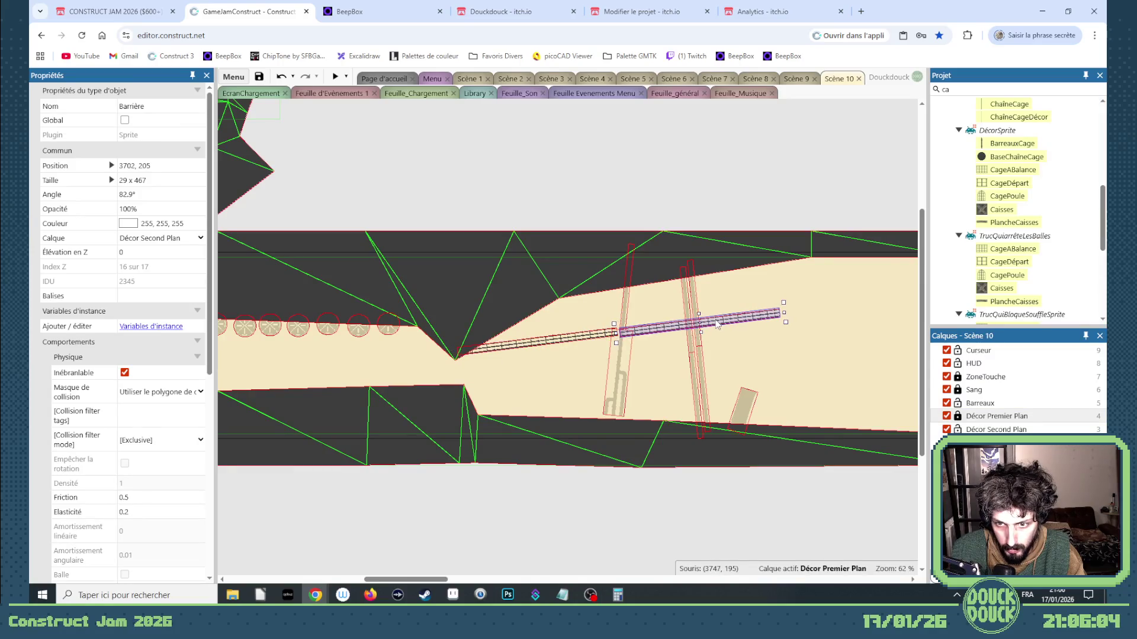
pyautogui.scroll(5, 691, 316)
pyautogui.moveTo(622, 355); pyautogui.dragTo(579, 356)
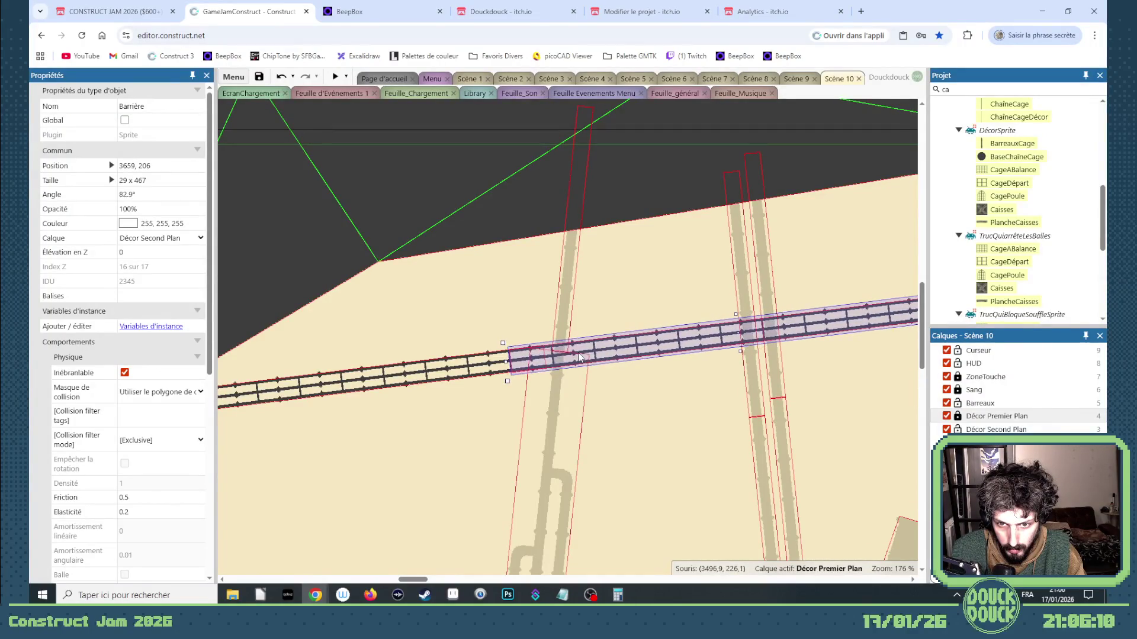
pyautogui.scroll(-5, 579, 357)
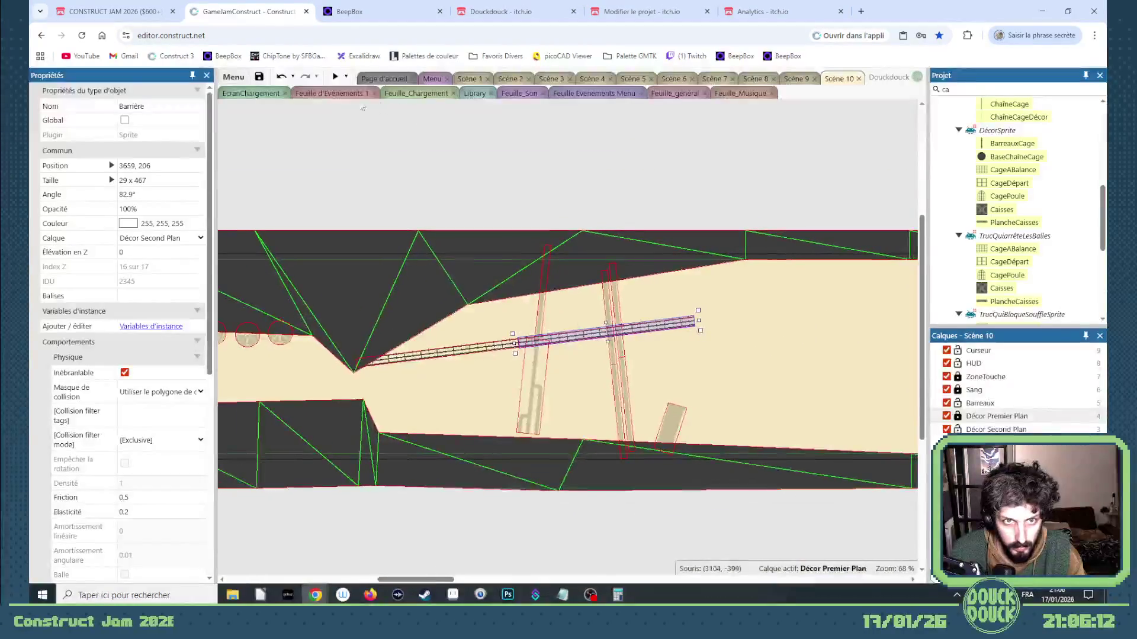
pyautogui.click(335, 77)
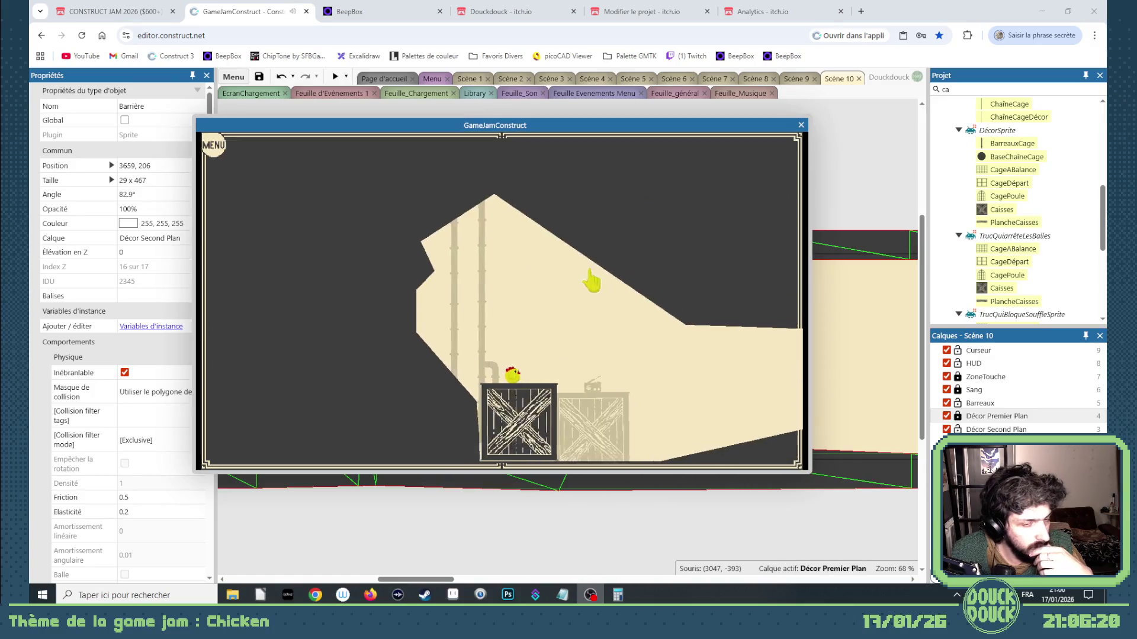
pyautogui.click(590, 279)
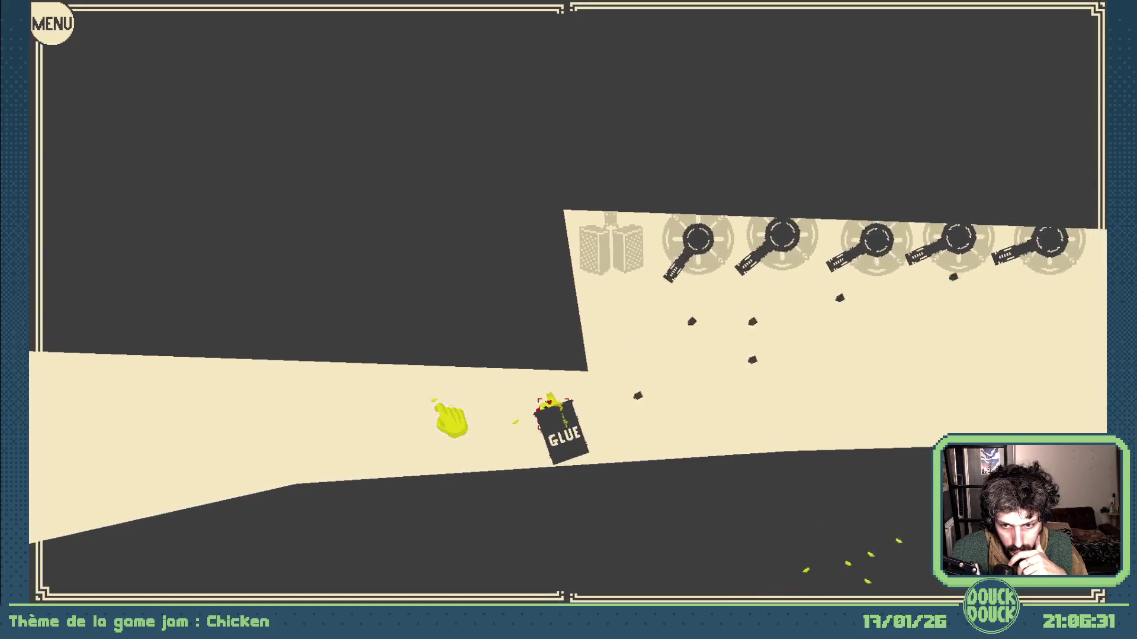
pyautogui.click(452, 415)
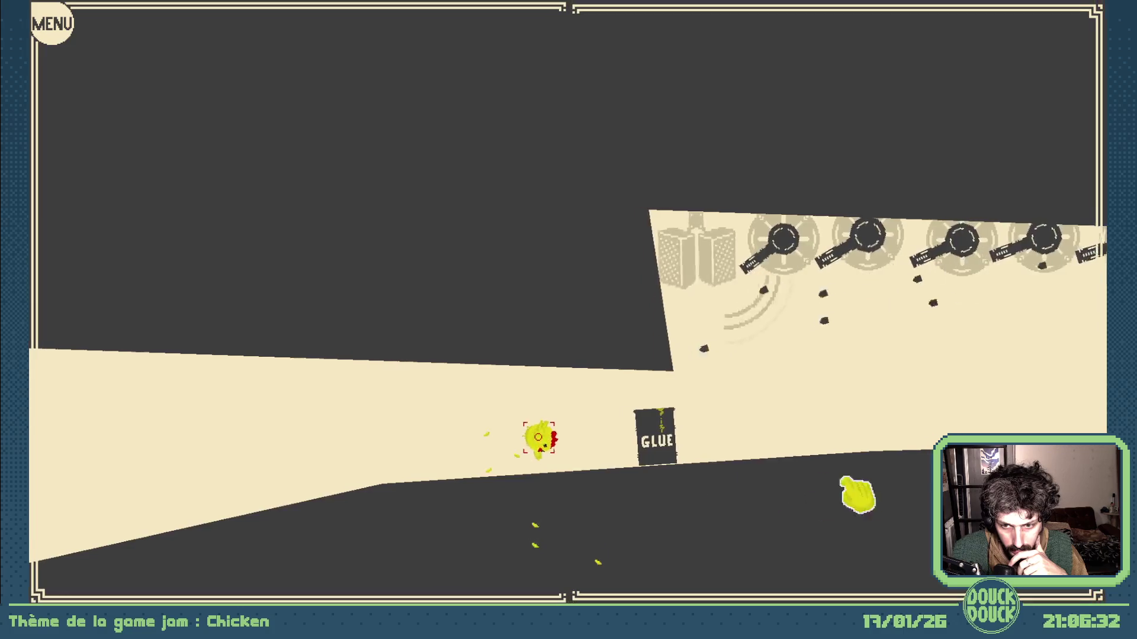
pyautogui.click(355, 533)
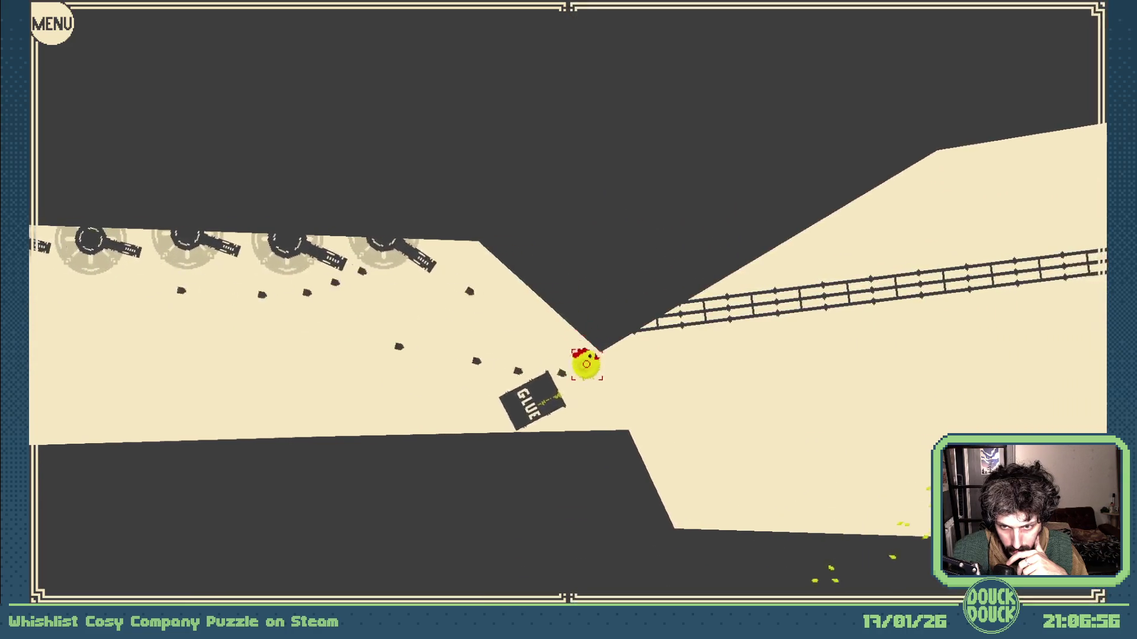
pyautogui.click(264, 536)
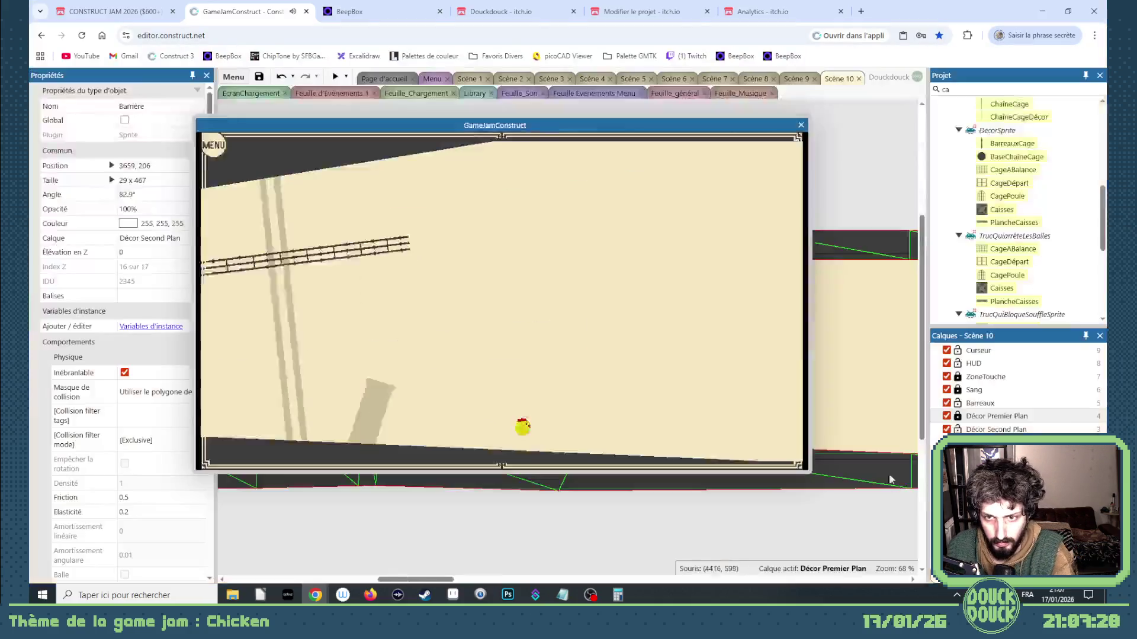
# Close the test run and add another Barrière copy aligned farther along the rail
pyautogui.click(801, 125)
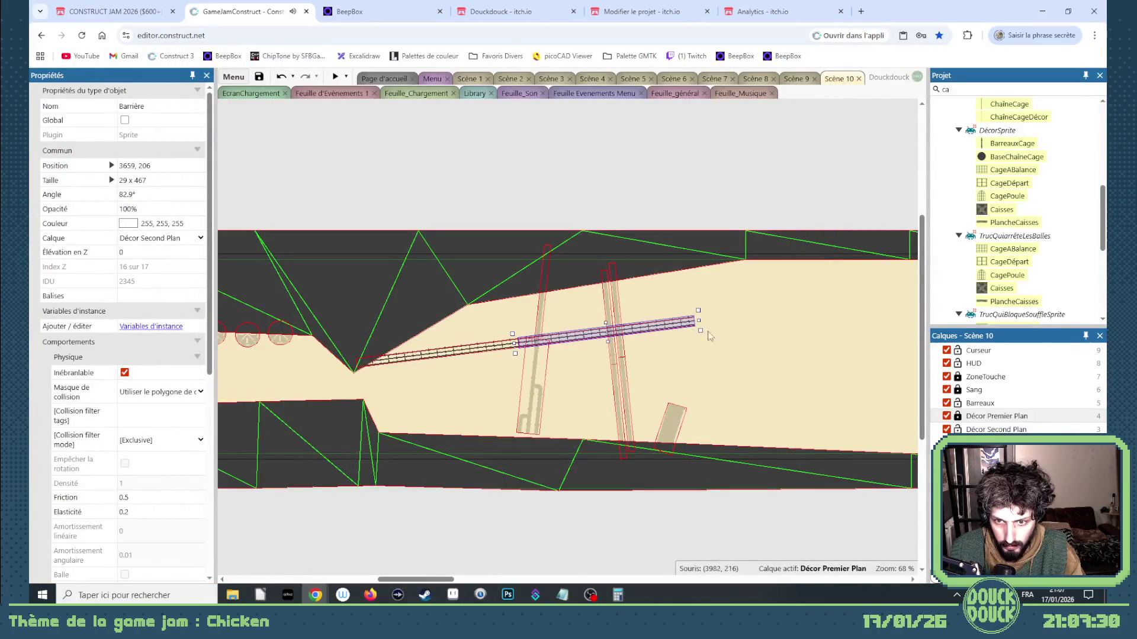
pyautogui.keyDown('ctrl'); pyautogui.moveTo(568, 340); pyautogui.dragTo(764, 316); pyautogui.keyUp('ctrl')
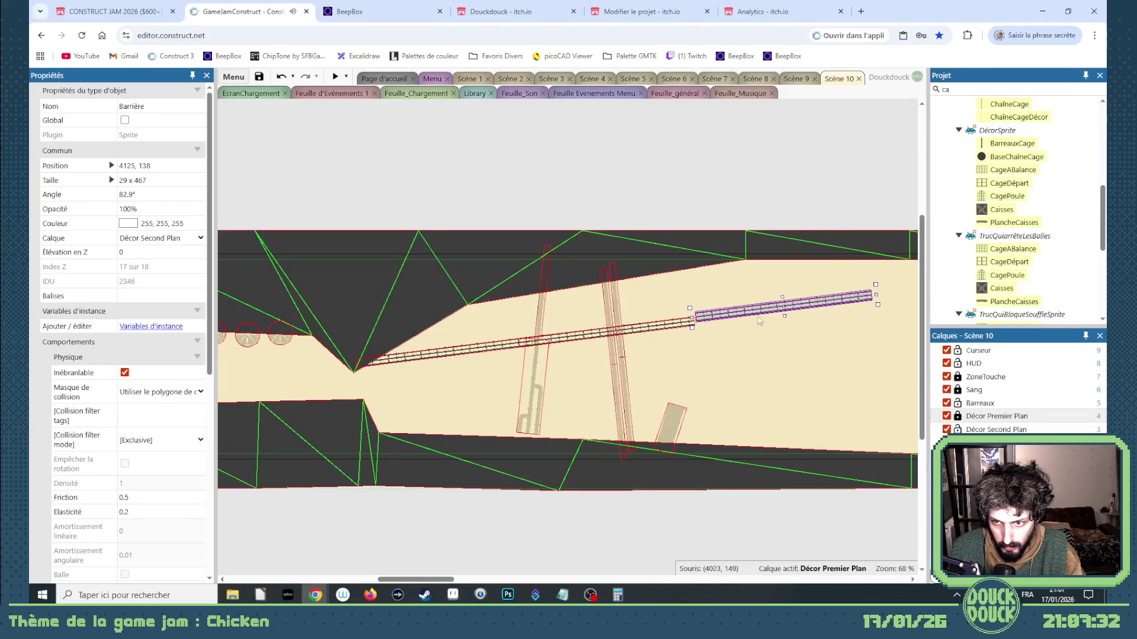
pyautogui.scroll(7, 759, 320)
pyautogui.moveTo(617, 316); pyautogui.dragTo(620, 320)
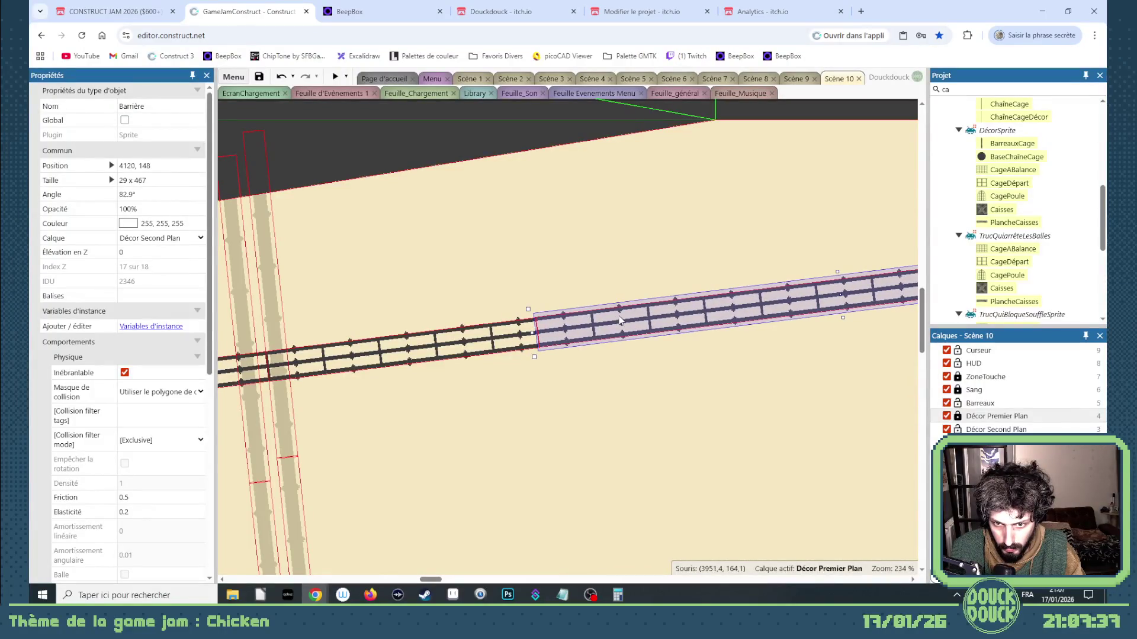
pyautogui.scroll(-7, 513, 394)
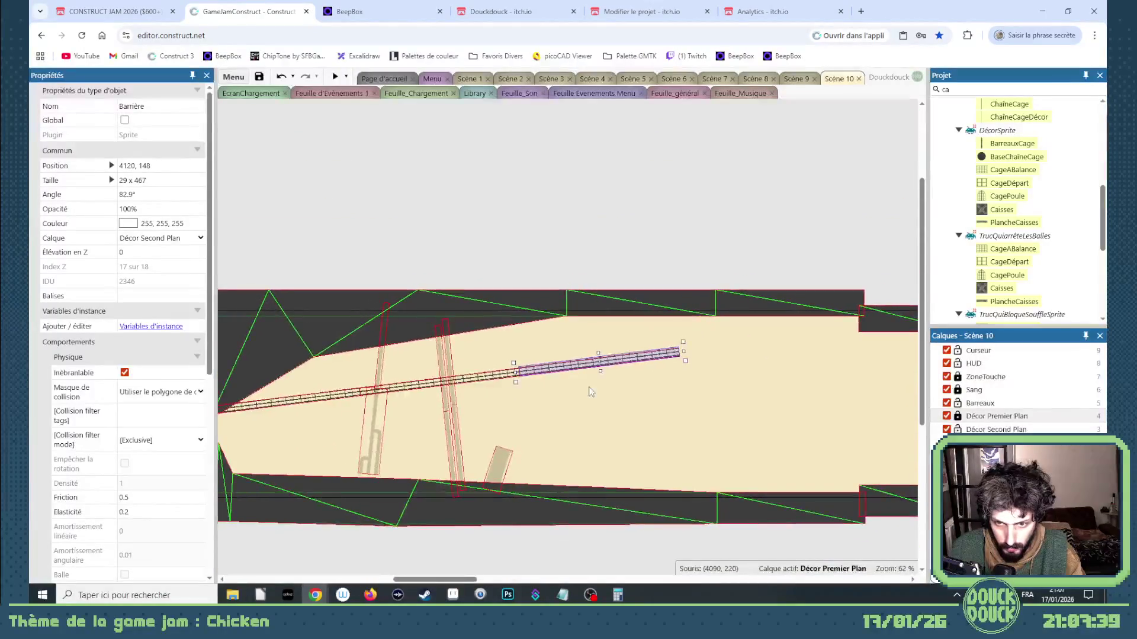
# Add one more plank at the rail's end, nudge it into place, and delete the stray copy
pyautogui.keyDown('ctrl'); pyautogui.moveTo(540, 371); pyautogui.dragTo(715, 352); pyautogui.keyUp('ctrl')
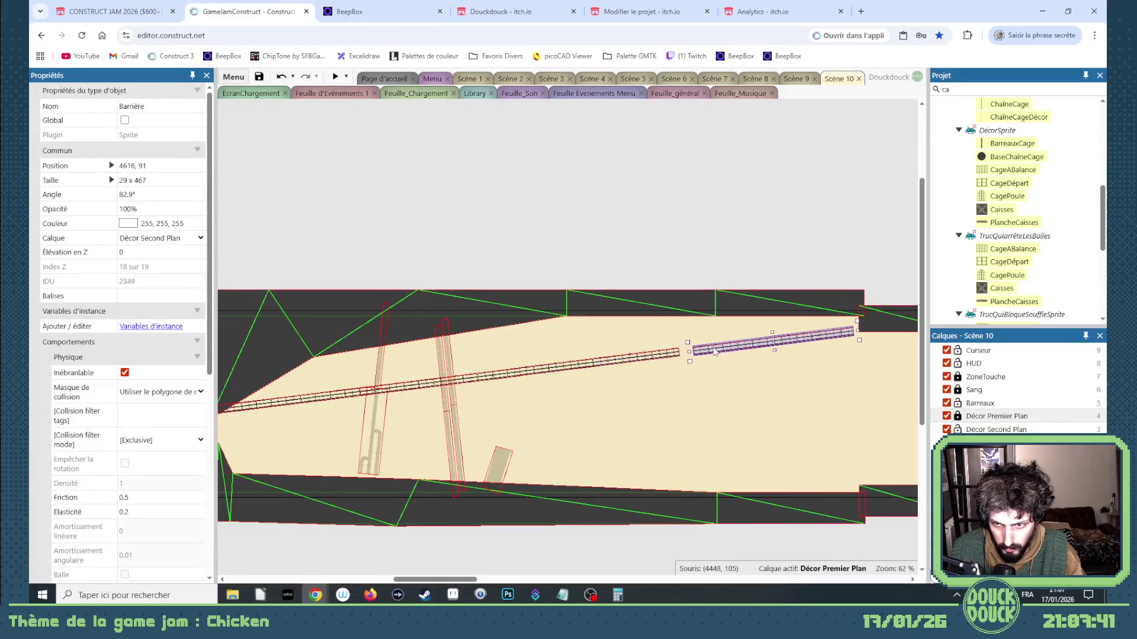
pyautogui.scroll(7, 699, 353)
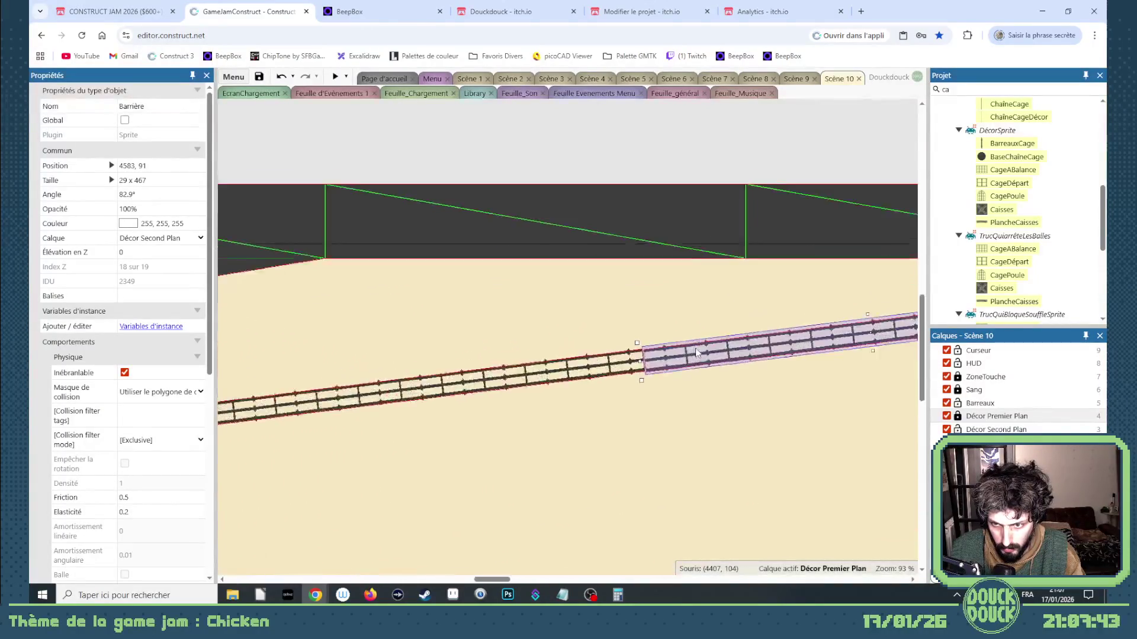
pyautogui.press('Right')
pyautogui.press('Right')
pyautogui.press('Right')
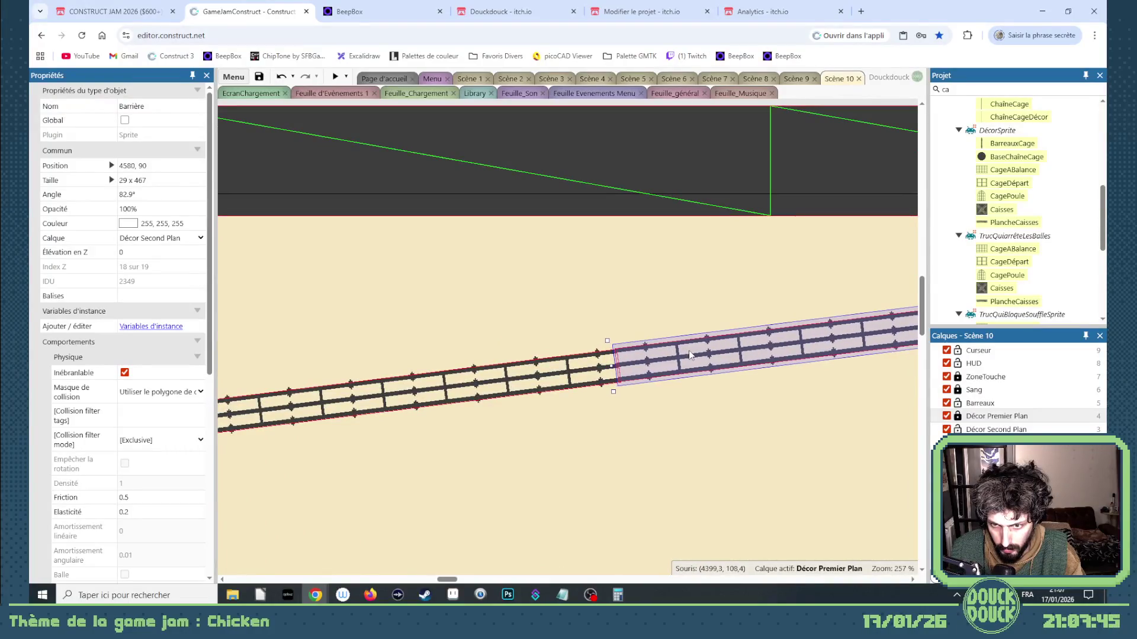
pyautogui.scroll(1, 679, 362)
pyautogui.scroll(3, 679, 361)
pyautogui.press('Left')
pyautogui.press('Left')
pyautogui.press('Left')
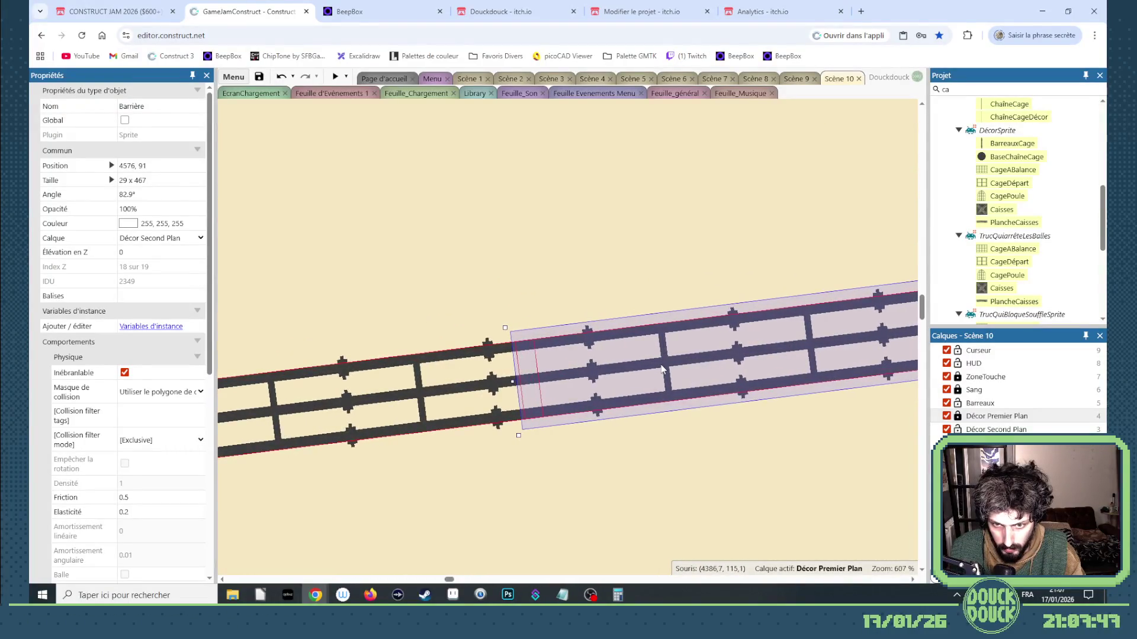
pyautogui.scroll(-12, 654, 379)
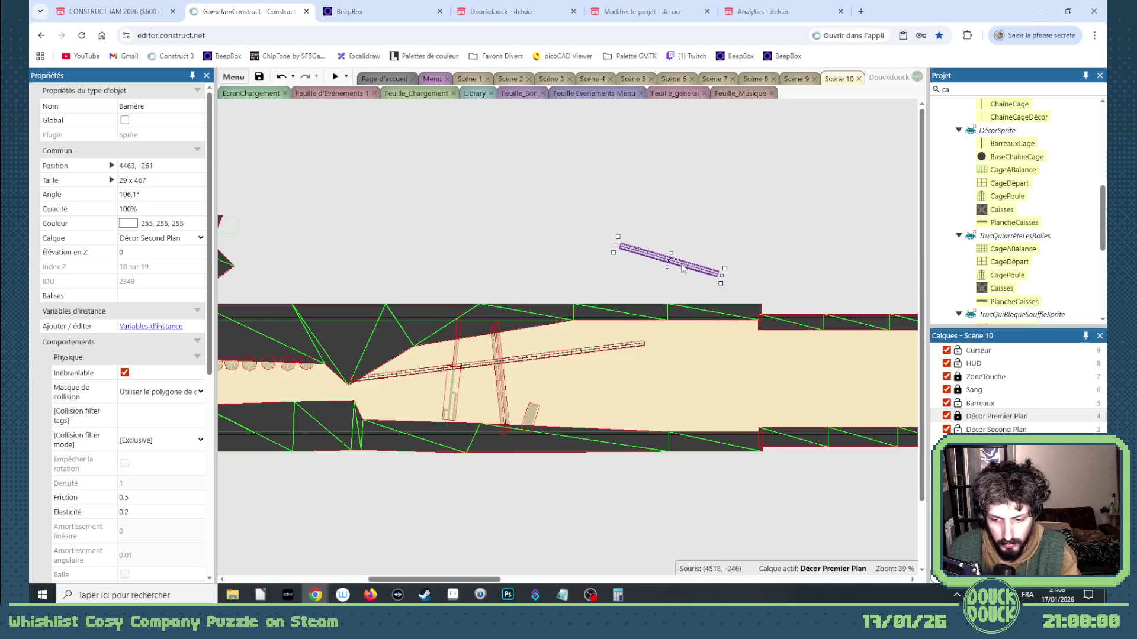
pyautogui.press('Delete')
# Place three Radio sprites along the plank corridor using Ctrl-drag copies
pyautogui.moveTo(496, 580)
pyautogui.mouseDown()
pyautogui.moveTo(421, 583)
pyautogui.moveTo(440, 584)
pyautogui.mouseUp()
pyautogui.click(473, 365)
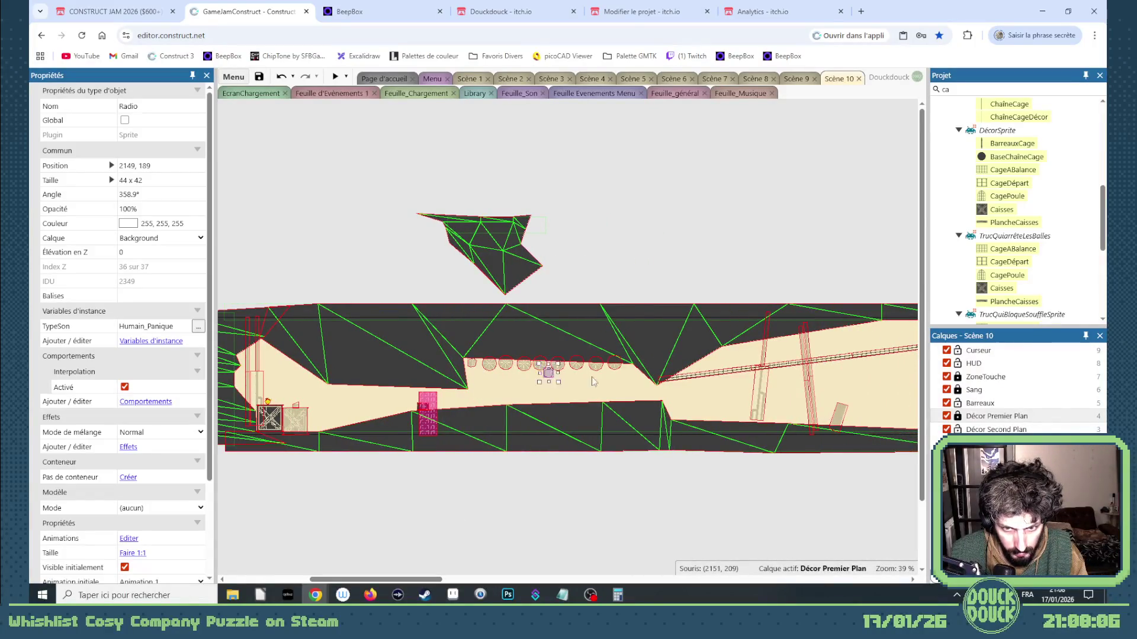
pyautogui.moveTo(789, 388)
pyautogui.mouseDown()
pyautogui.moveTo(906, 381)
pyautogui.moveTo(752, 344)
pyautogui.mouseUp()
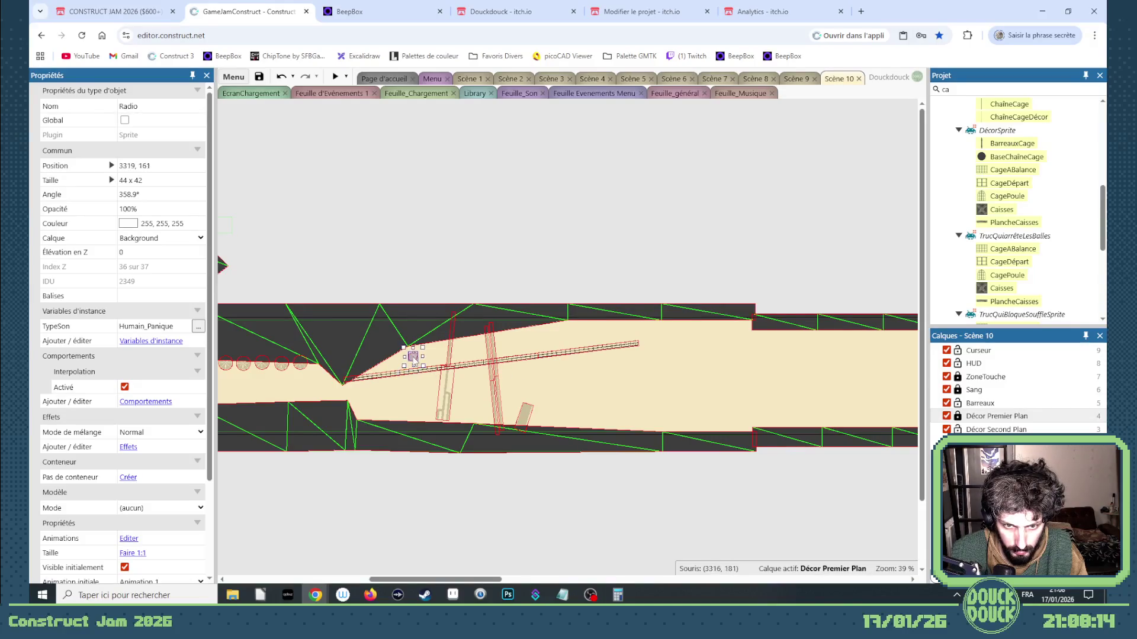
pyautogui.moveTo(411, 358)
pyautogui.mouseDown()
pyautogui.moveTo(563, 348)
pyautogui.moveTo(543, 338)
pyautogui.moveTo(563, 335)
pyautogui.mouseUp()
pyautogui.moveTo(563, 335); pyautogui.dragTo(734, 331)
# Set TypeSon to Humain_Poule_Bagarre on all three selected radios
pyautogui.keyDown('ctrl'); pyautogui.click(568, 337); pyautogui.keyUp('ctrl')
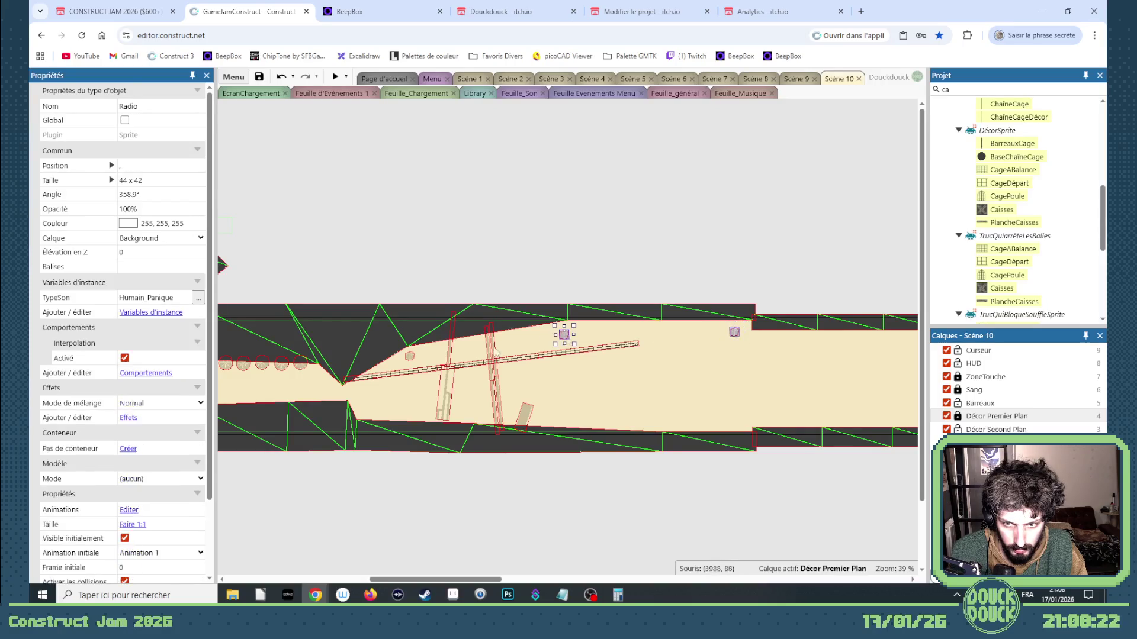
pyautogui.keyDown('ctrl'); pyautogui.click(410, 356); pyautogui.keyUp('ctrl')
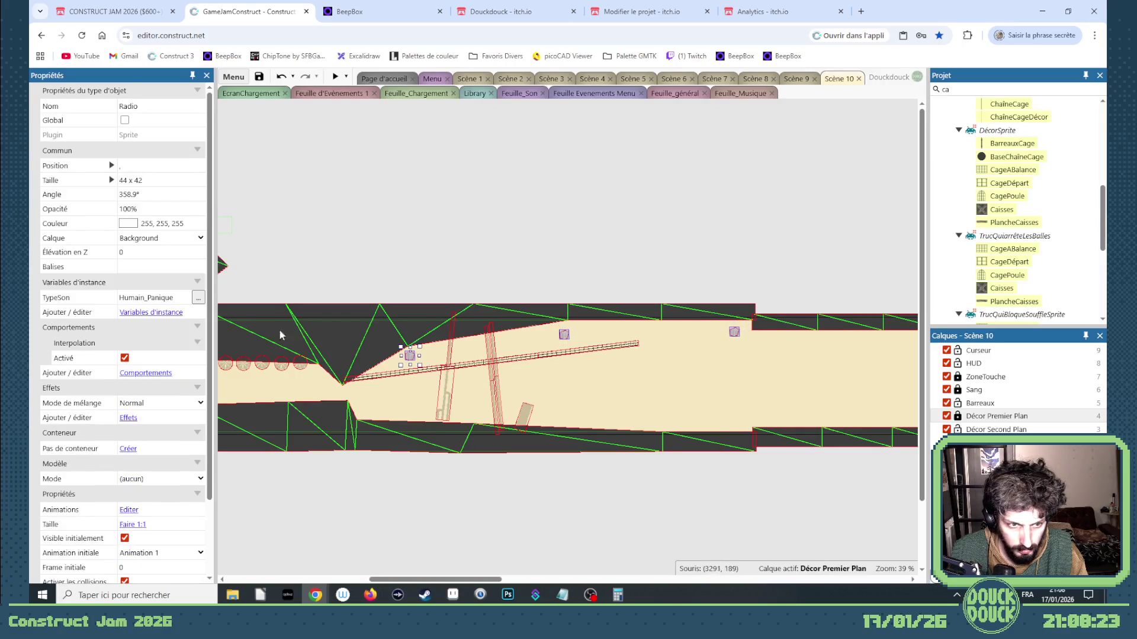
pyautogui.click(186, 299)
pyautogui.press('BackSpace')
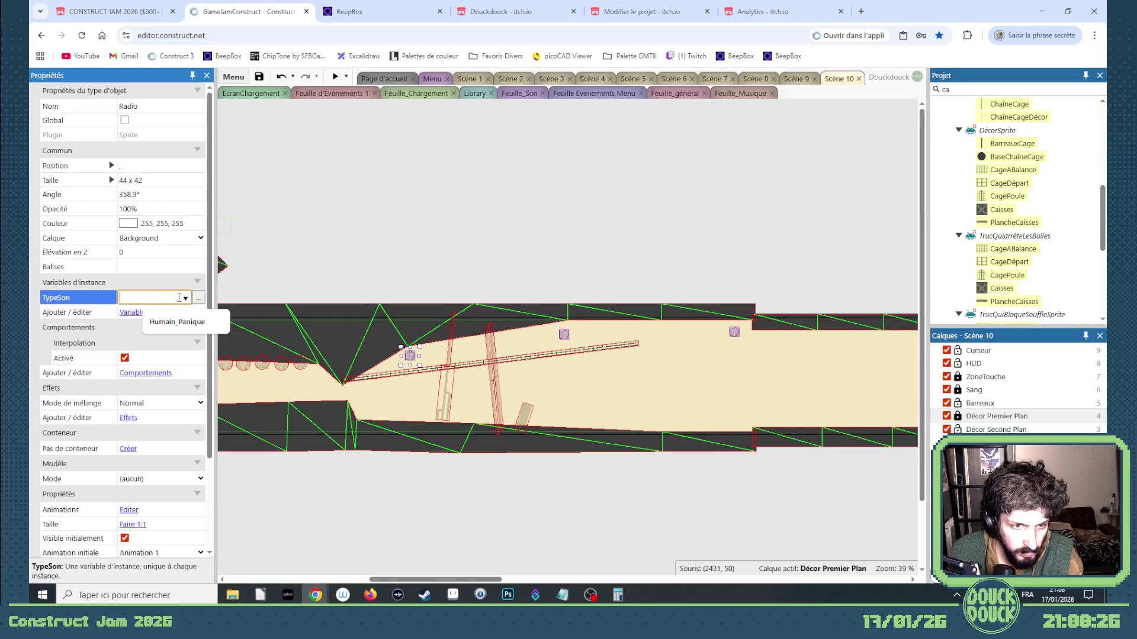
pyautogui.click(185, 299)
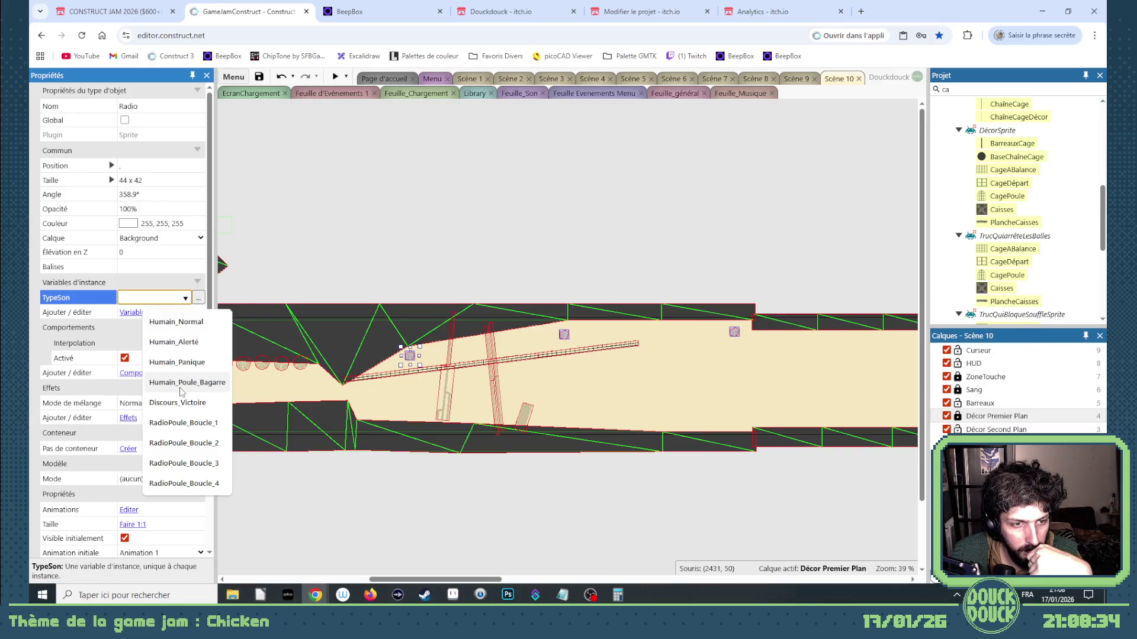
pyautogui.click(181, 383)
pyautogui.click(371, 262)
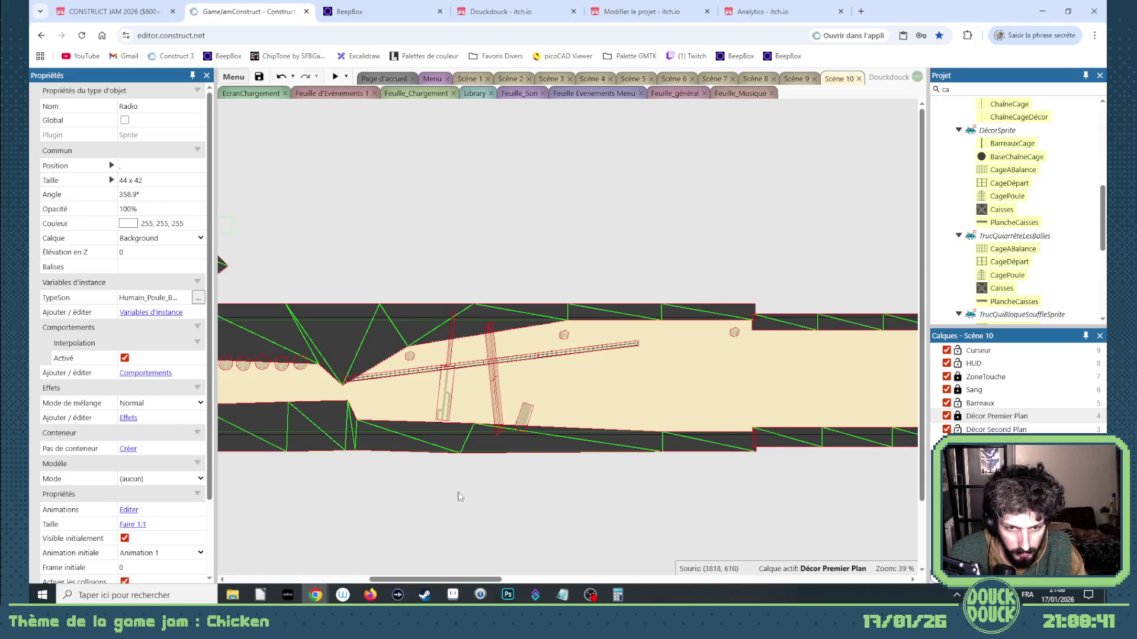
pyautogui.click(1002, 86)
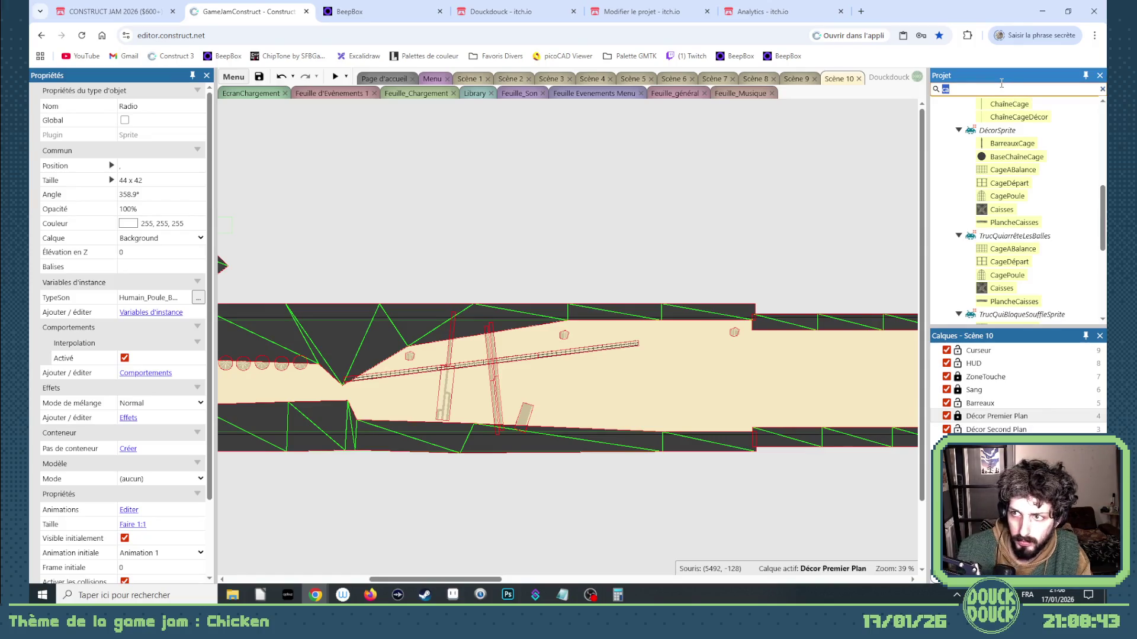
pyautogui.write('poul')
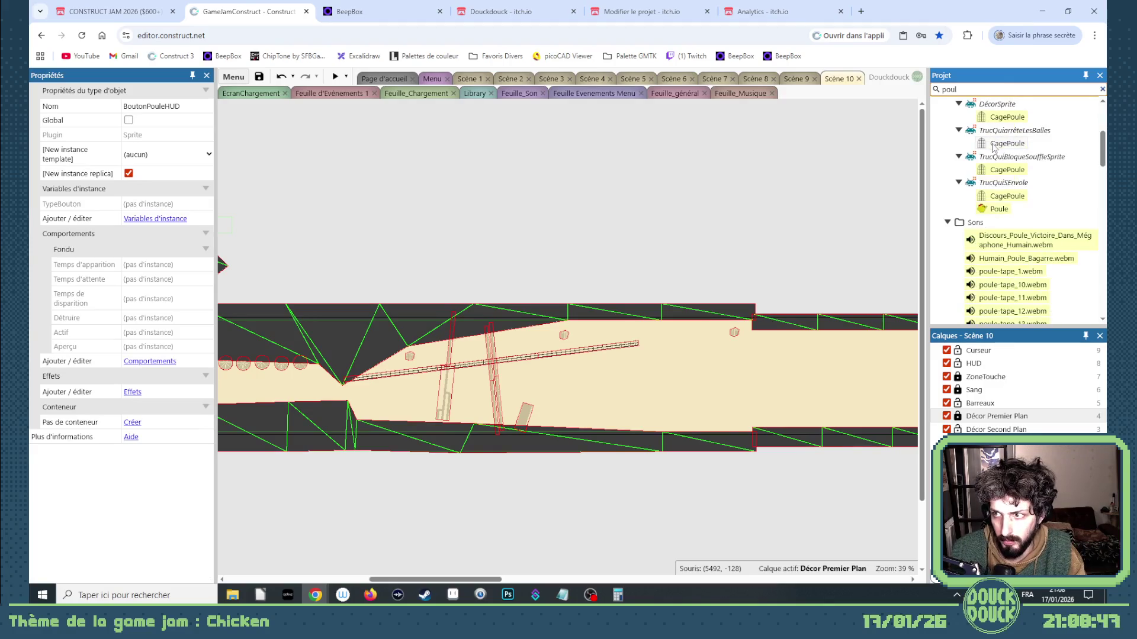
pyautogui.moveTo(1000, 209); pyautogui.dragTo(583, 273)
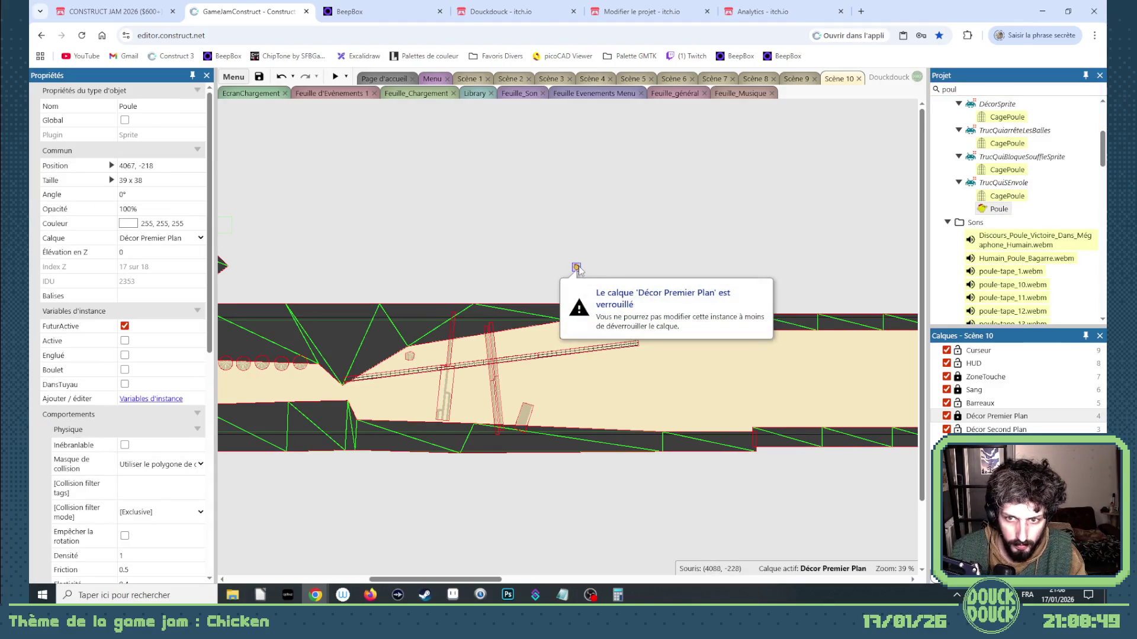
pyautogui.click(158, 239)
pyautogui.click(142, 359)
pyautogui.moveTo(577, 272)
pyautogui.mouseDown()
pyautogui.moveTo(414, 355)
pyautogui.moveTo(418, 372)
pyautogui.mouseUp()
pyautogui.moveTo(480, 579); pyautogui.dragTo(418, 586)
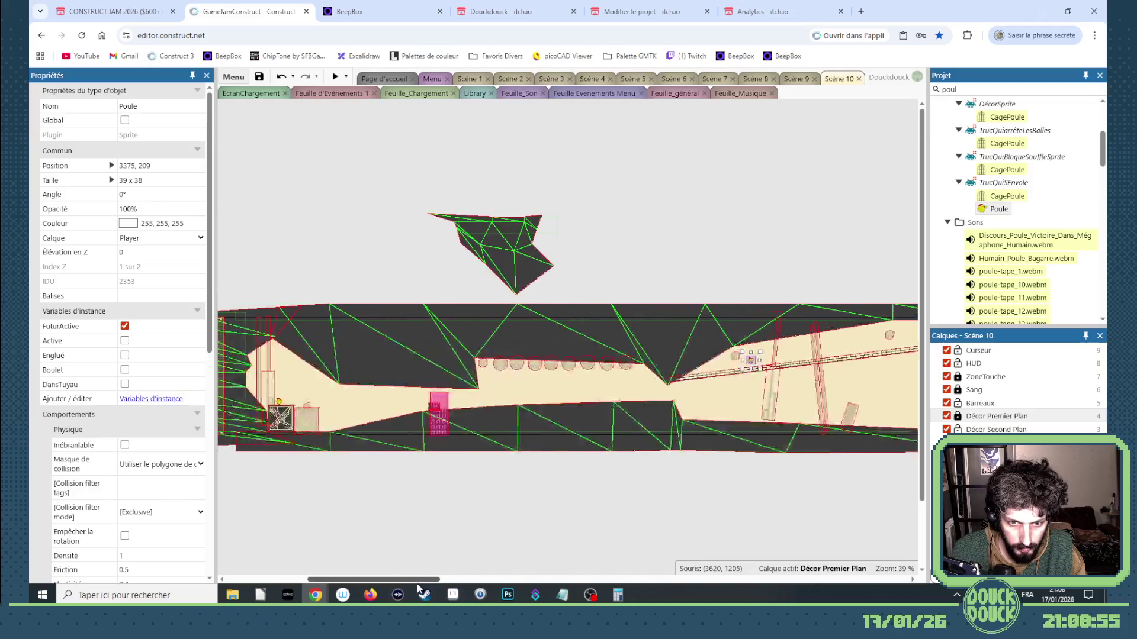
pyautogui.click(431, 408)
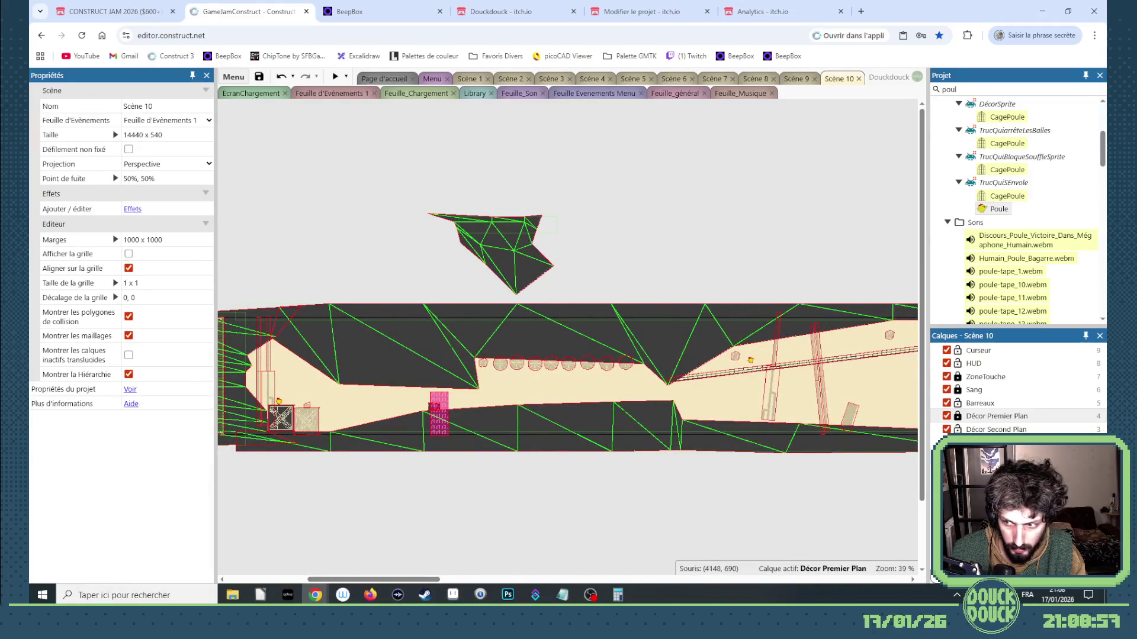
pyautogui.click(958, 416)
pyautogui.click(432, 408)
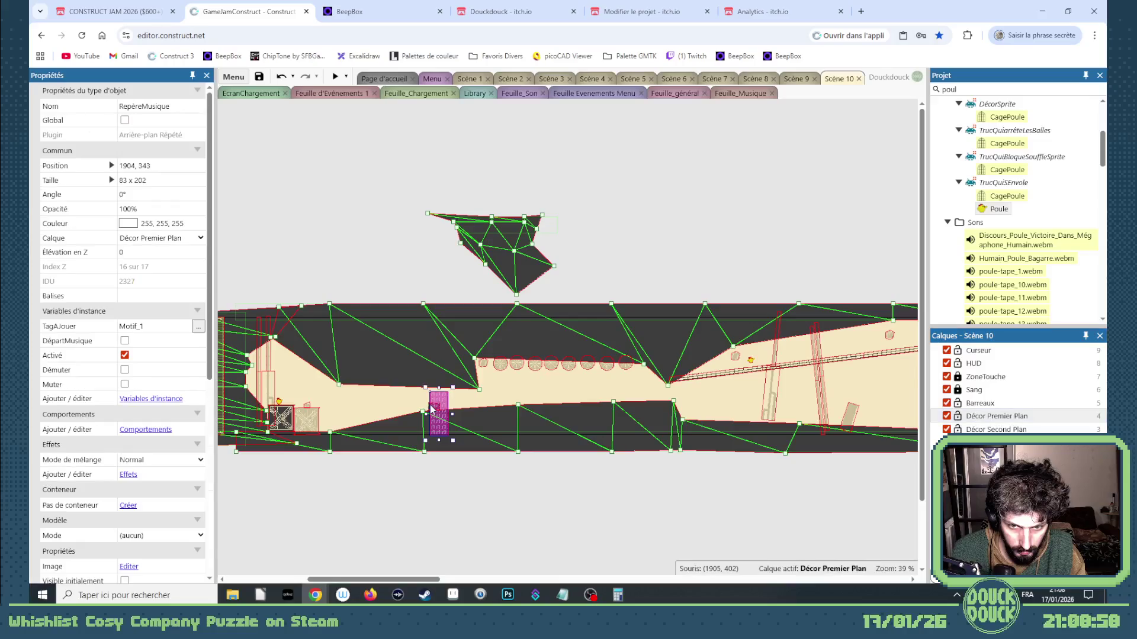
pyautogui.click(432, 408)
pyautogui.click(156, 238)
pyautogui.click(151, 339)
pyautogui.moveTo(373, 579); pyautogui.dragTo(428, 579)
pyautogui.click(552, 551)
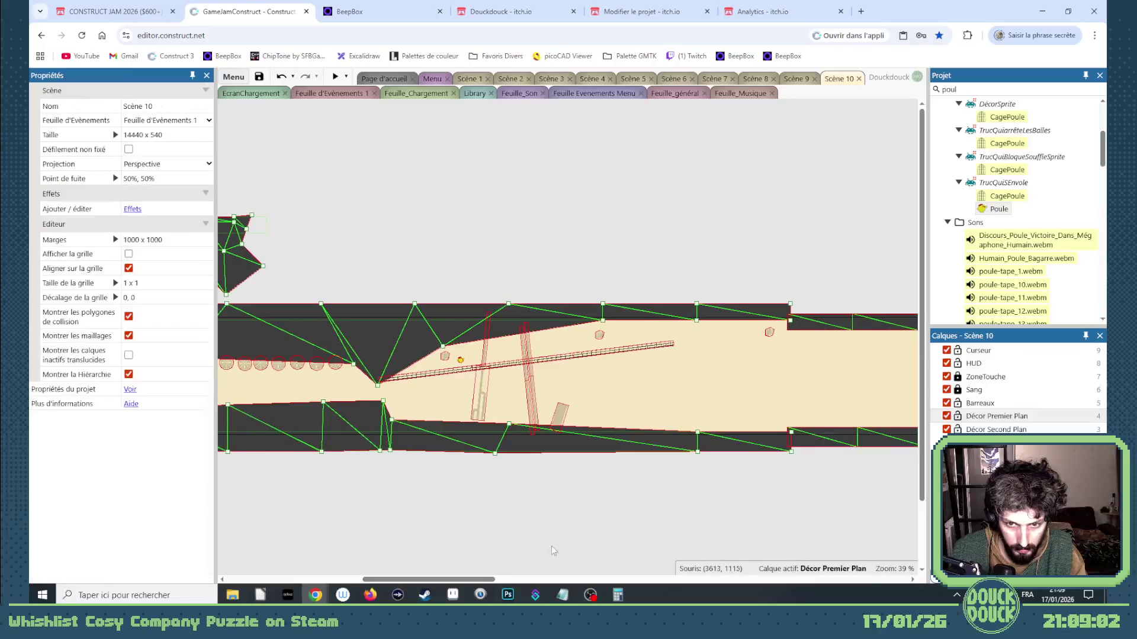
pyautogui.click(958, 417)
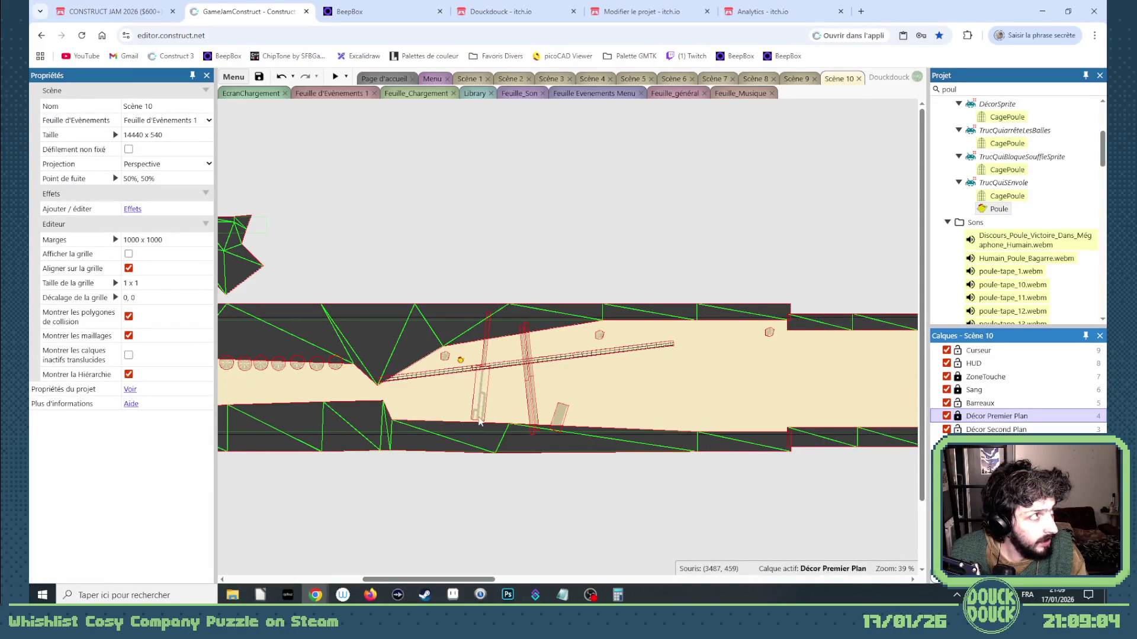
# Slide the Poule chicken left down along the plank rail
pyautogui.scroll(5, 479, 422)
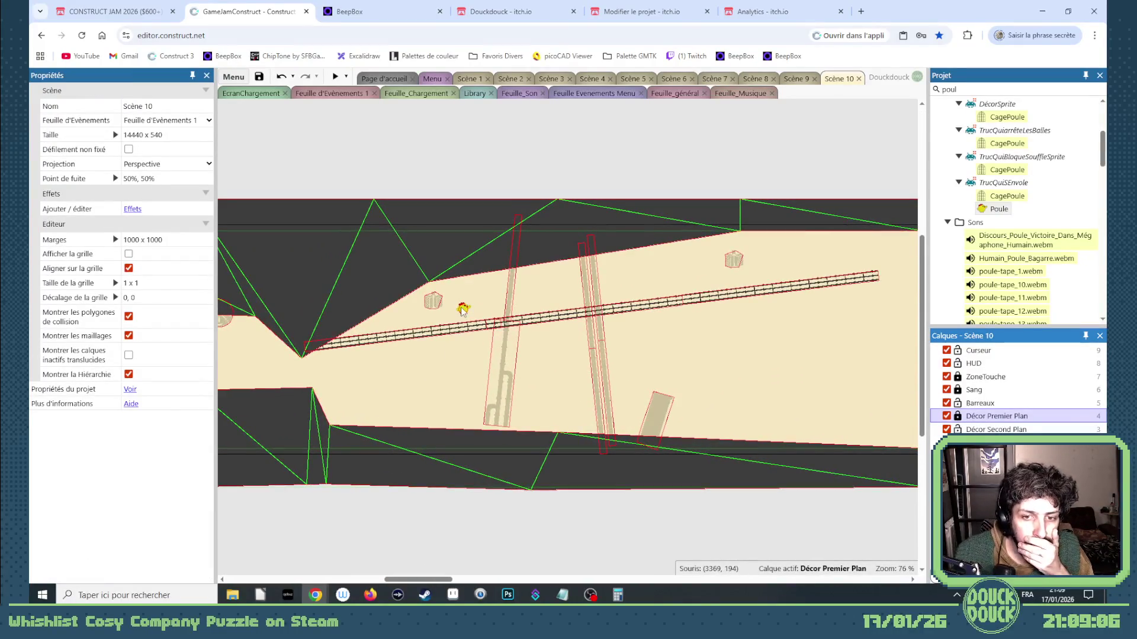
pyautogui.click(463, 309)
pyautogui.moveTo(463, 313); pyautogui.dragTo(384, 328)
pyautogui.scroll(2, 384, 329)
pyautogui.scroll(8, 384, 329)
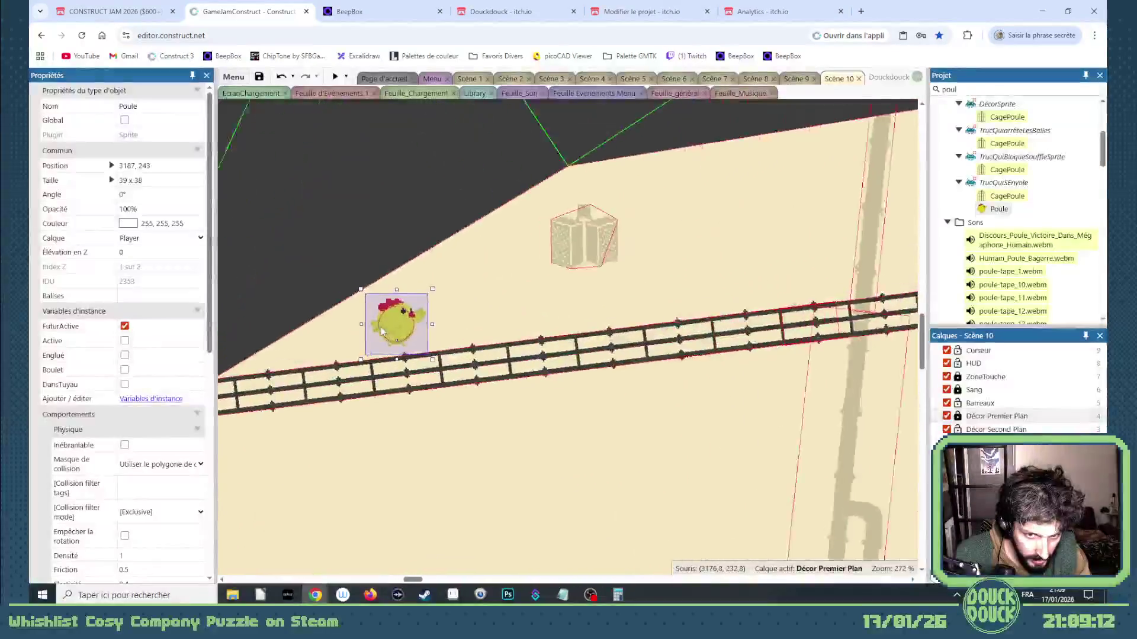
pyautogui.moveTo(389, 349)
pyautogui.mouseDown()
pyautogui.moveTo(284, 363)
pyautogui.moveTo(333, 354)
pyautogui.mouseUp()
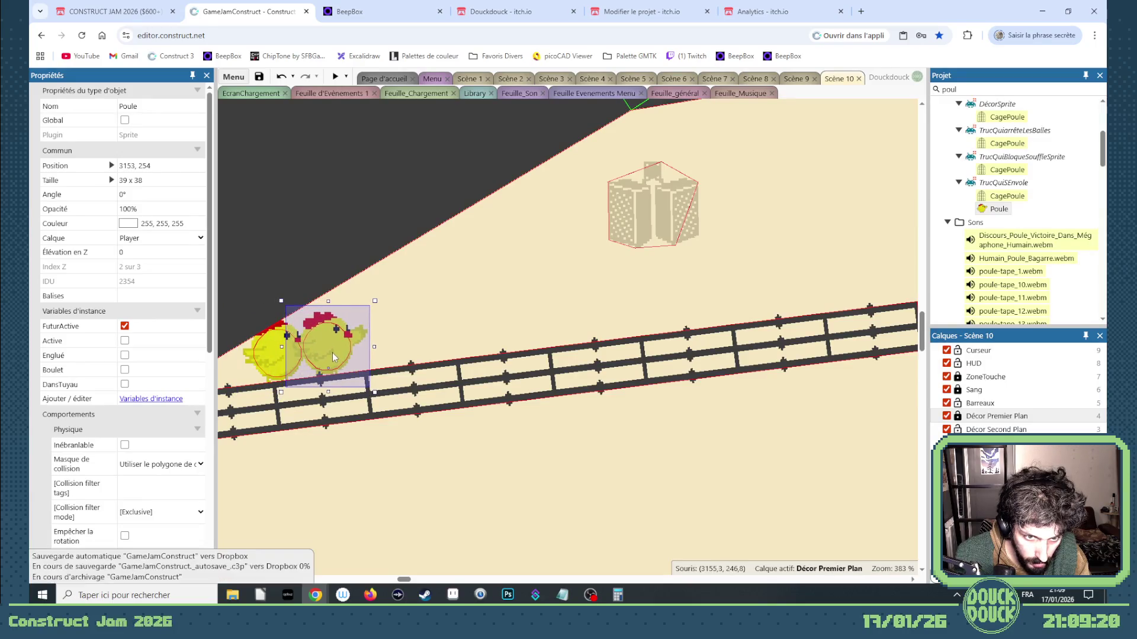
# Untick the chicken's FuturActive and Ctrl-drag a copy beside it on the rail
pyautogui.click(125, 326)
pyautogui.moveTo(319, 352); pyautogui.dragTo(417, 342)
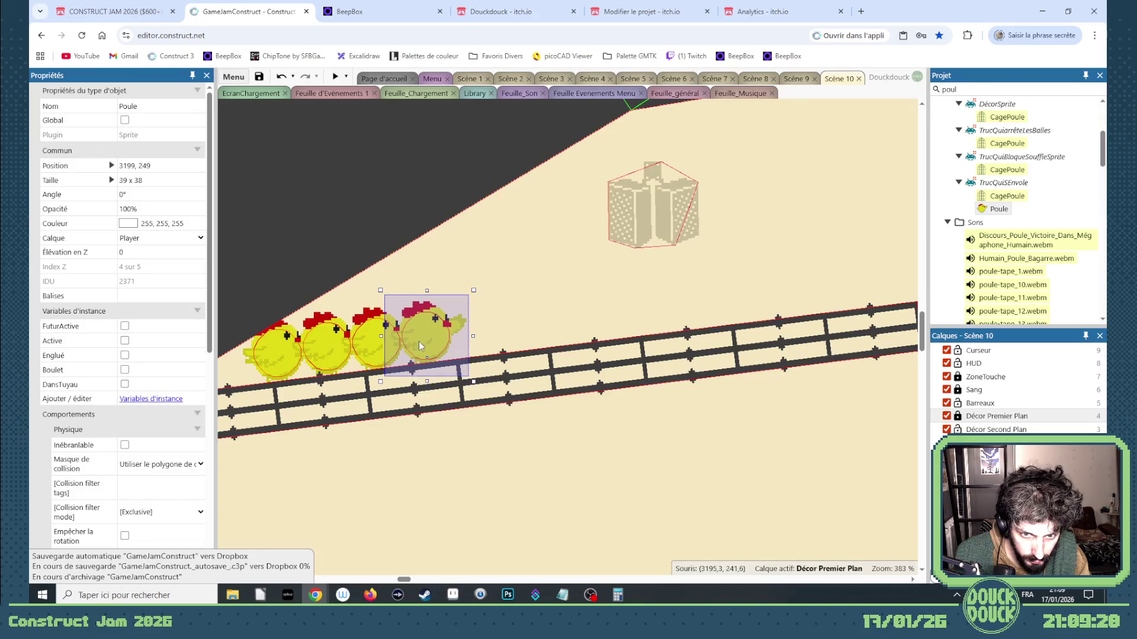
pyautogui.scroll(-5, 418, 341)
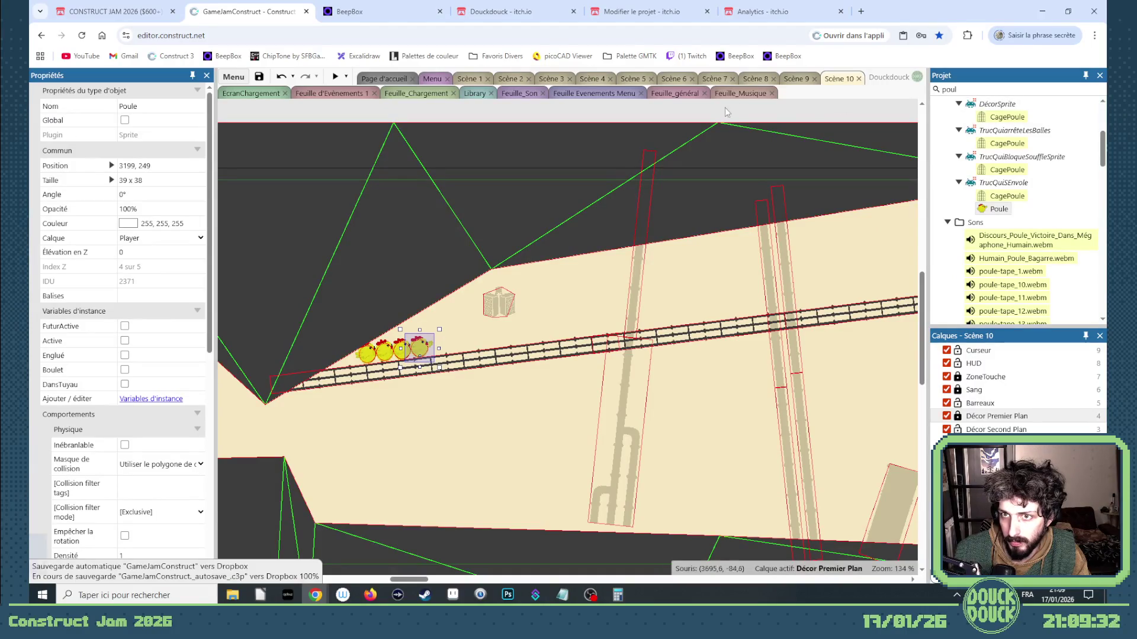
pyautogui.click(794, 78)
# Copy the purple ZoneTremble from Scène 9 and paste it into Scène 10
pyautogui.scroll(-3, 556, 304)
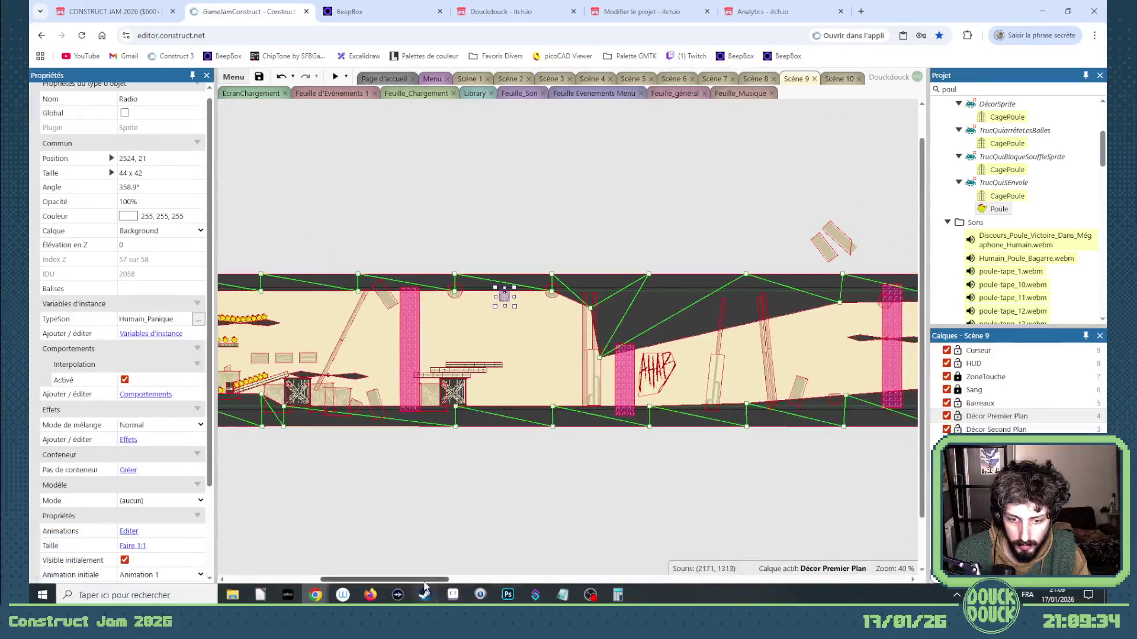
pyautogui.hscroll(5, 544, 414)
pyautogui.click(573, 384)
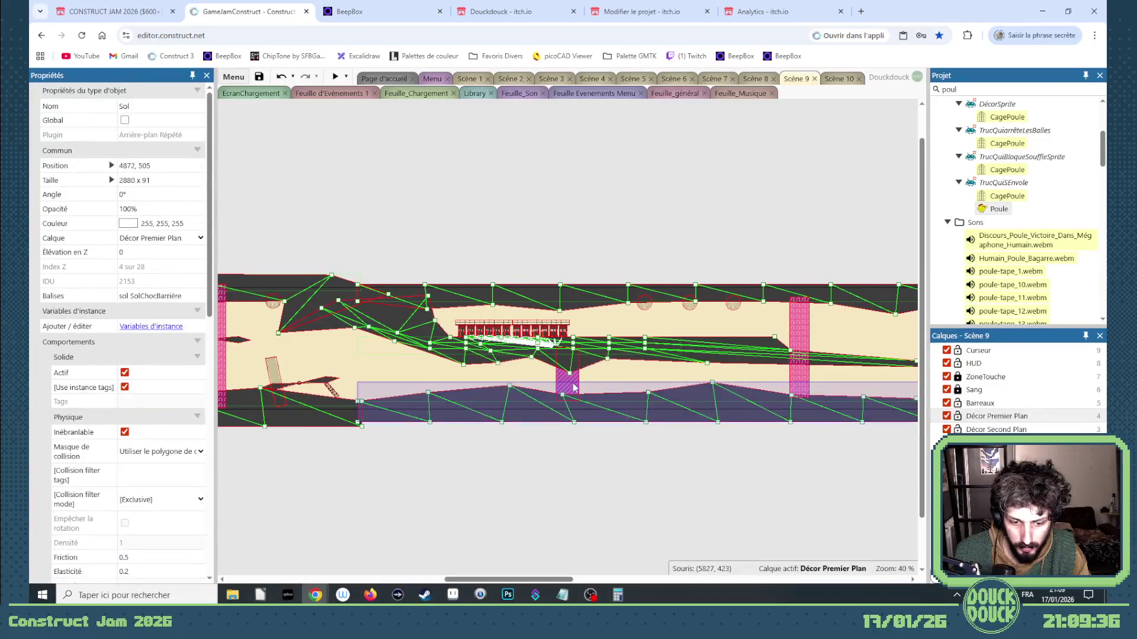
pyautogui.click(573, 384)
pyautogui.click(840, 79)
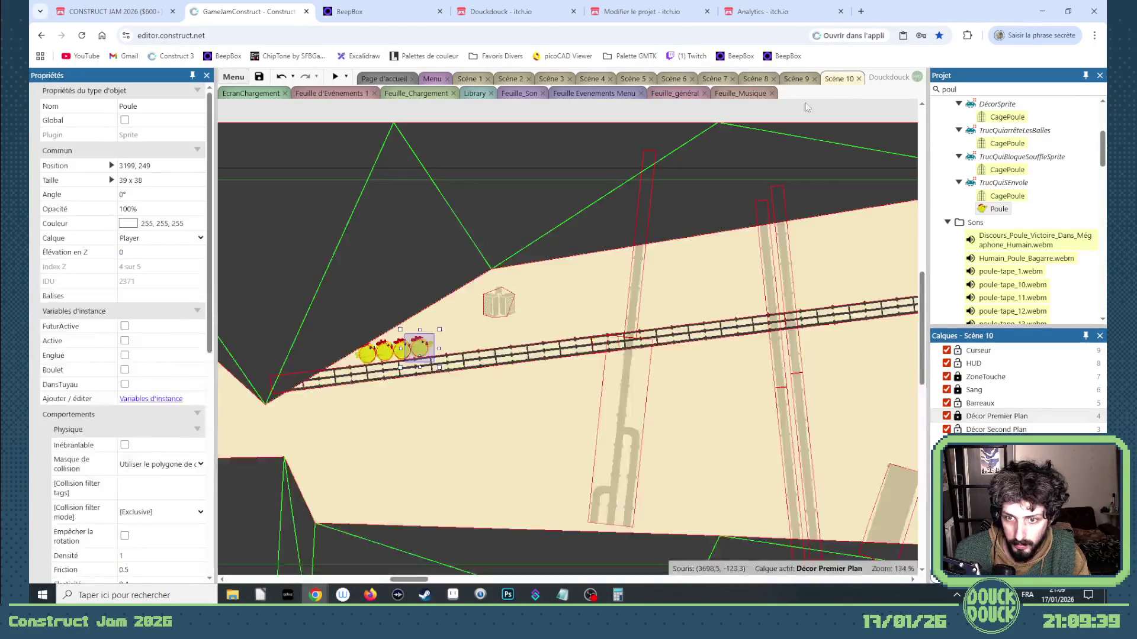
pyautogui.hotkey('ctrl', 'v')
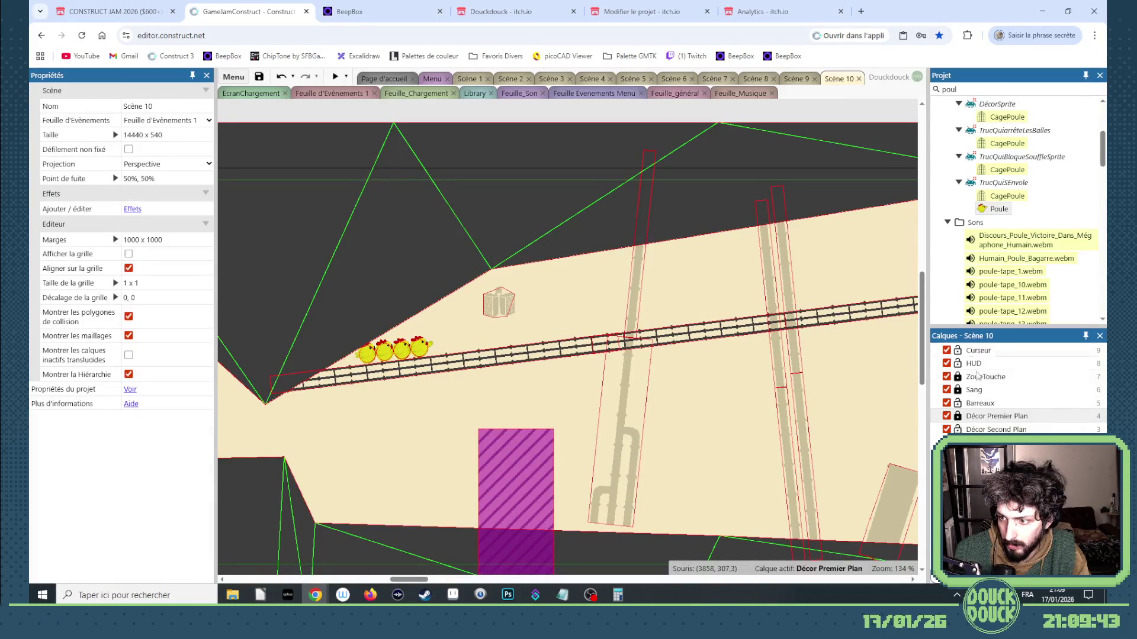
# Put ZoneTremble on the Barreaux layer, under the rail at 3228, 255, sized 100 x 232
pyautogui.click(548, 479)
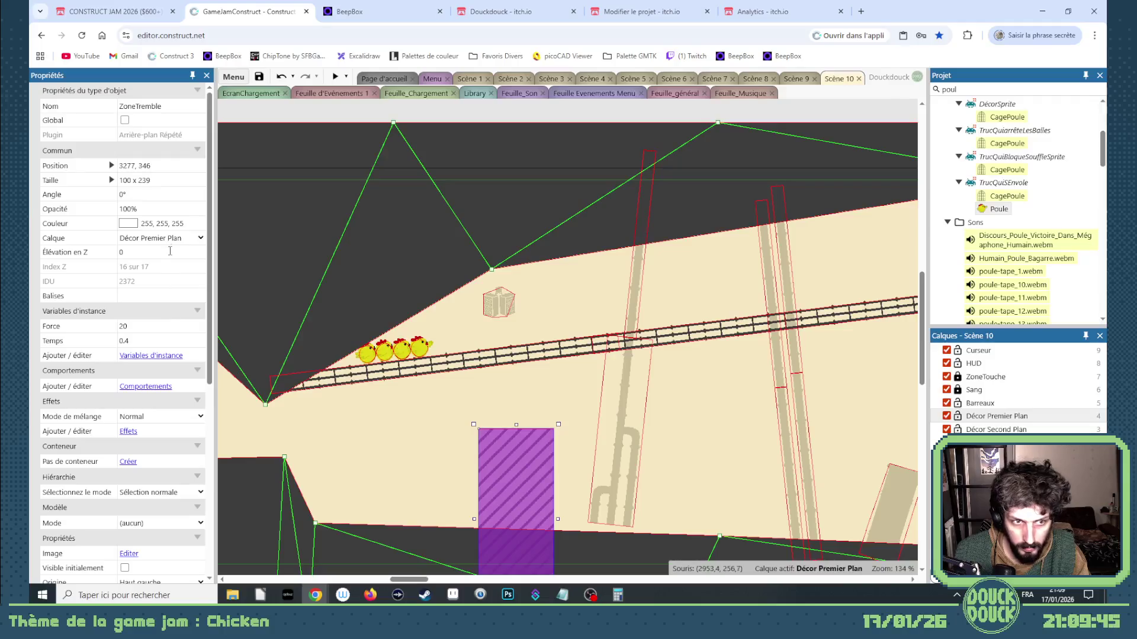
pyautogui.click(172, 237)
pyautogui.click(160, 310)
pyautogui.moveTo(516, 459); pyautogui.dragTo(478, 392)
pyautogui.moveTo(479, 545)
pyautogui.mouseDown()
pyautogui.moveTo(477, 528)
pyautogui.moveTo(476, 540)
pyautogui.mouseUp()
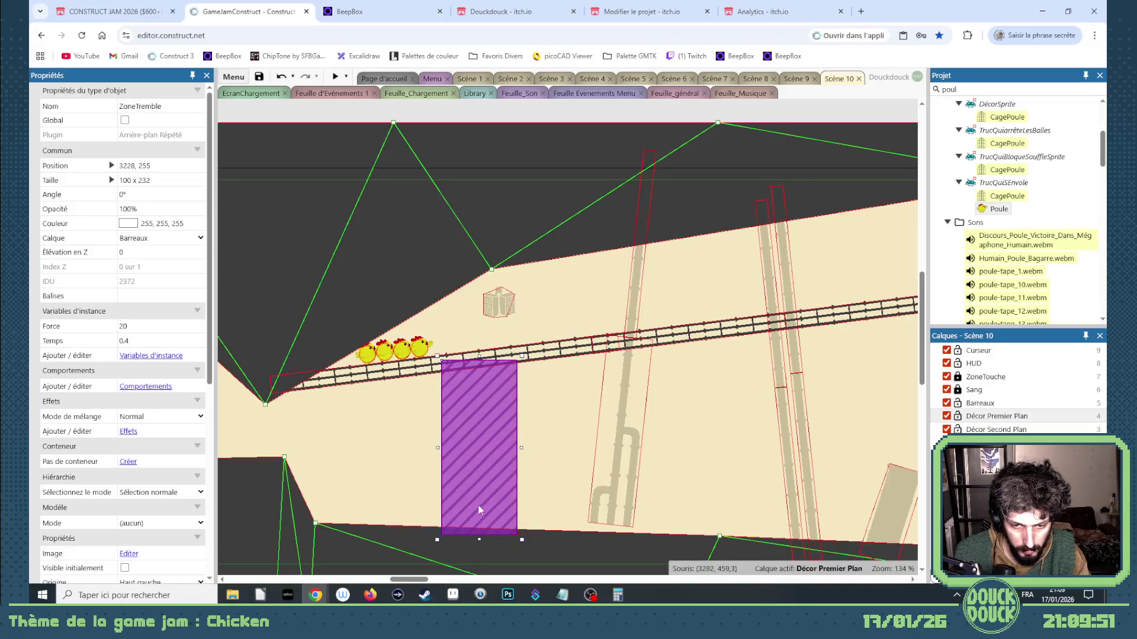
pyautogui.click(405, 356)
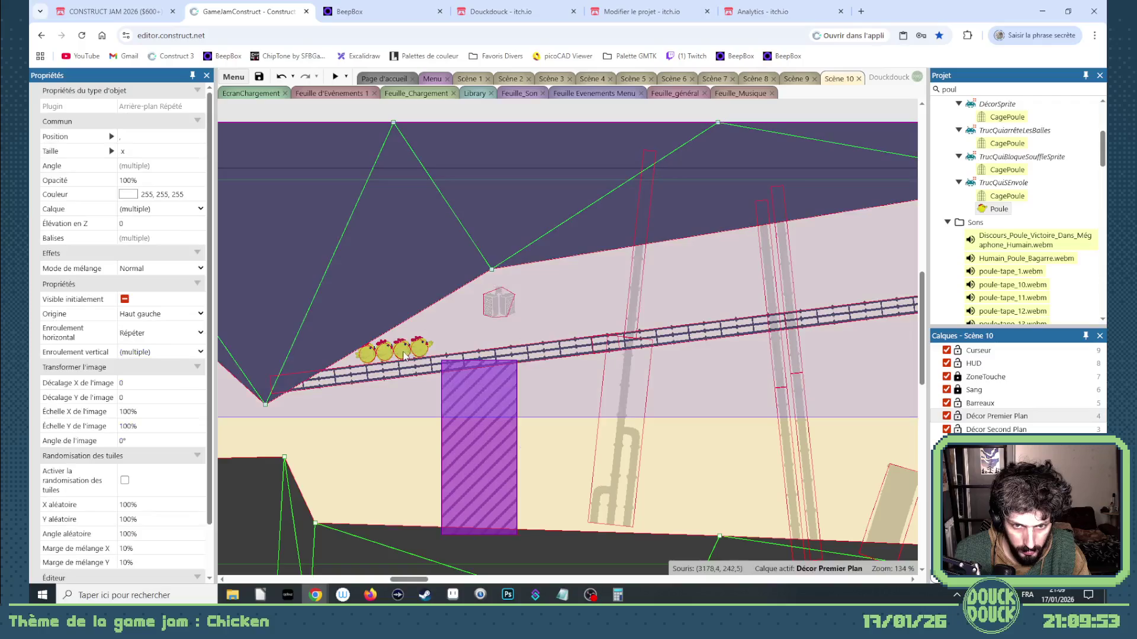
pyautogui.click(502, 374)
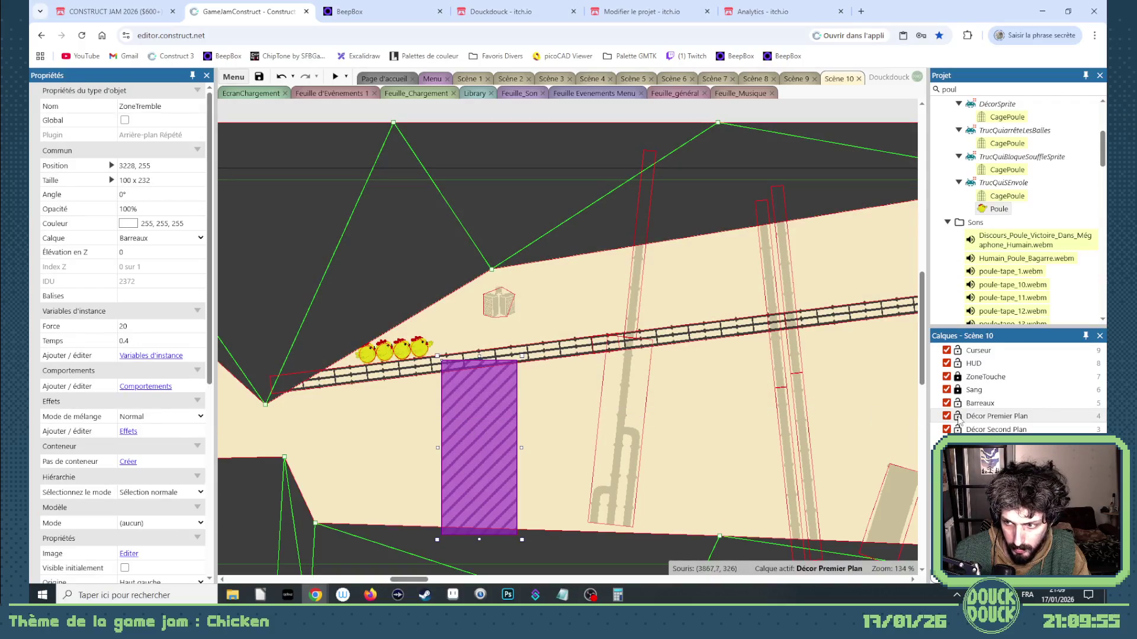
# Add the four Poule chicks as children of ZoneTremble via Hiérarchie > Ajouter la sélection à cette instance
pyautogui.click(419, 350)
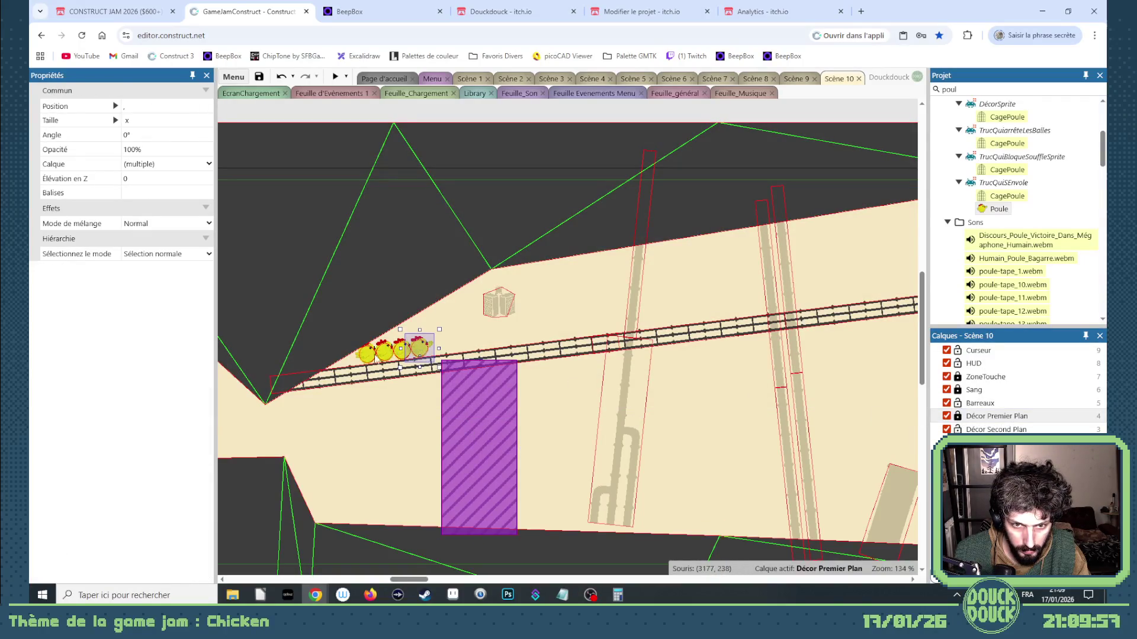
pyautogui.scroll(4, 377, 359)
pyautogui.keyDown('shift'); pyautogui.click(425, 351); pyautogui.keyUp('shift')
pyautogui.keyDown('shift'); pyautogui.click(401, 350); pyautogui.keyUp('shift')
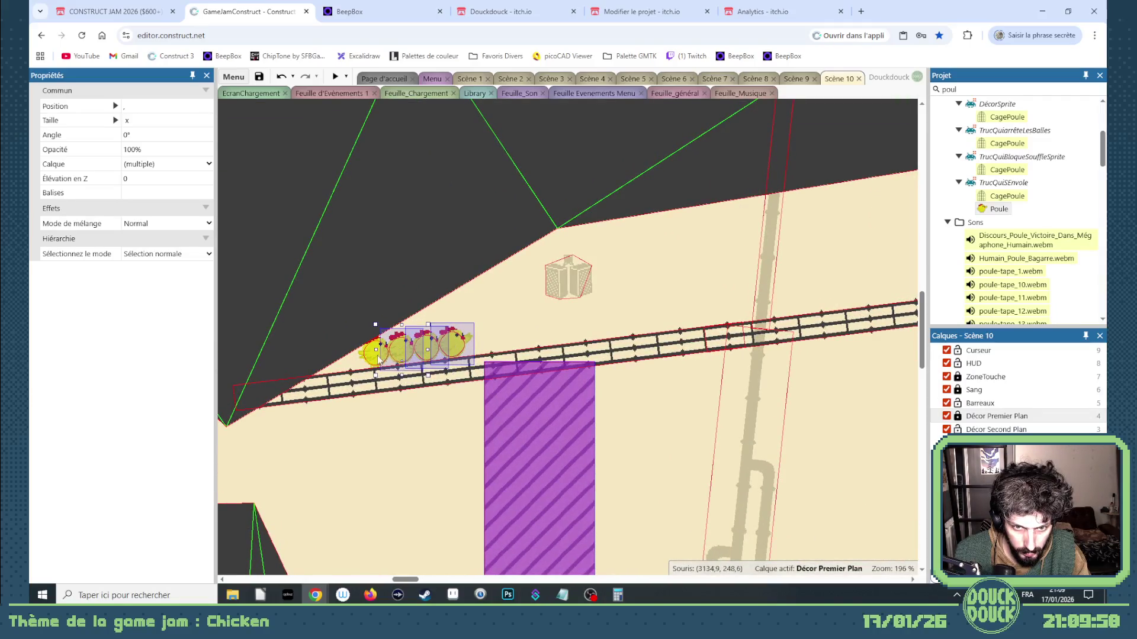
pyautogui.keyDown('shift'); pyautogui.click(376, 354); pyautogui.keyUp('shift')
pyautogui.rightClick(513, 443)
pyautogui.moveTo(547, 271)
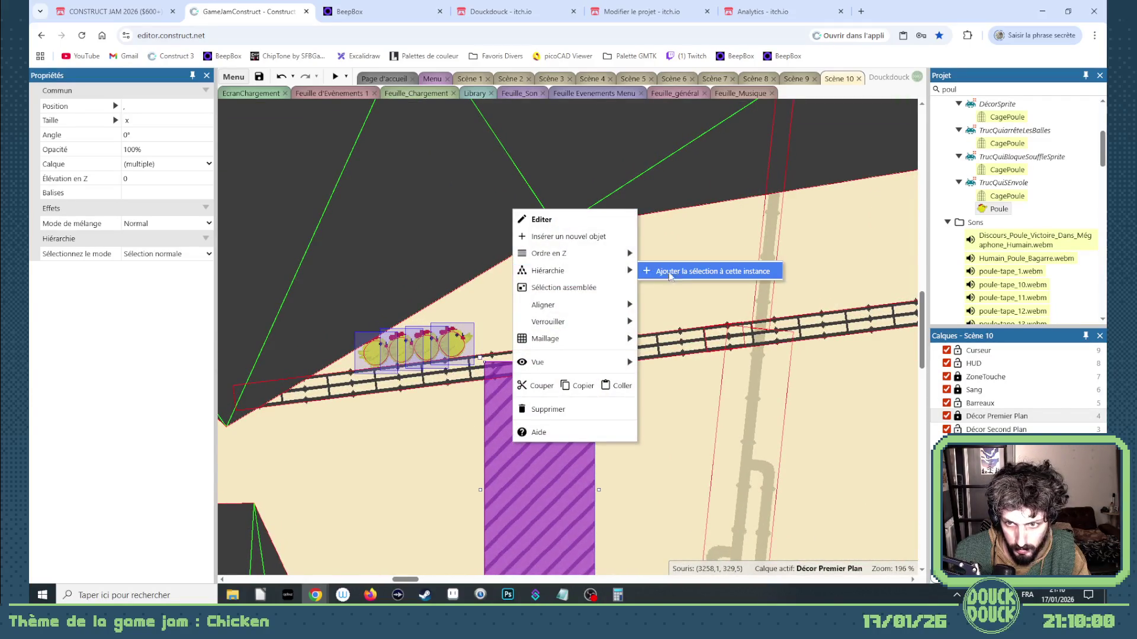
pyautogui.click(671, 274)
pyautogui.scroll(-9, 595, 386)
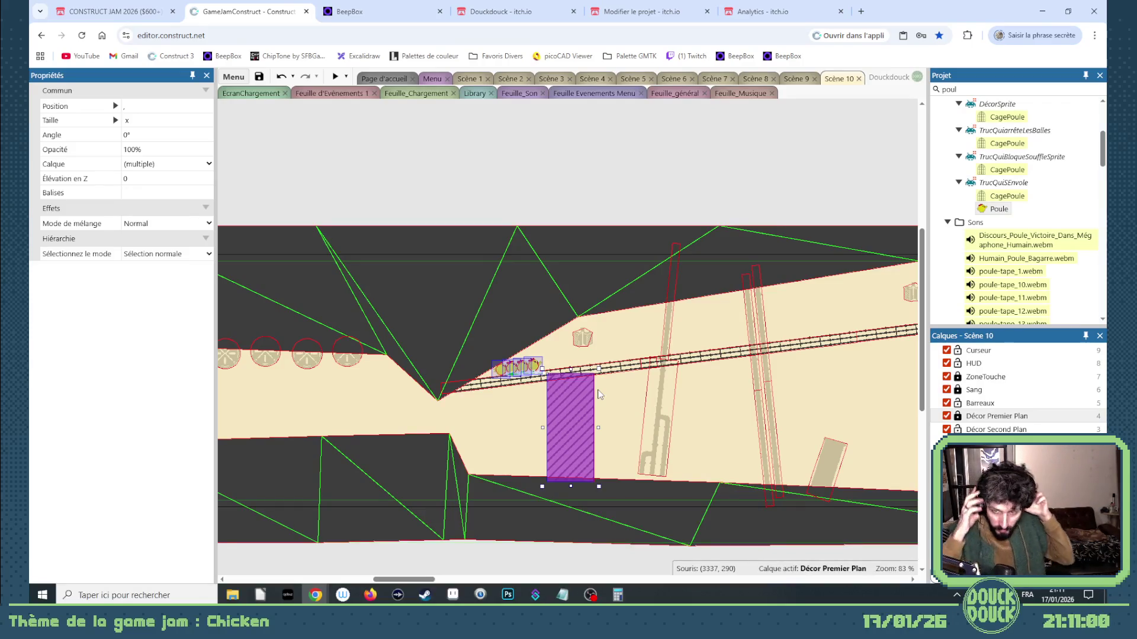
# Preview Scène 10, then untick FuturActive on all four Poule chickens
pyautogui.click(333, 77)
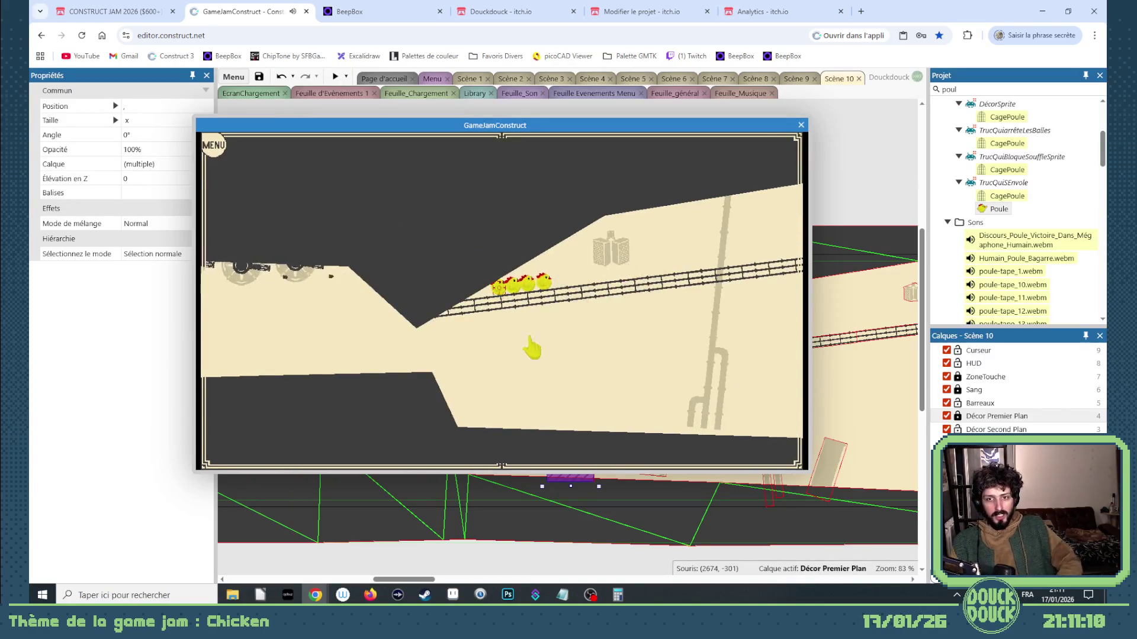
pyautogui.click(801, 125)
pyautogui.moveTo(561, 212); pyautogui.dragTo(459, 399)
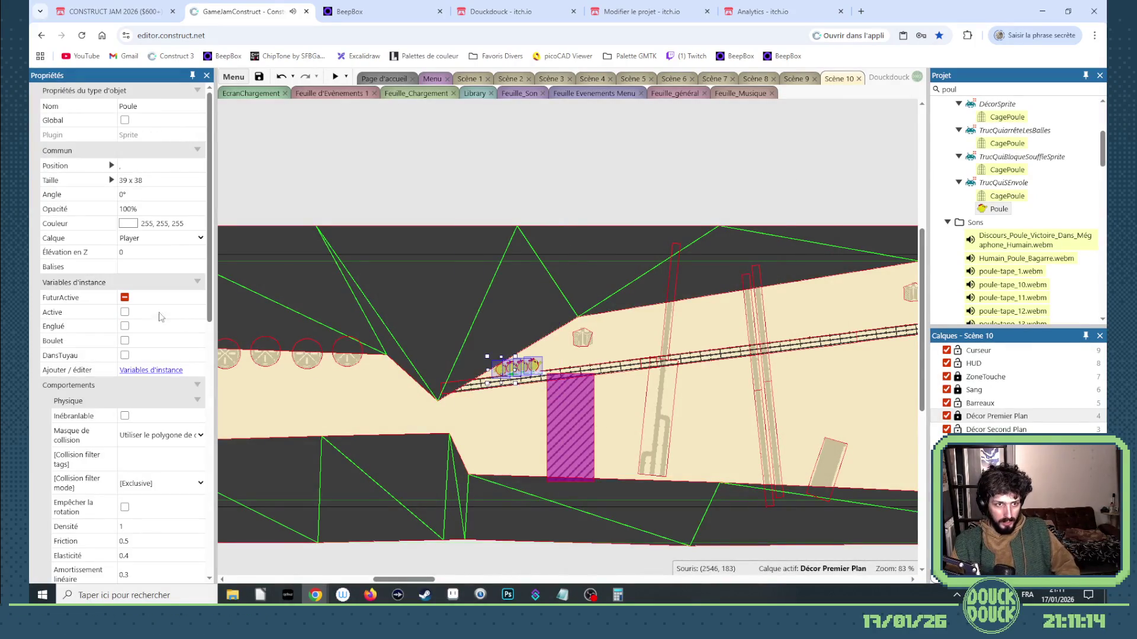
pyautogui.click(134, 298)
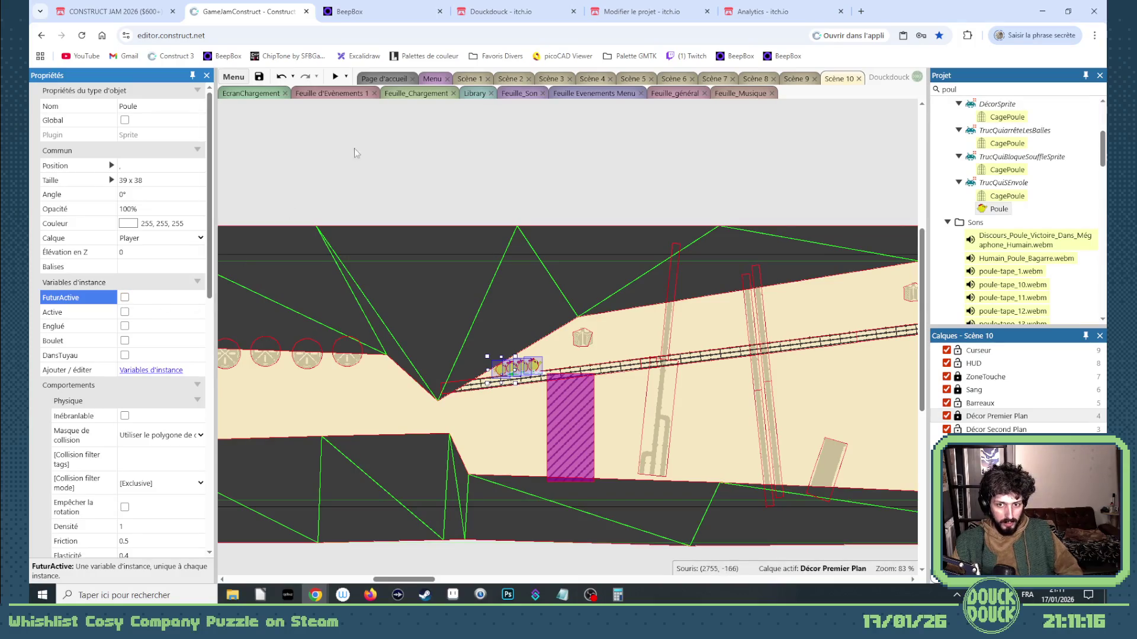
# Test-play Scène 10 again in fullscreen, then exit and close the preview
pyautogui.click(335, 76)
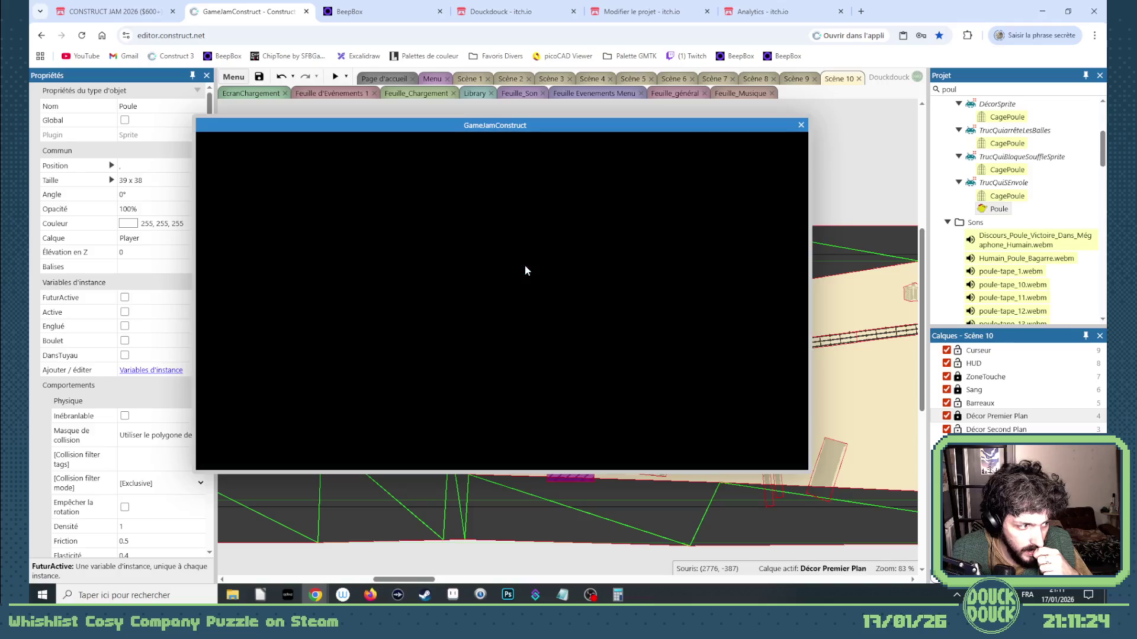
pyautogui.click(587, 299)
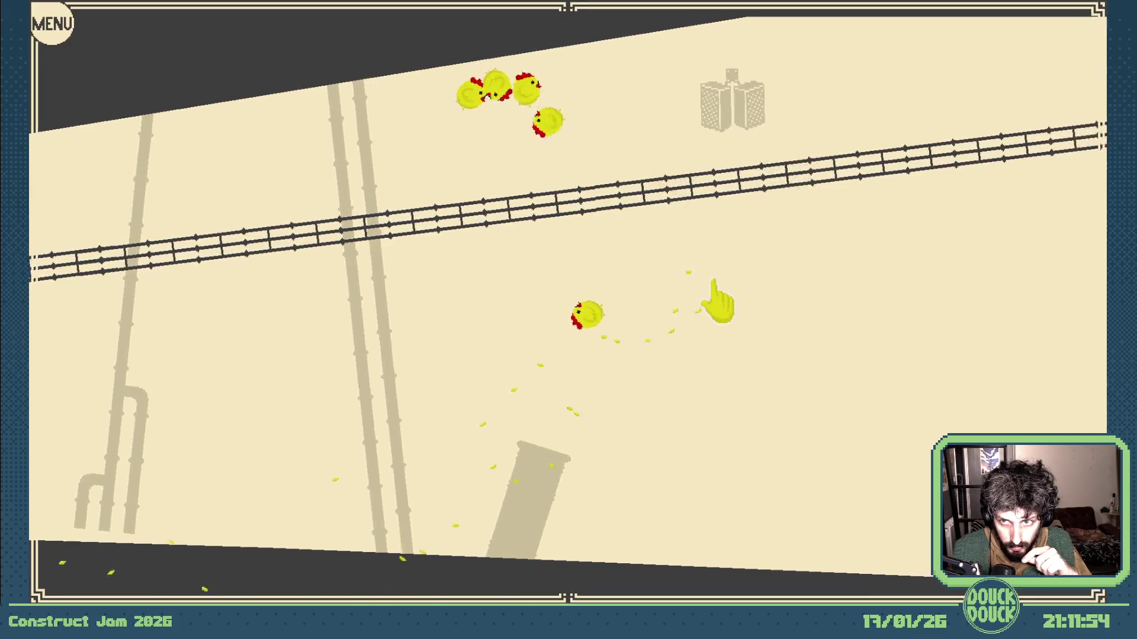
pyautogui.press('Escape')
pyautogui.click(801, 125)
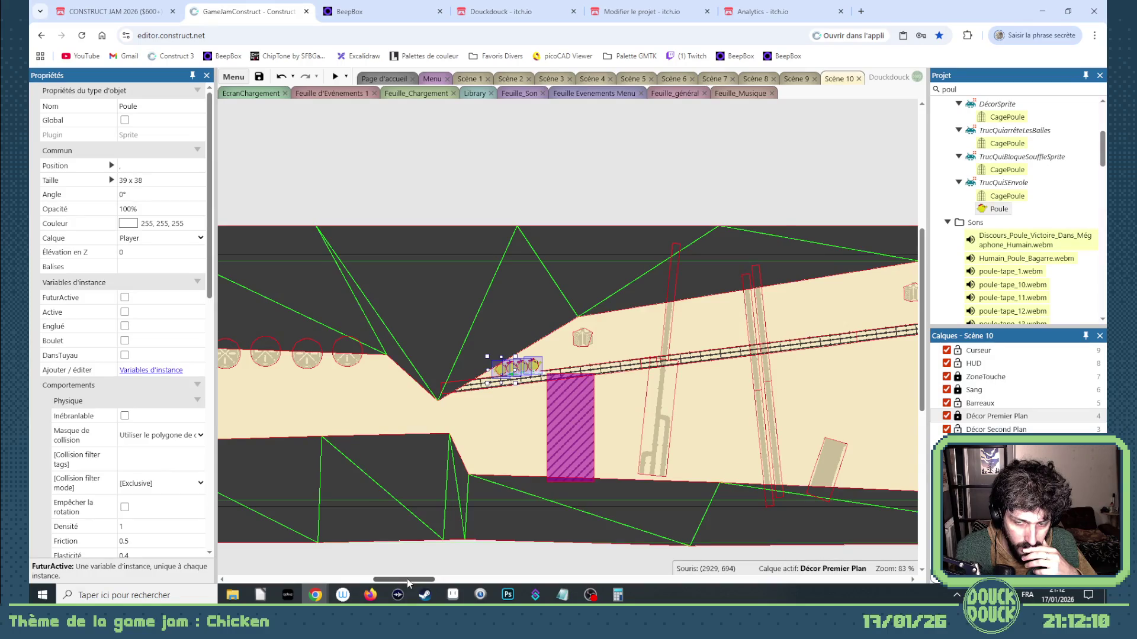
# Select the small radio on the crates and check its TypeSon sound value
pyautogui.moveTo(407, 583); pyautogui.dragTo(328, 583)
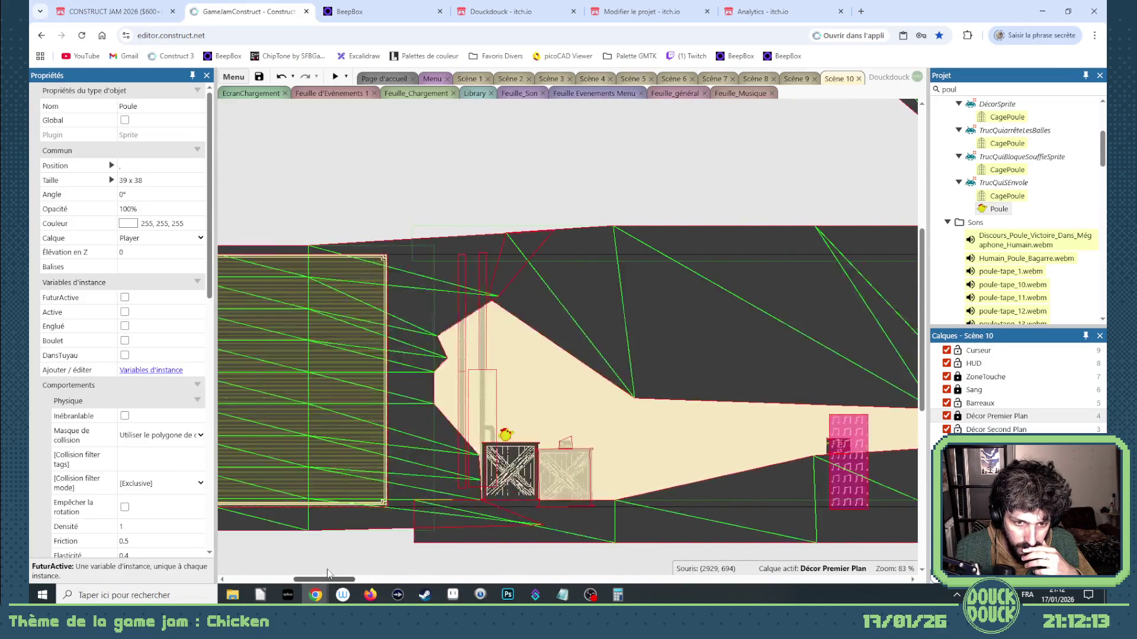
pyautogui.click(565, 443)
pyautogui.click(149, 326)
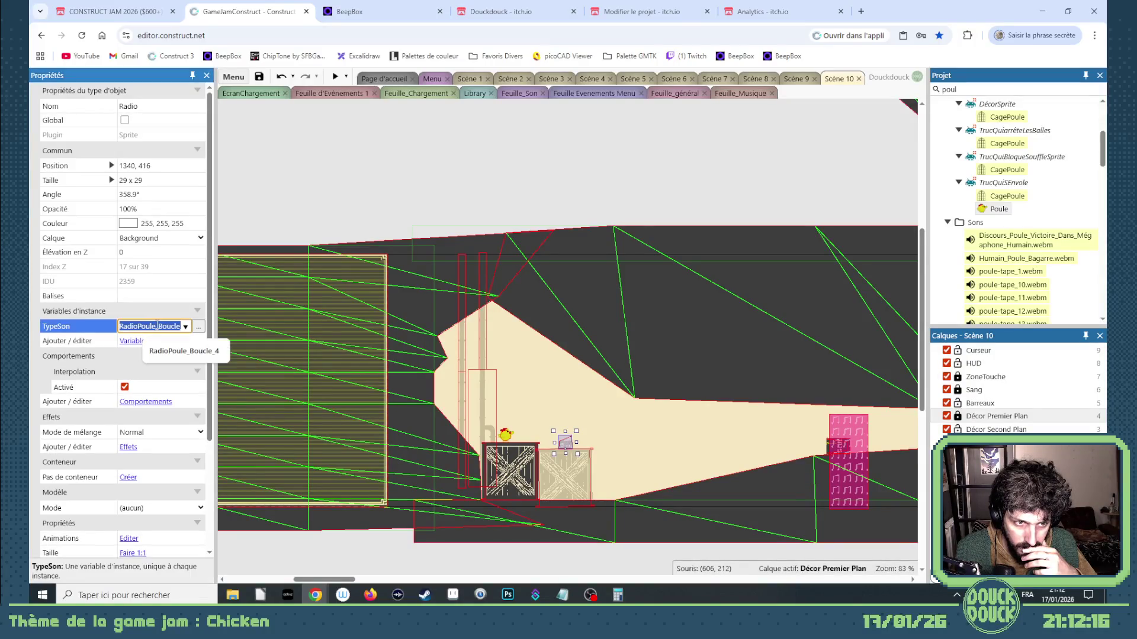
pyautogui.moveTo(349, 580)
pyautogui.mouseDown()
pyautogui.moveTo(461, 580)
pyautogui.moveTo(361, 578)
pyautogui.mouseUp()
# Move the other radio left to sit above the crates just under the ceiling
pyautogui.click(765, 354)
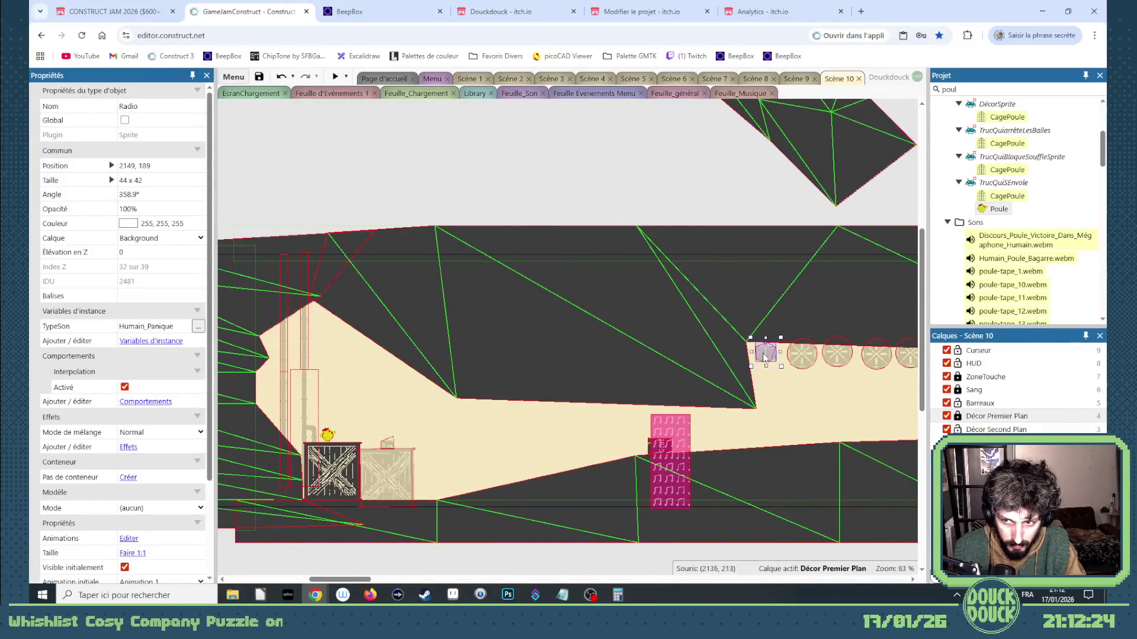
pyautogui.moveTo(768, 355)
pyautogui.mouseDown()
pyautogui.moveTo(351, 359)
pyautogui.moveTo(330, 338)
pyautogui.mouseUp()
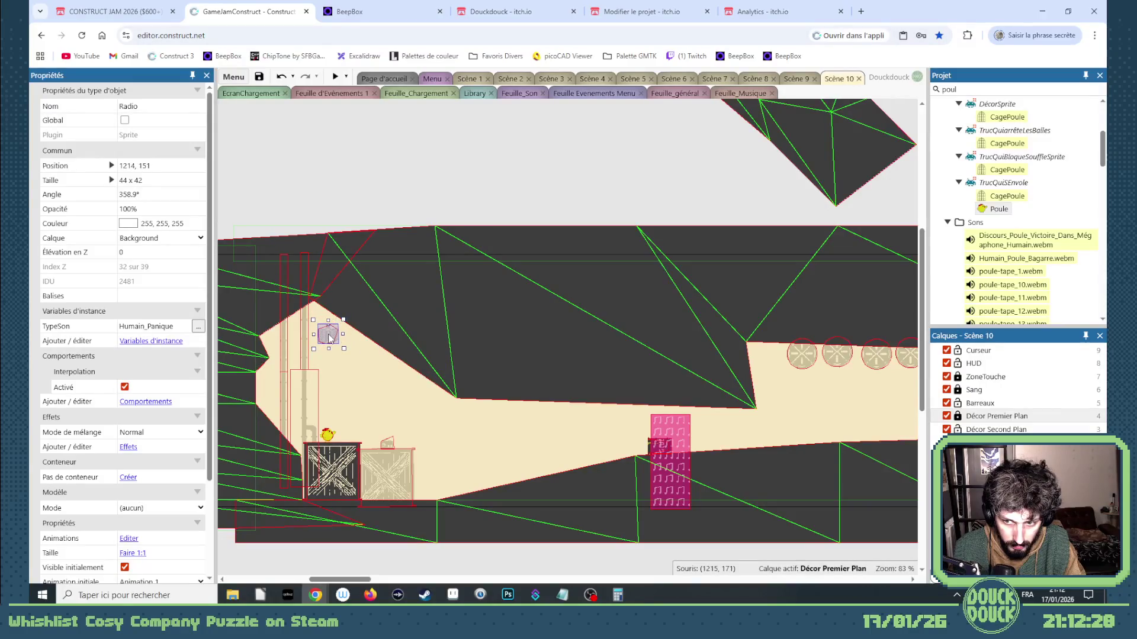
pyautogui.click(720, 374)
pyautogui.moveTo(372, 579); pyautogui.dragTo(393, 579)
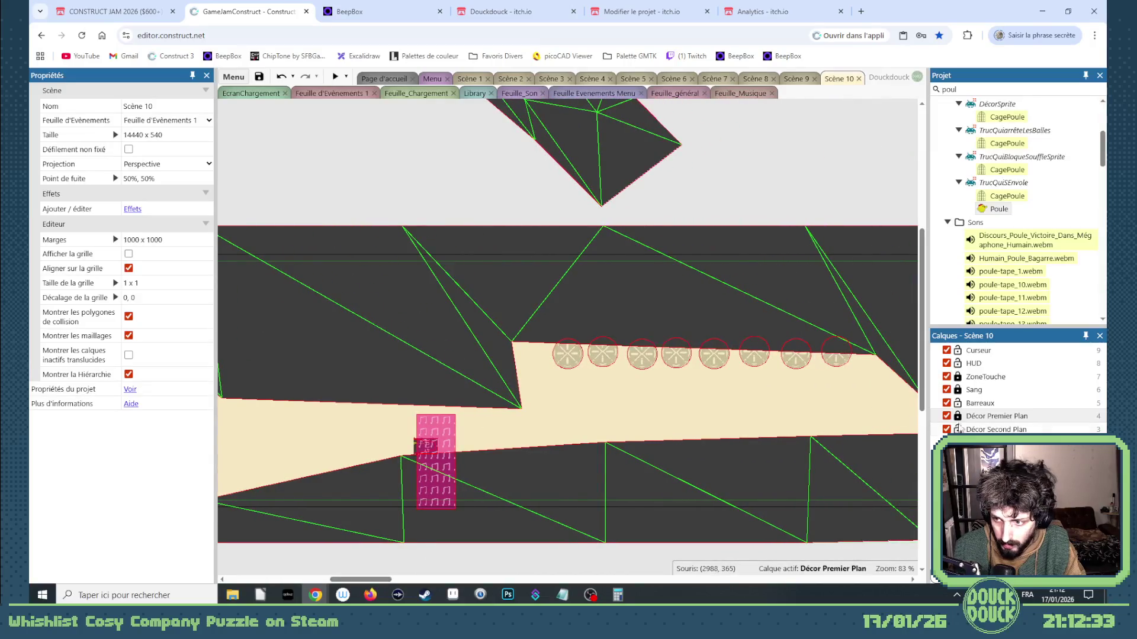
# Unlock the Décor Premier Plan layer and drag a mesh point of the dark décor toward the saws
pyautogui.click(961, 421)
pyautogui.moveTo(513, 342); pyautogui.dragTo(550, 346)
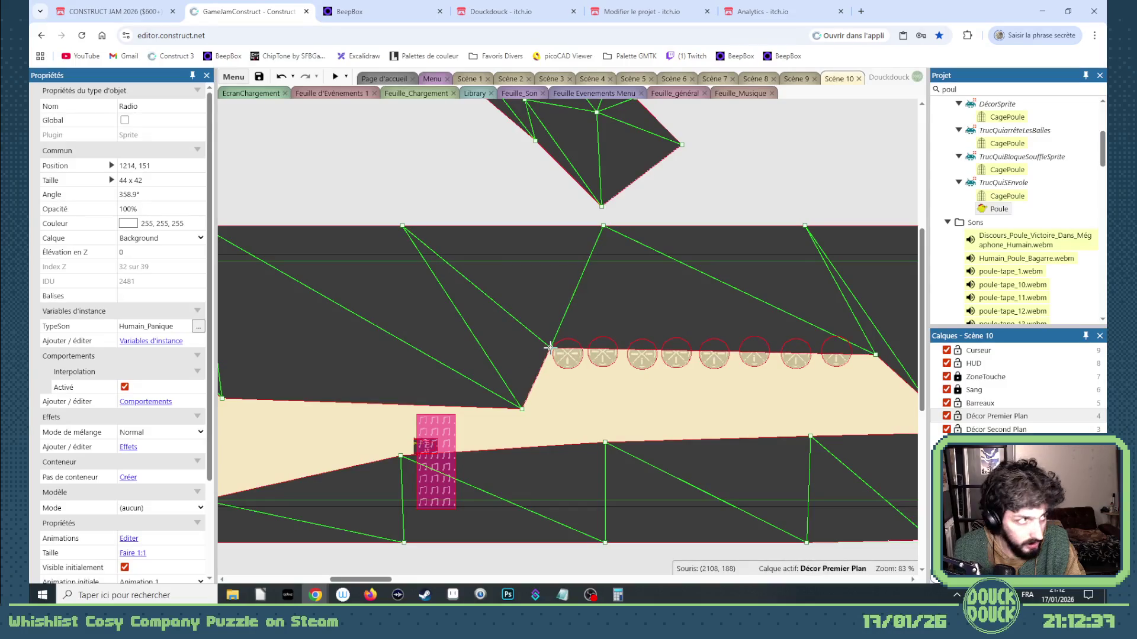
pyautogui.moveTo(390, 581); pyautogui.dragTo(447, 580)
pyautogui.click(393, 341)
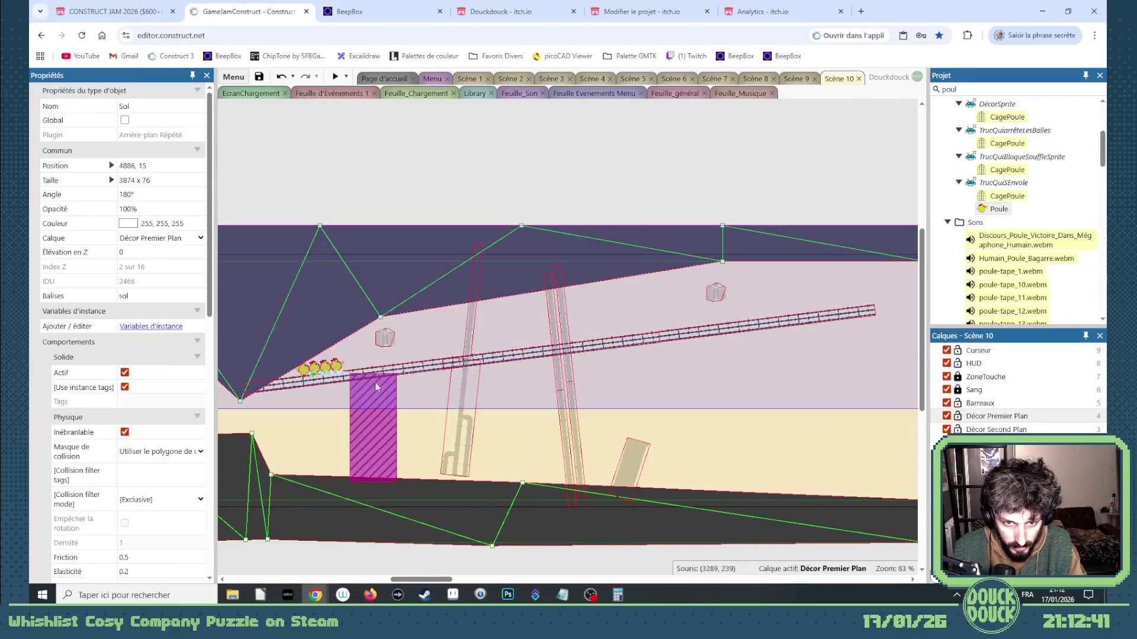
# Lock Décor Premier Plan and select the purple ZoneTremble plus both radios
pyautogui.click(957, 421)
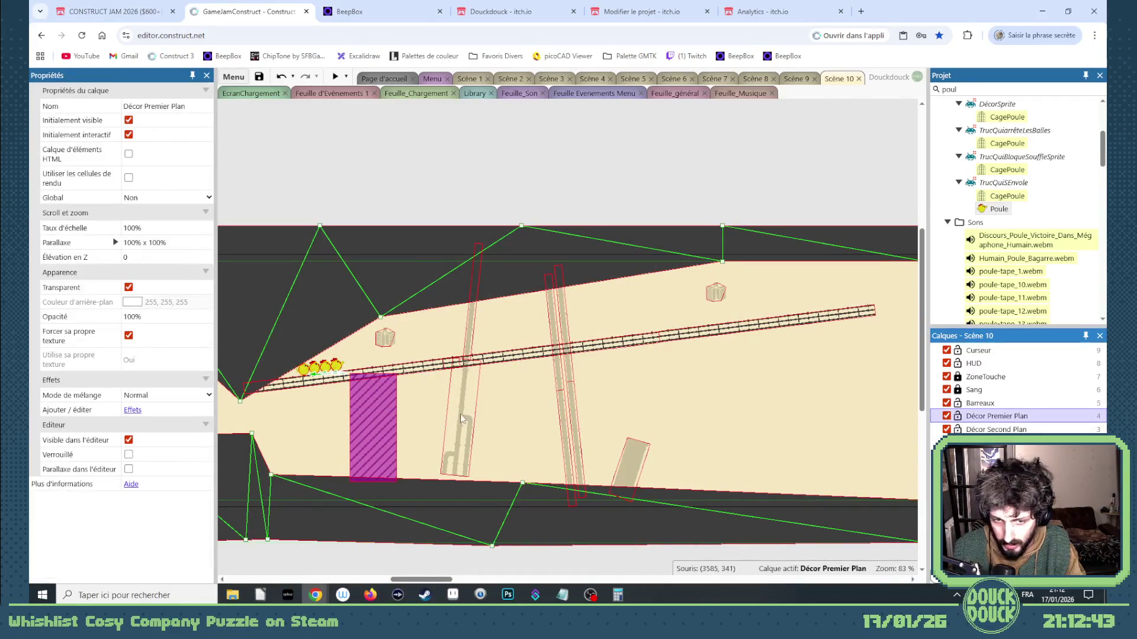
pyautogui.click(353, 421)
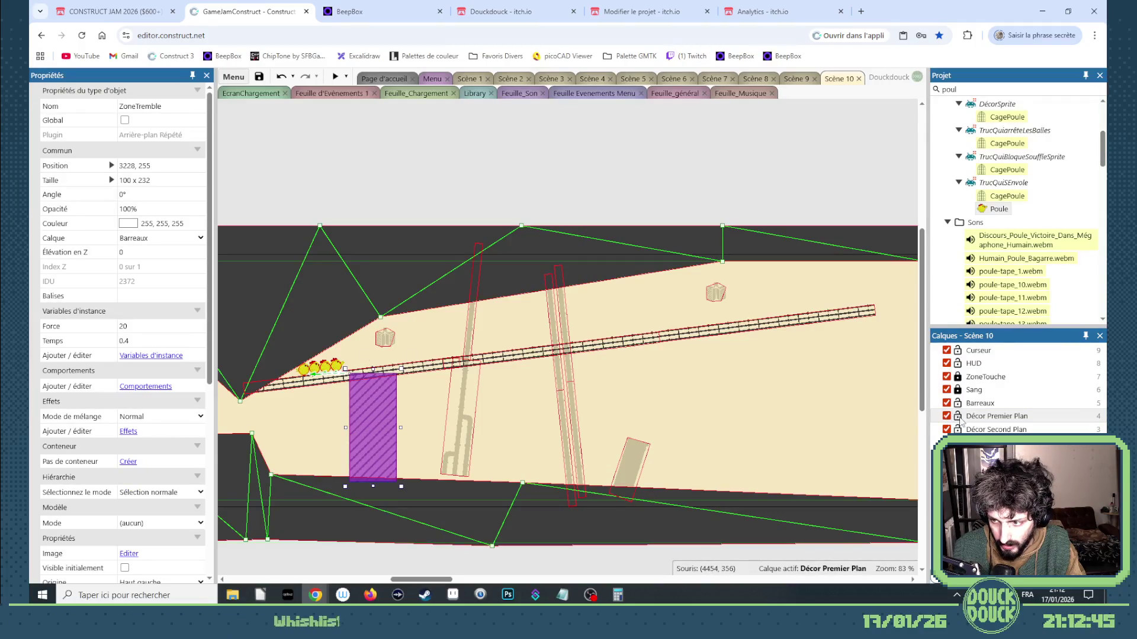
pyautogui.click(1001, 415)
pyautogui.click(389, 340)
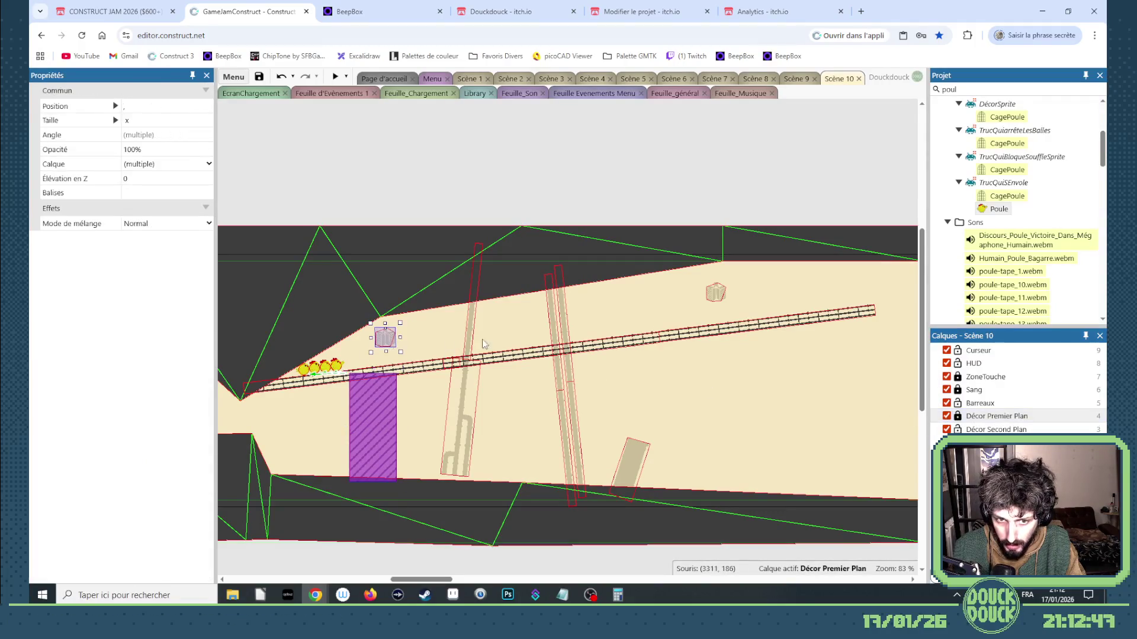
pyautogui.click(718, 302)
pyautogui.moveTo(430, 580)
pyautogui.mouseDown()
pyautogui.moveTo(468, 579)
pyautogui.moveTo(424, 579)
pyautogui.mouseUp()
pyautogui.click(711, 294)
# Add the selected radios as children of ZoneTremble via Hiérarchie > Ajouter la sélection
pyautogui.rightClick(484, 417)
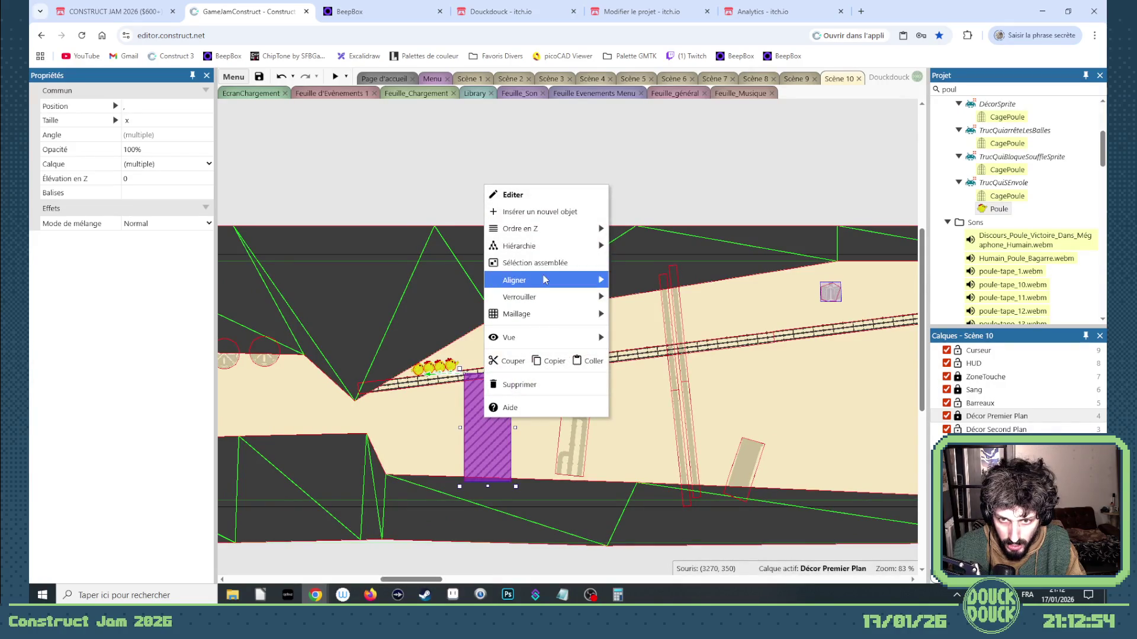
pyautogui.moveTo(592, 245)
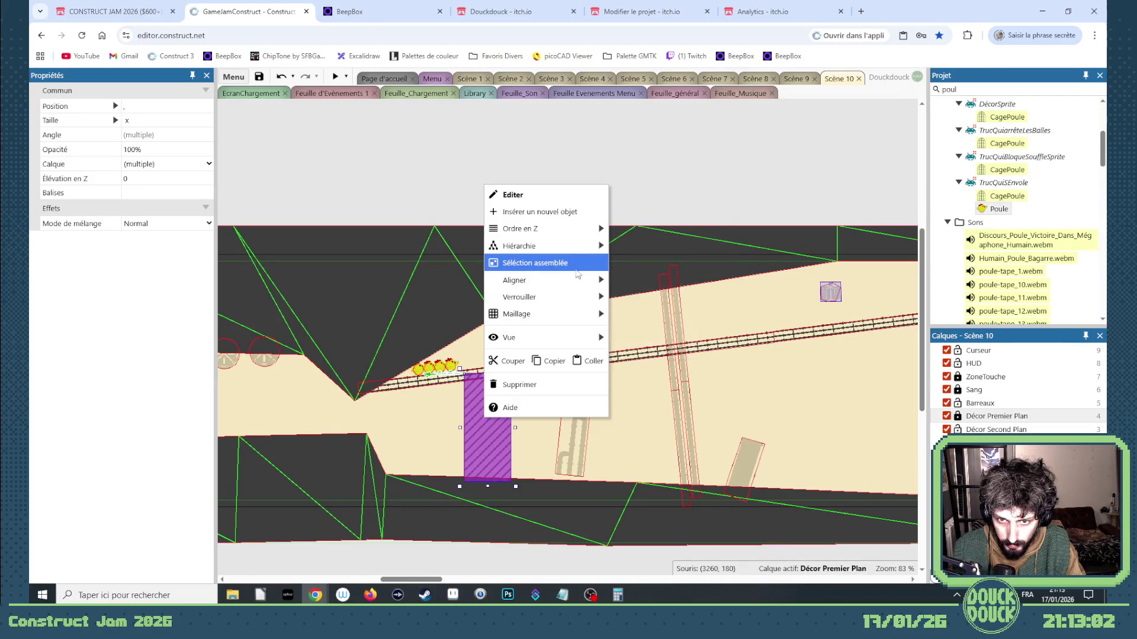
pyautogui.moveTo(576, 280)
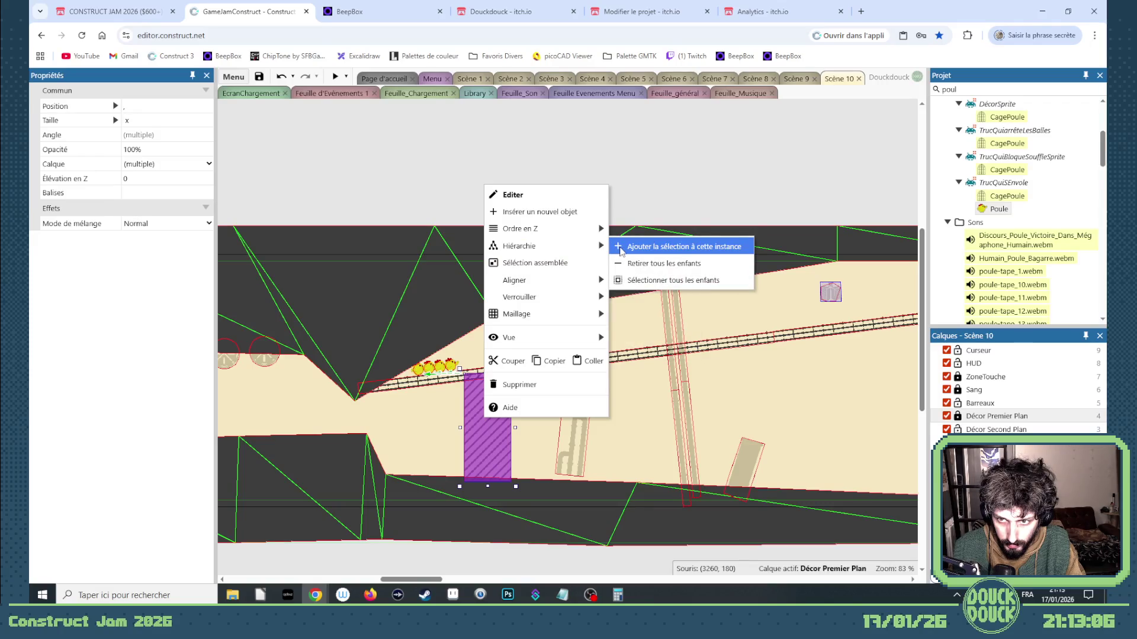
pyautogui.click(623, 247)
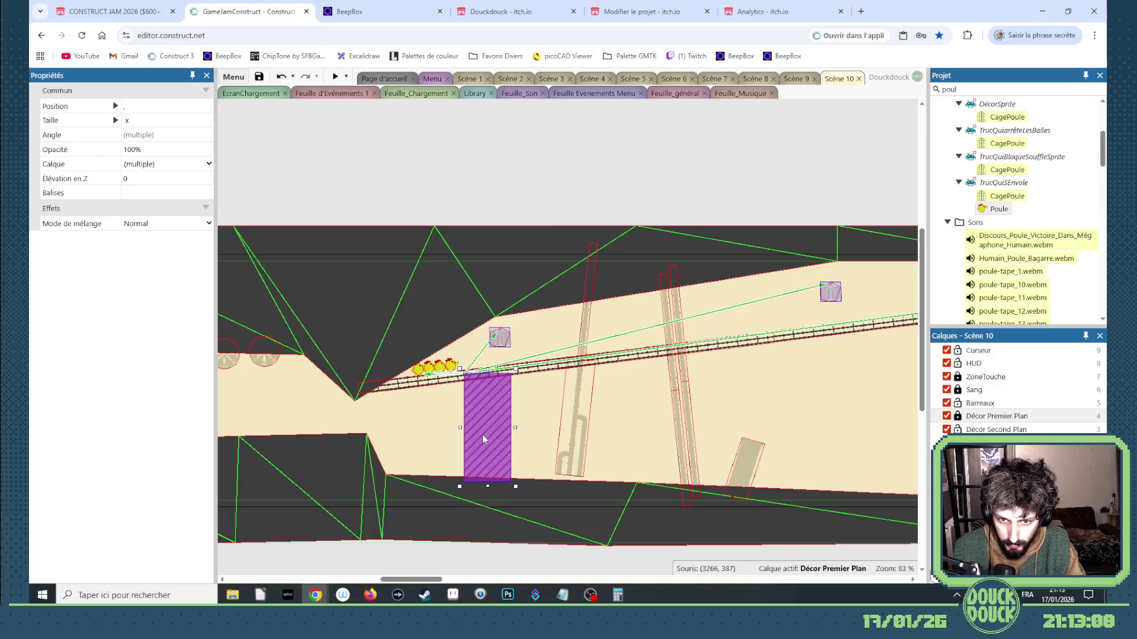
# Uncheck the radio's X, Y, Z, width, height, angle and Détruire links, then open Feuille_Son
pyautogui.click(499, 338)
pyautogui.scroll(-5, 124, 355)
pyautogui.click(124, 401)
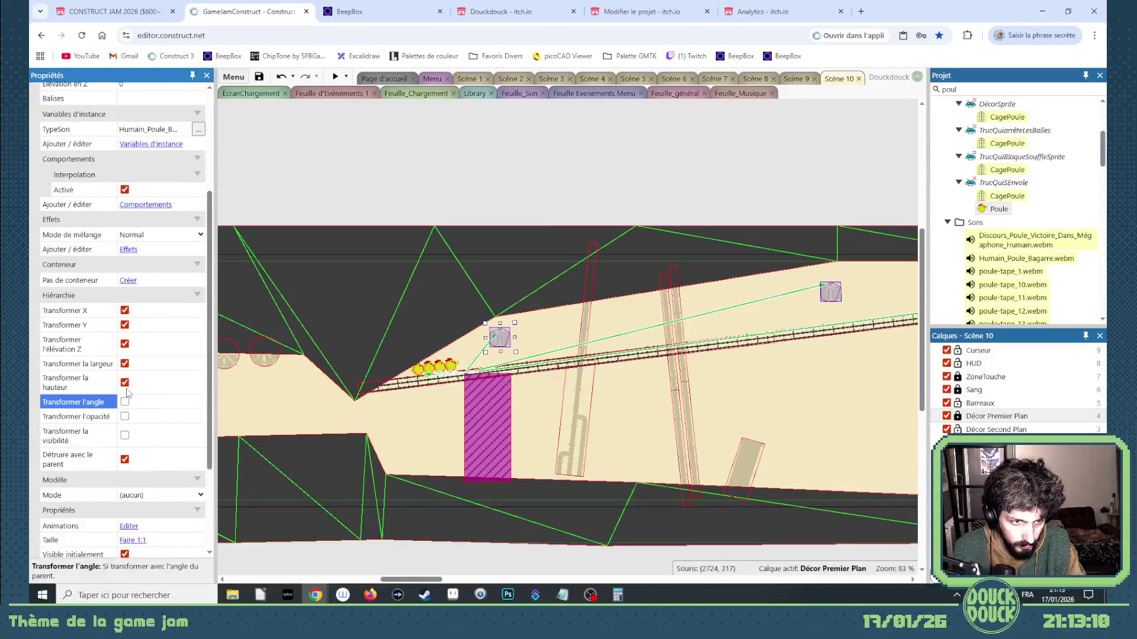
pyautogui.click(125, 382)
pyautogui.click(124, 363)
pyautogui.click(124, 344)
pyautogui.click(124, 310)
pyautogui.click(124, 324)
pyautogui.click(125, 459)
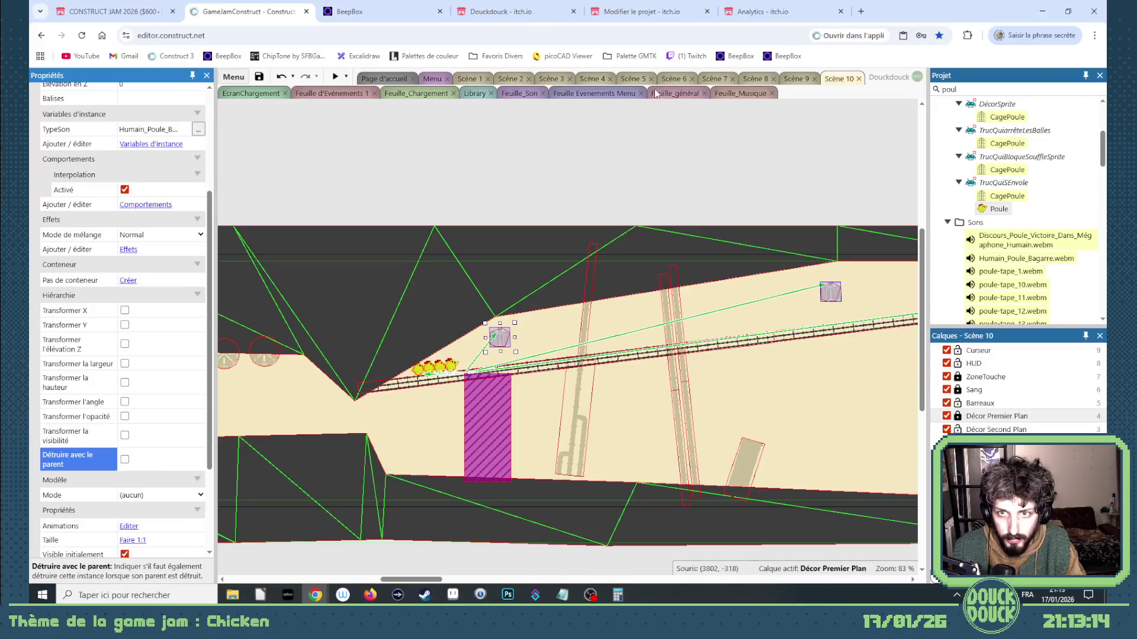
pyautogui.click(510, 94)
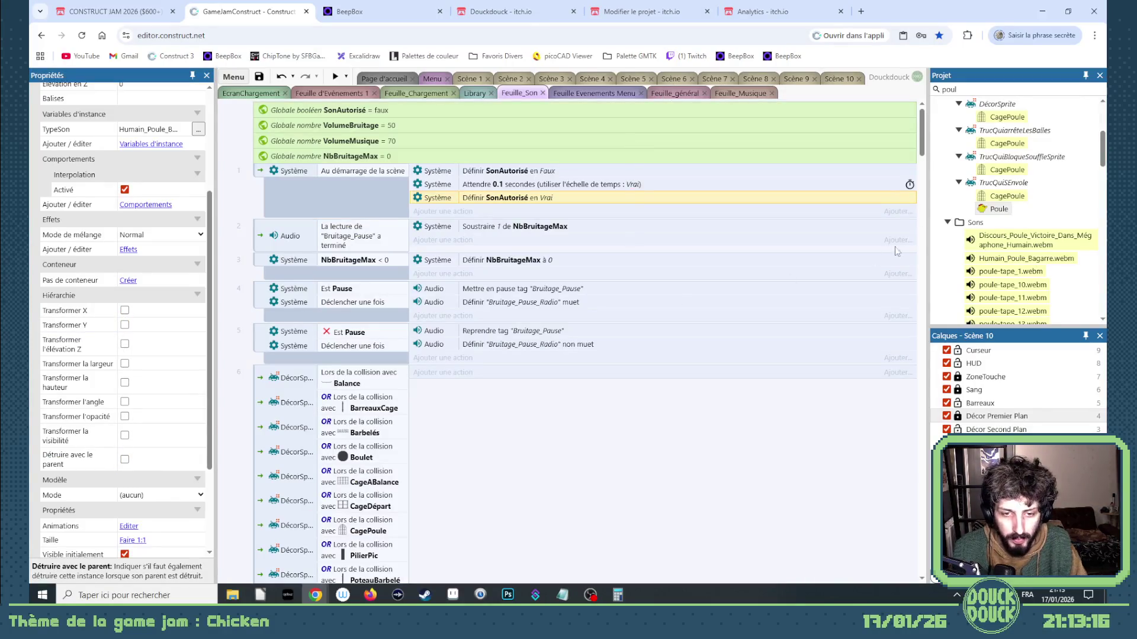
# Scroll through Feuille_Son's Radio audio events, then return to Scène 10 and select ZoneTremble
pyautogui.moveTo(922, 142); pyautogui.dragTo(922, 508)
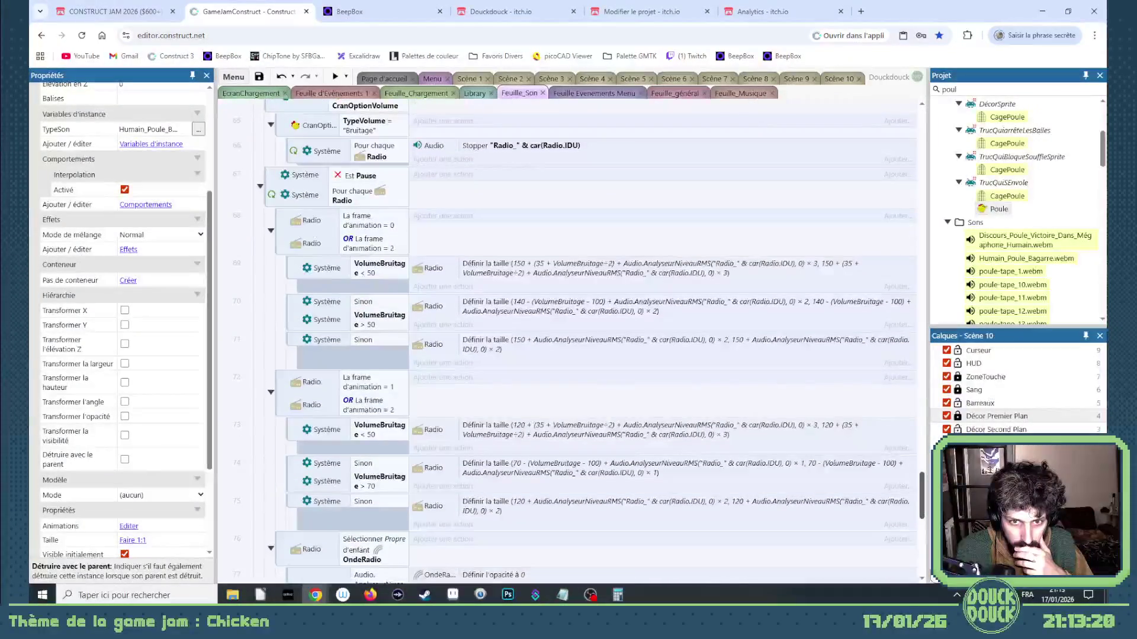
pyautogui.moveTo(922, 503)
pyautogui.mouseDown()
pyautogui.moveTo(928, 483)
pyautogui.moveTo(928, 543)
pyautogui.mouseUp()
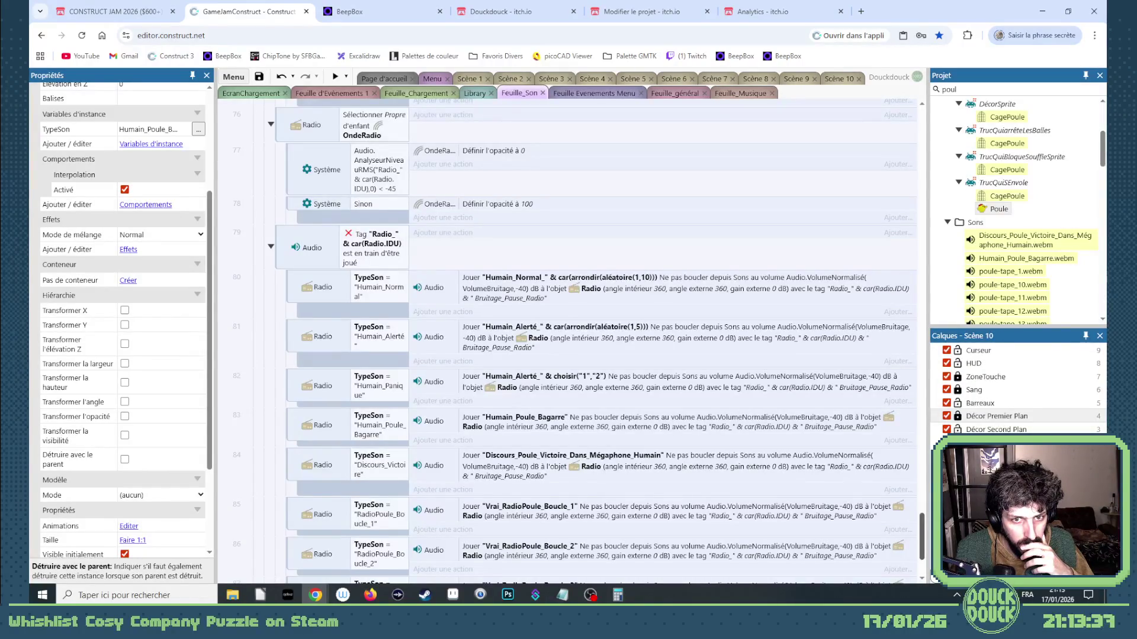
pyautogui.scroll(1, 760, 123)
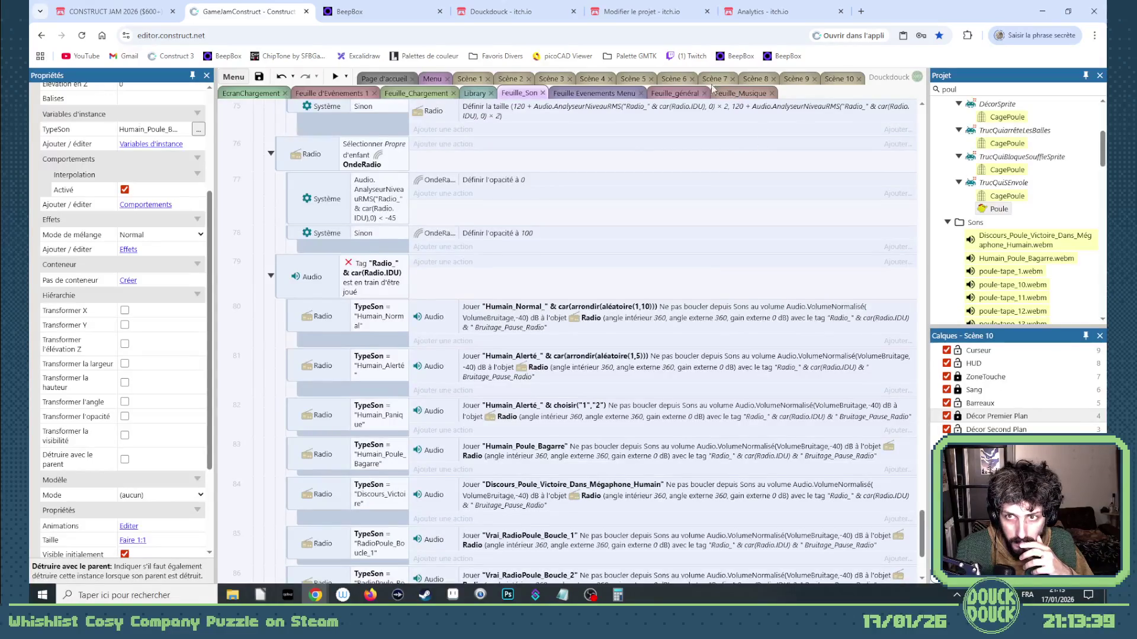
pyautogui.click(836, 79)
pyautogui.click(488, 449)
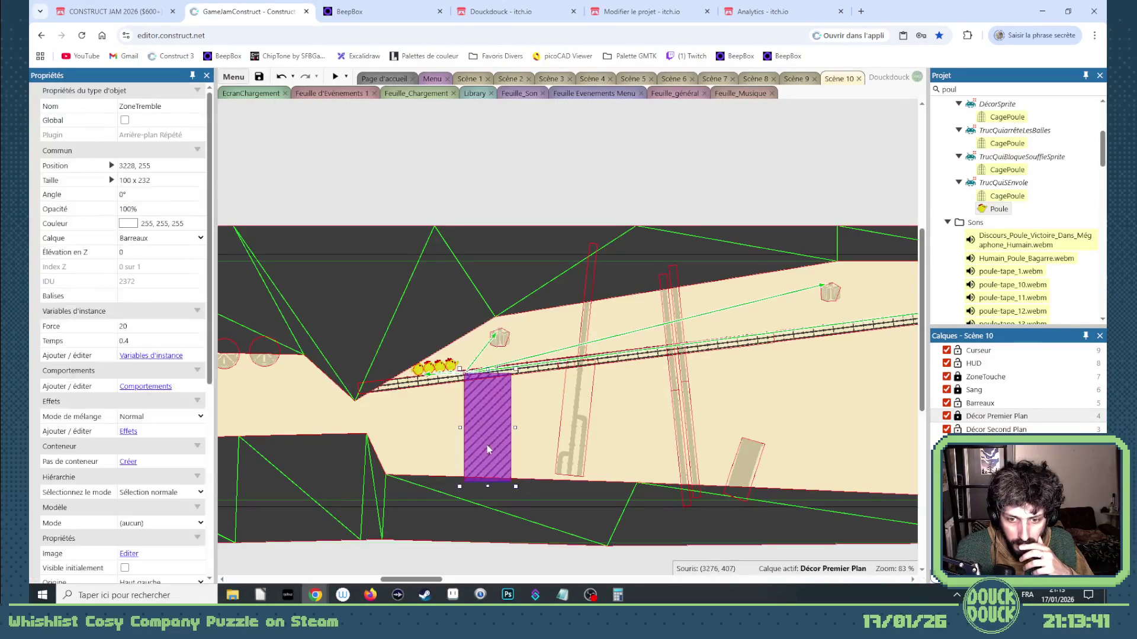
# Add a text instance variable named FichierRadio to ZoneTremble
pyautogui.click(151, 355)
pyautogui.click(399, 341)
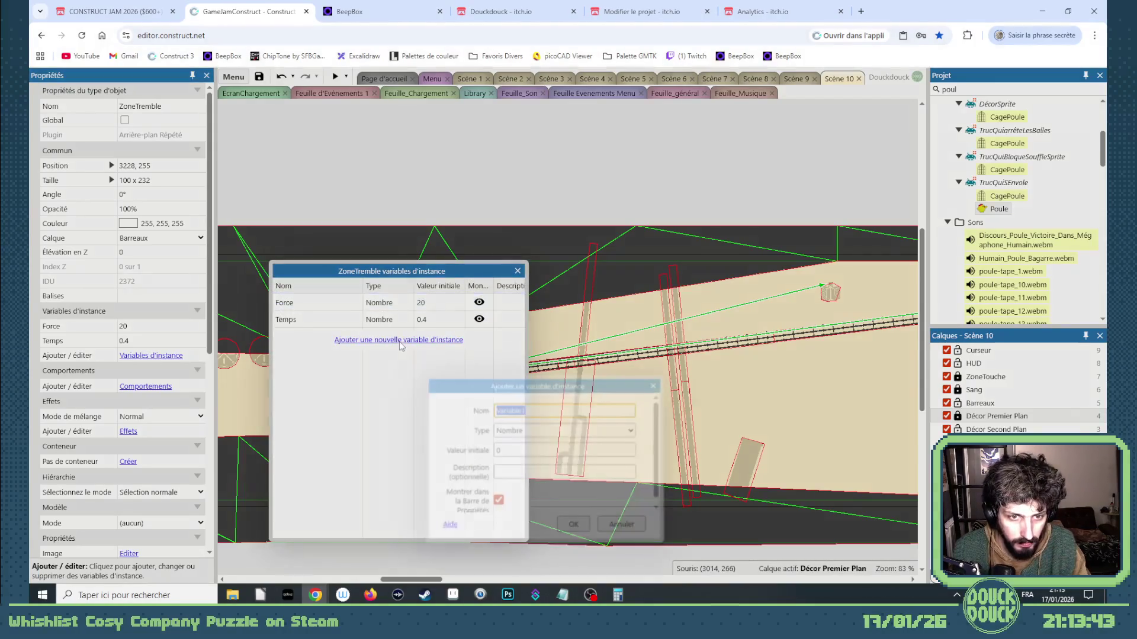
pyautogui.write('FichierRadio')
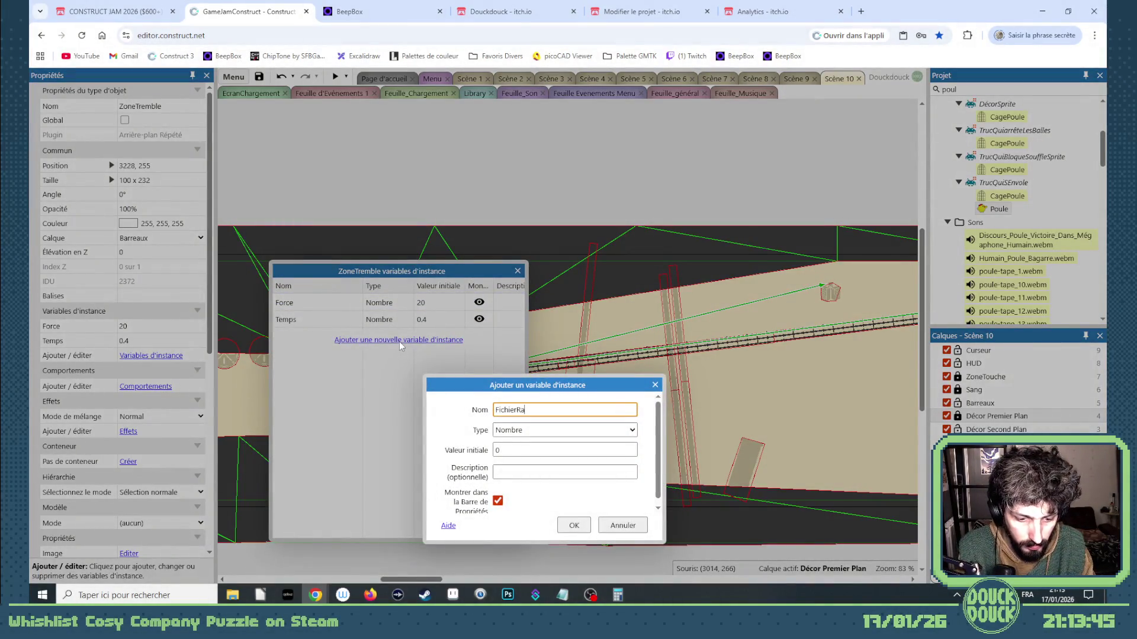
pyautogui.click(574, 429)
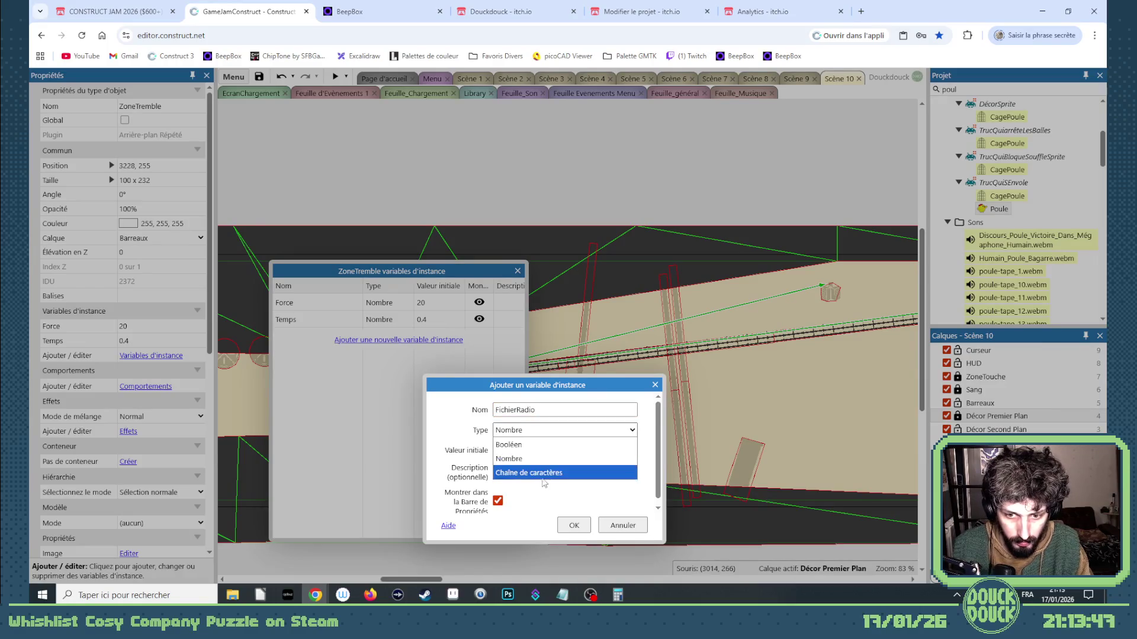
pyautogui.click(543, 478)
pyautogui.click(573, 525)
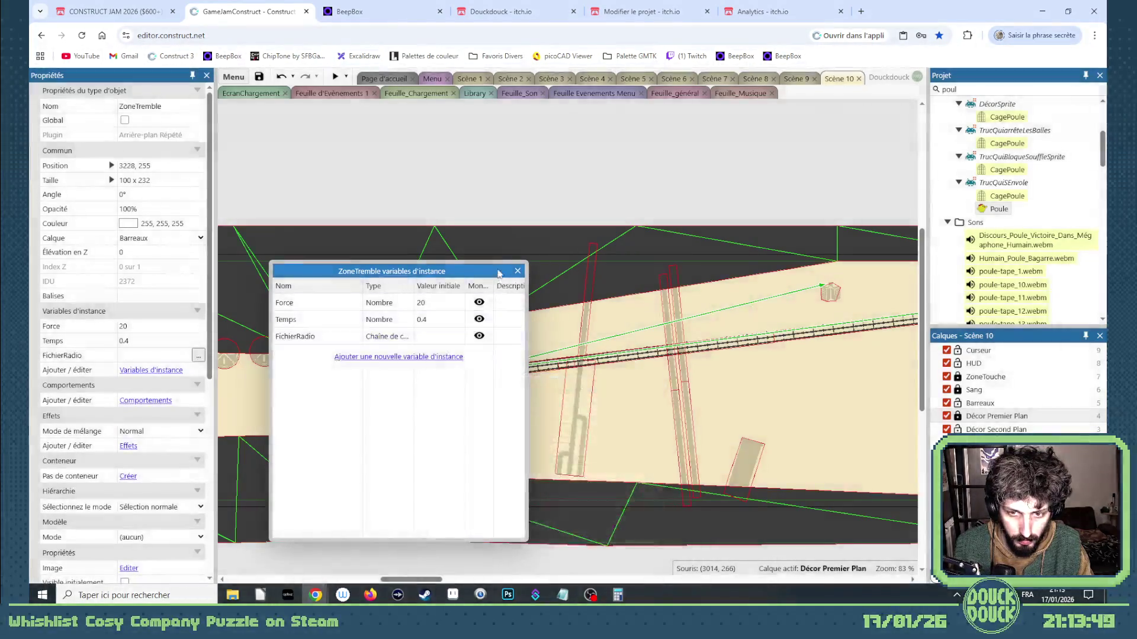
pyautogui.click(546, 293)
# Paste the radio's sound name Humain_Poule_Bagarre into ZoneTremble's FichierRadio
pyautogui.click(499, 337)
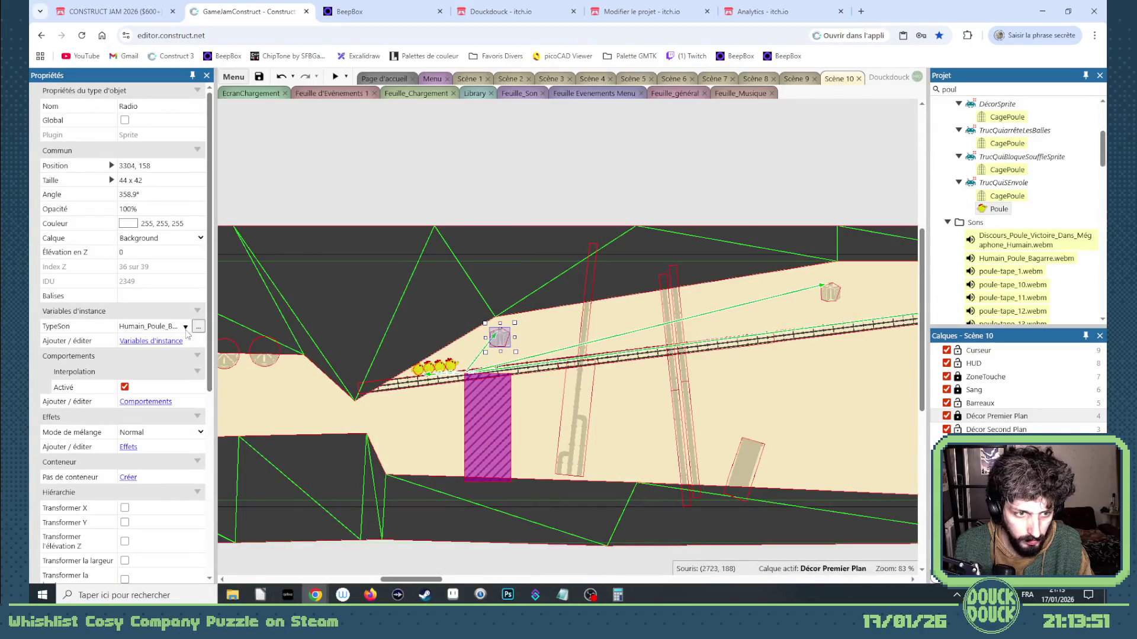
pyautogui.click(487, 426)
pyautogui.click(142, 356)
pyautogui.write('Humain_Poule_Bagarre')
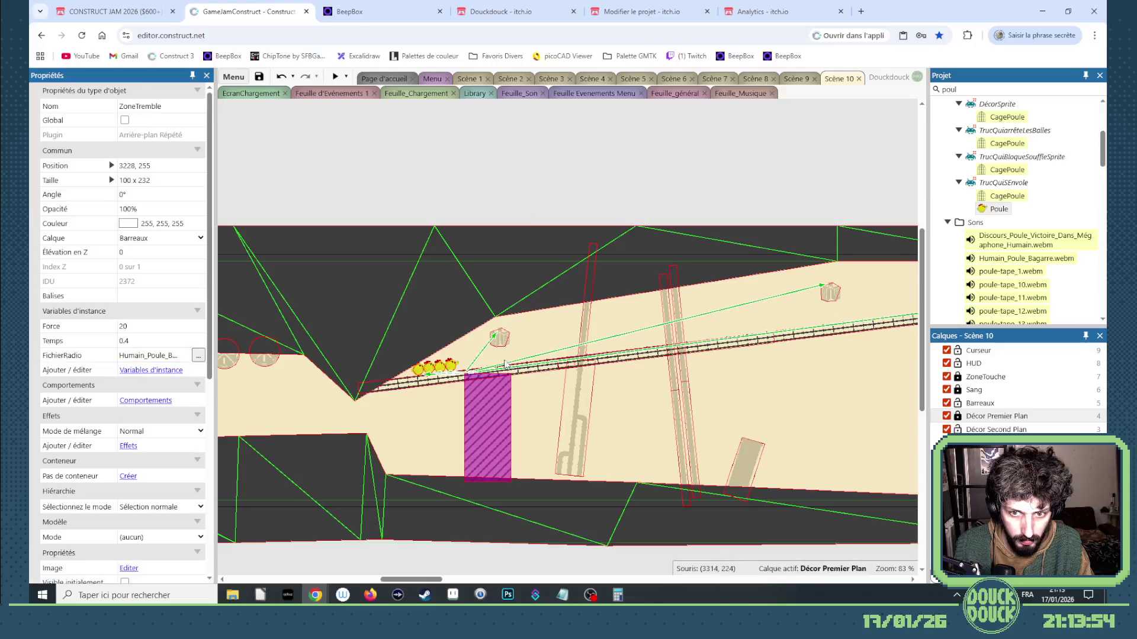
# Clear the right-hand radio's TypeSon value so it is empty
pyautogui.click(499, 337)
pyautogui.moveTo(500, 338)
pyautogui.mouseDown()
pyautogui.moveTo(521, 287)
pyautogui.moveTo(547, 288)
pyautogui.moveTo(507, 290)
pyautogui.mouseUp()
pyautogui.click(840, 289)
pyautogui.scroll(-3, 201, 370)
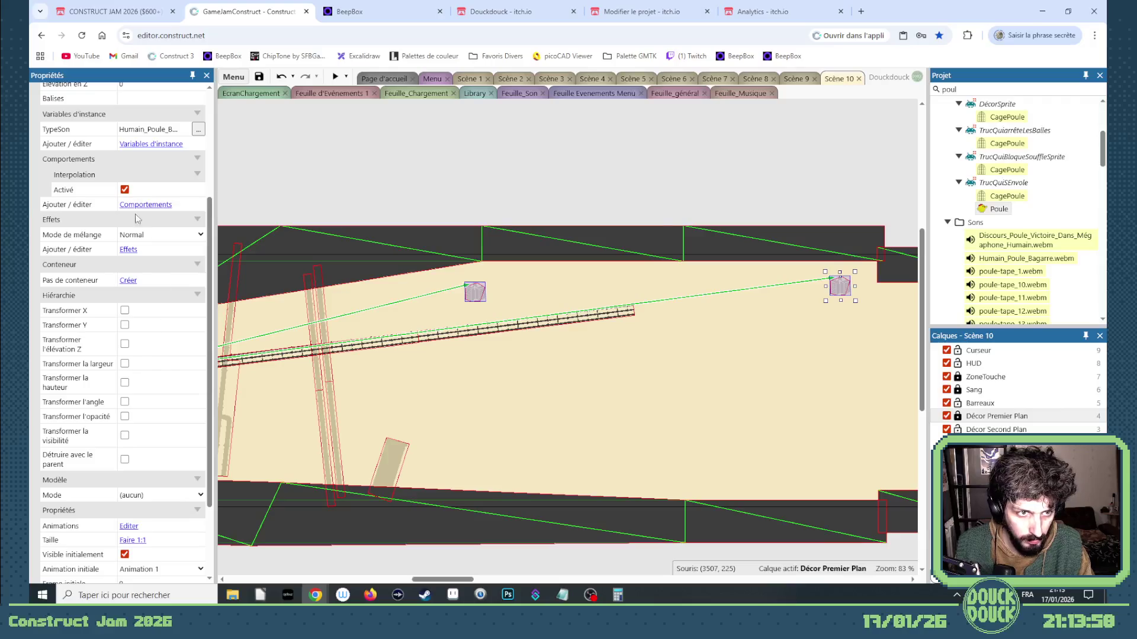
pyautogui.click(151, 129)
pyautogui.hotkey('ctrl', 'a')
pyautogui.press('Delete')
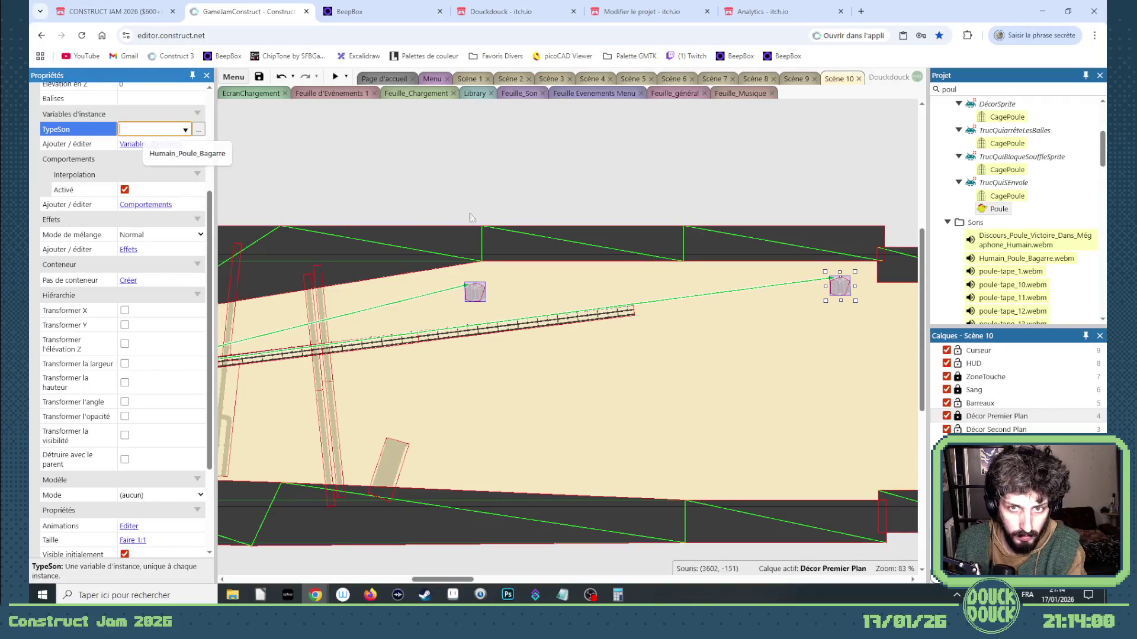
pyautogui.click(706, 105)
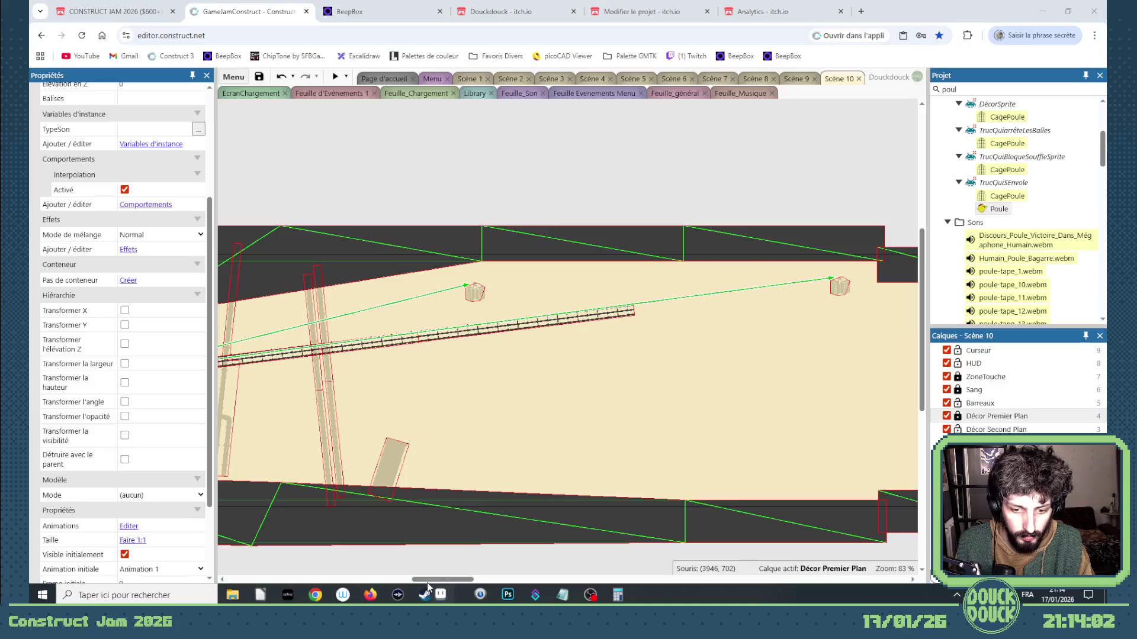
# List all references to ZoneTremble with Trouver toutes les références
pyautogui.moveTo(436, 580); pyautogui.dragTo(412, 582)
pyautogui.rightClick(420, 426)
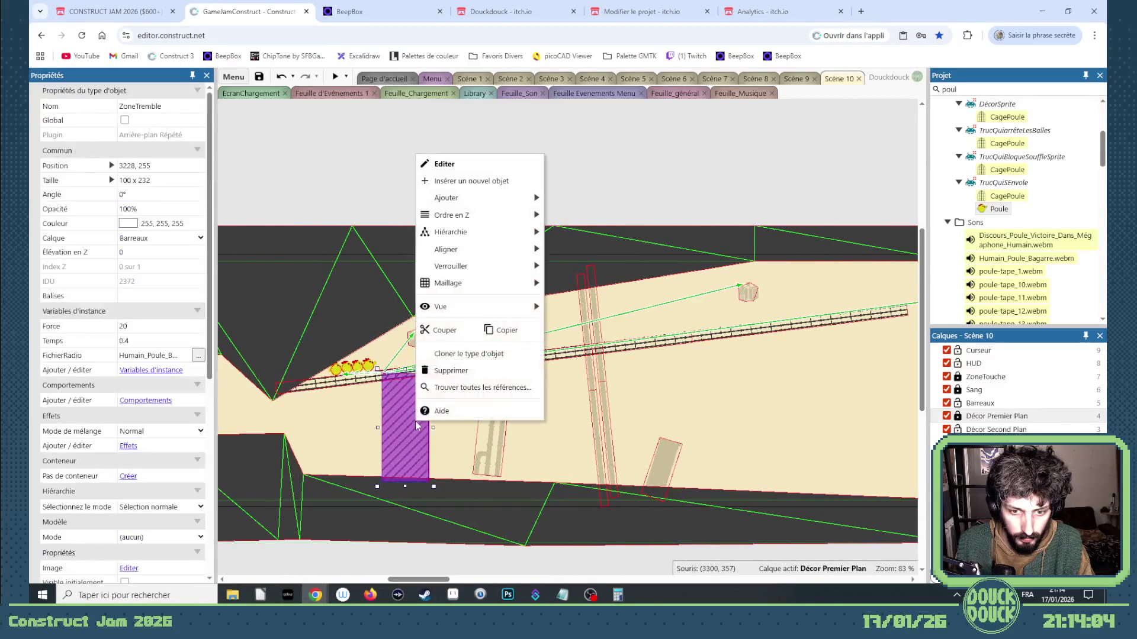
pyautogui.click(496, 388)
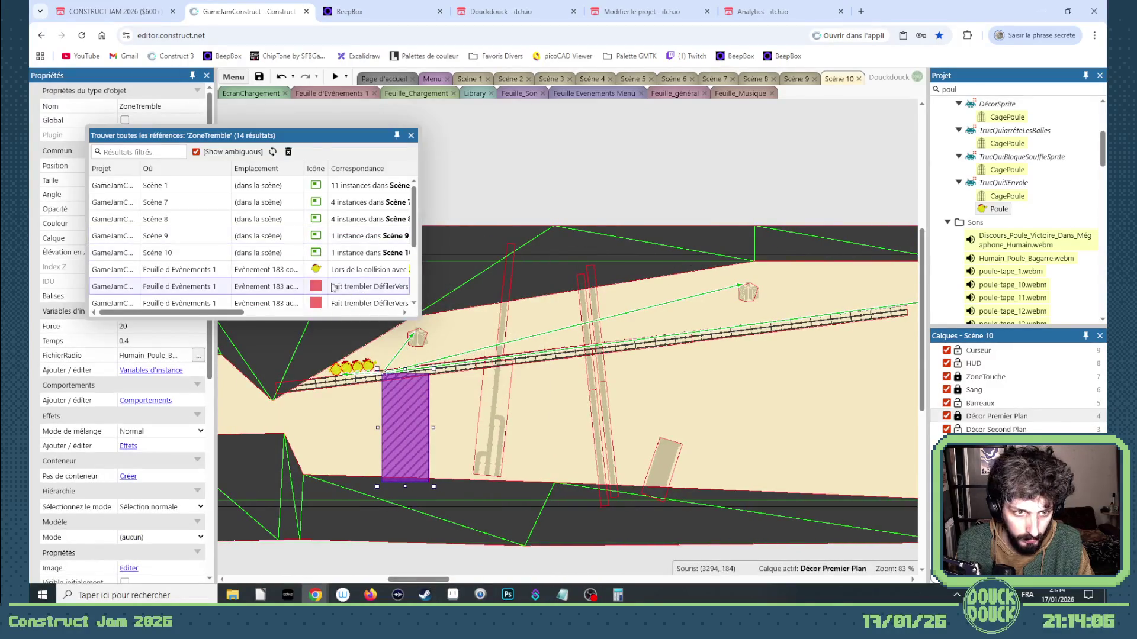